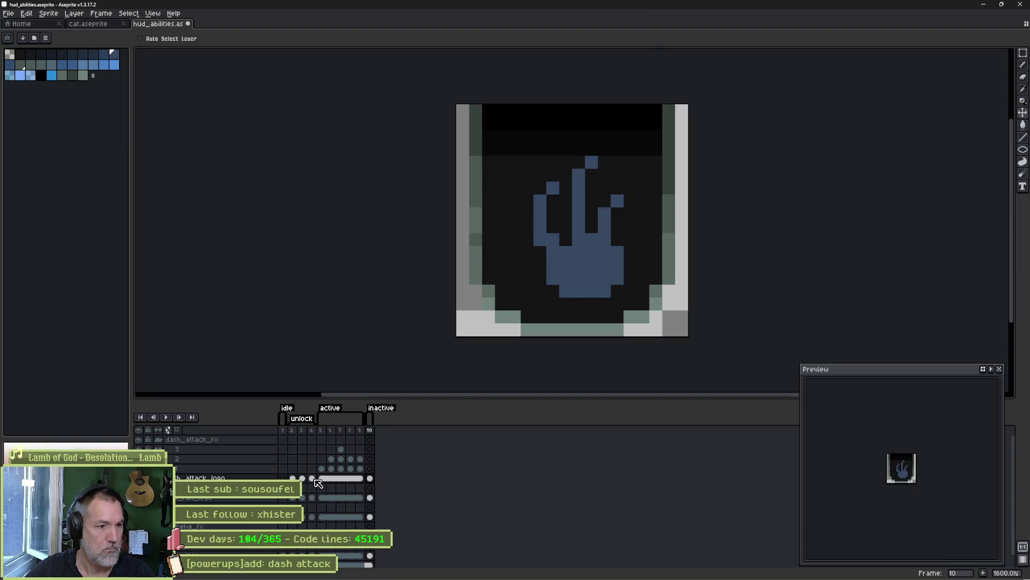
Copy the open-hand cel from frame 4 into frame 10, save the sprite, and return to Godot
left_click(312, 478)
key("ctrl+c")
left_click(370, 478)
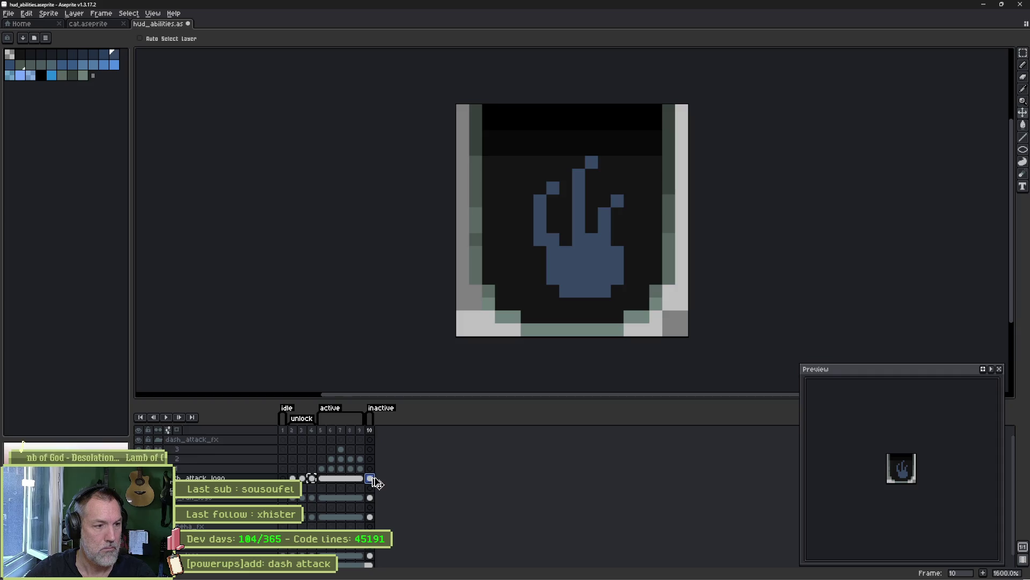
key("ctrl+v")
key("ctrl+s")
key("alt+Tab")
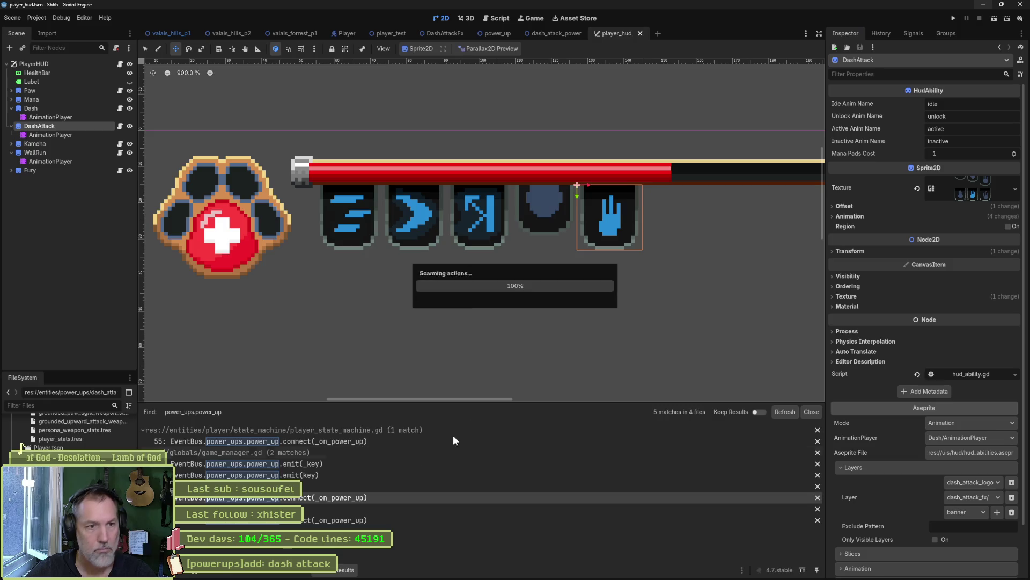
Reimport hud_abilities.aseprite from the Inspector's Output section, then bring up player_hud.gd
scroll(913, 552, "down", 3)
left_click(910, 566)
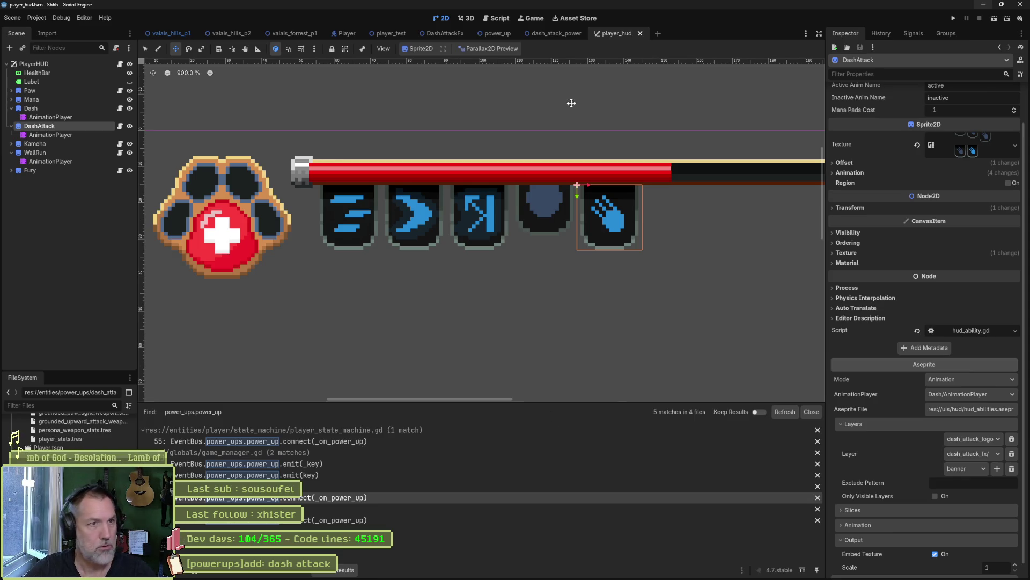
left_click(496, 17)
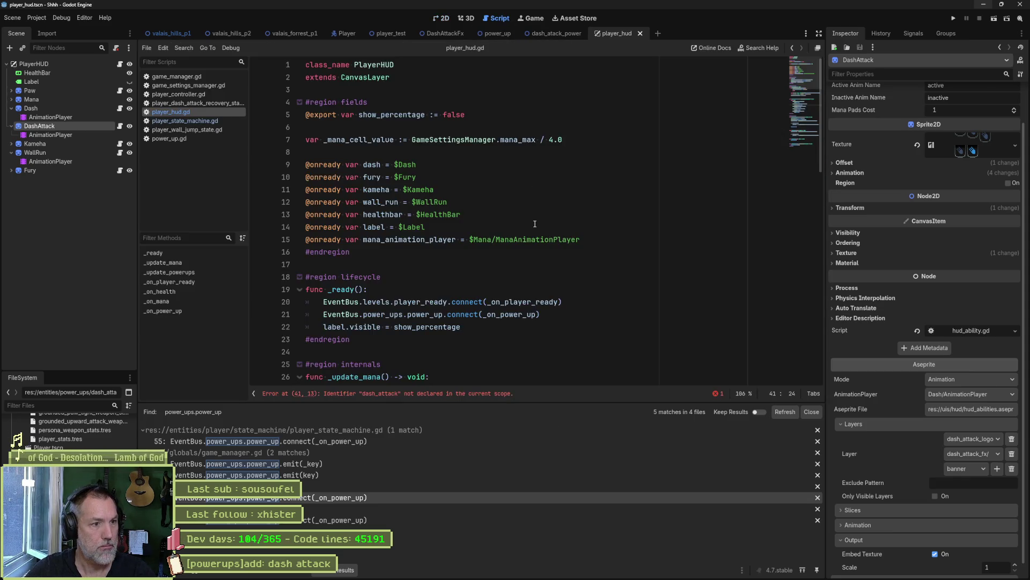
Drop the DashAttack node into player_hud.gd as an onready dash_attack reference and check its use on line 42
left_click_drag(430, 166, 431, 157)
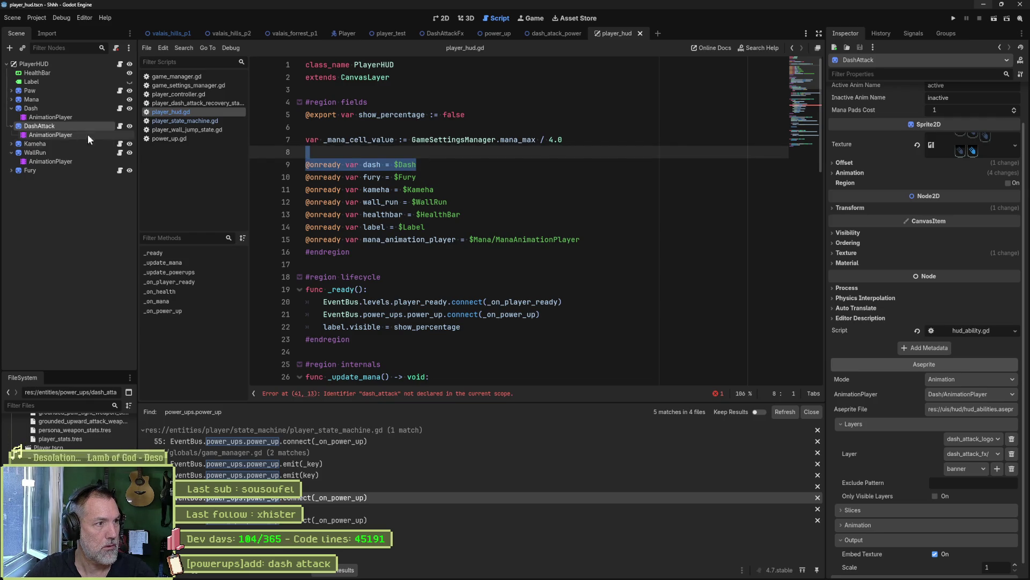
left_click_drag(39, 129, 376, 177)
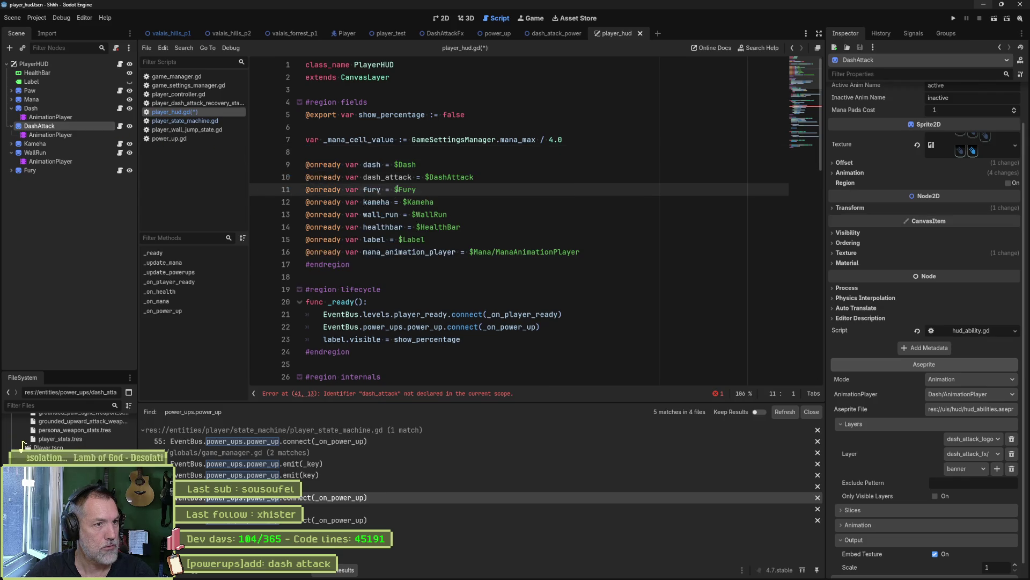
scroll(515, 332, "down", 1)
scroll(515, 332, "down", 7)
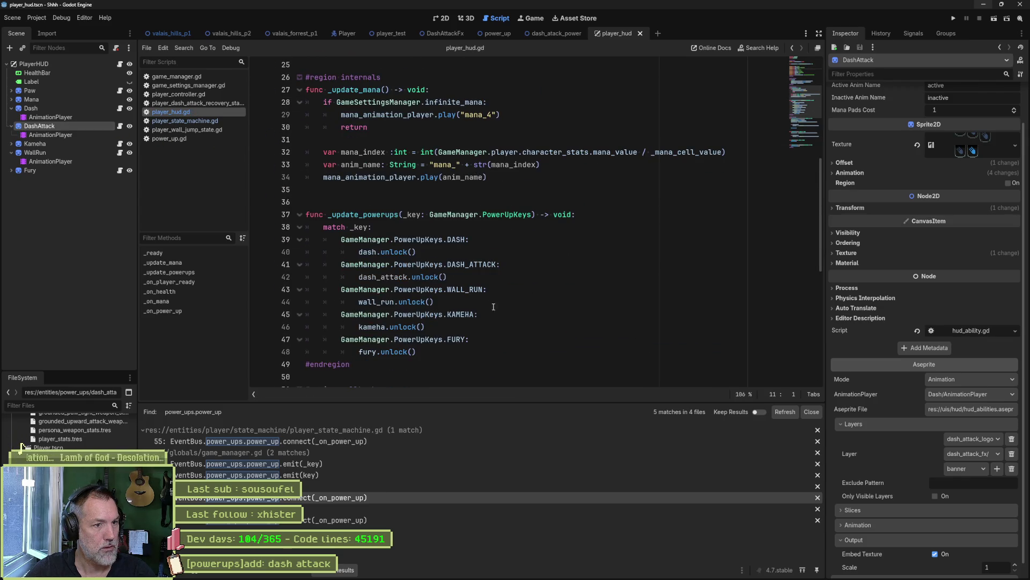
left_click(382, 277)
double_click(382, 277)
scroll(462, 289, "down", 5)
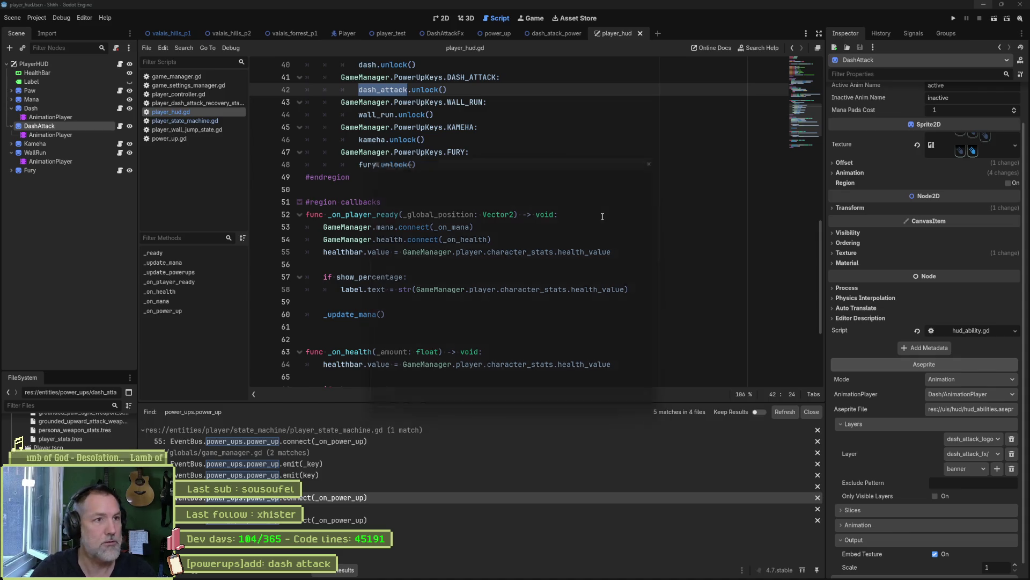
Browse the project files matching 'power' without opening one, then switch to the player_test scene
key("alt+shift+o")
type("power")
key("Down")
key("Down")
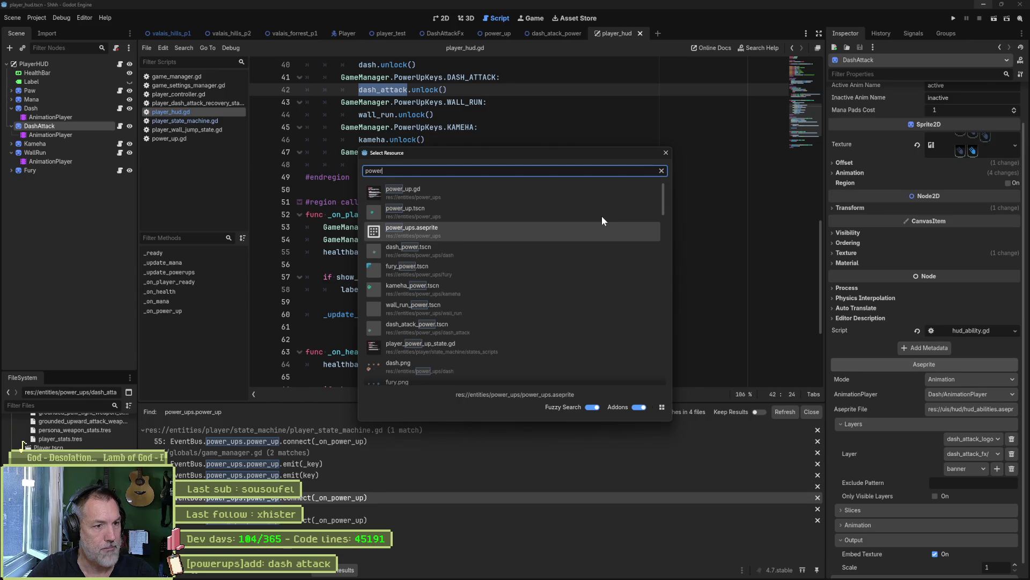
key("Up")
key("Up")
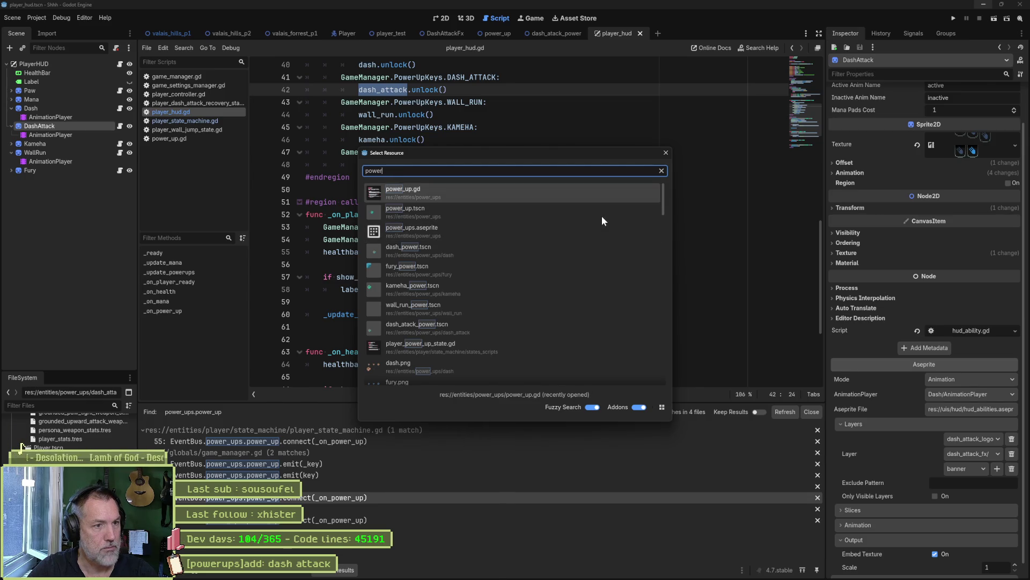
key("Escape")
left_click(387, 33)
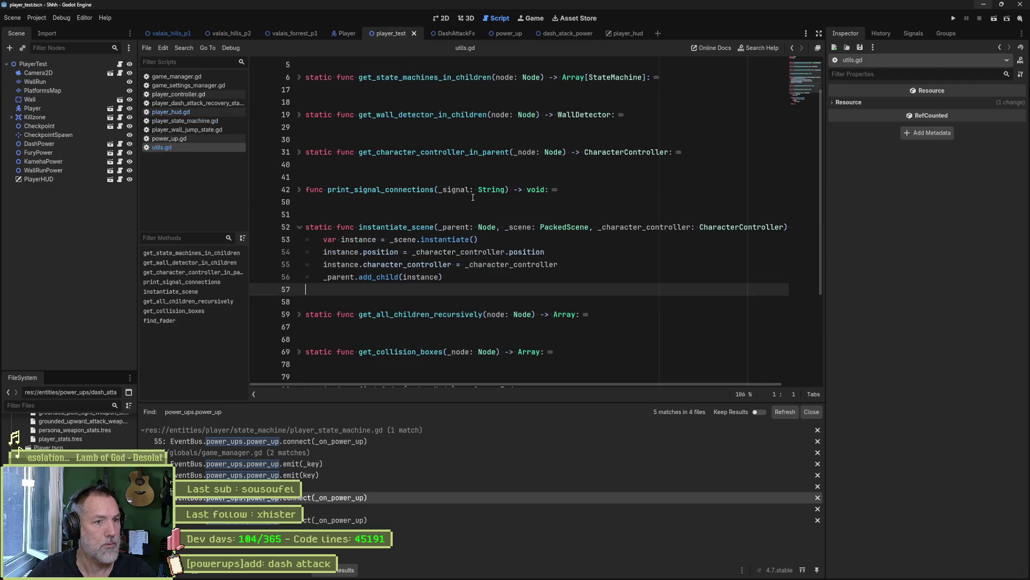
In the 2D view, move the Player further right in the player_test level
left_click(445, 19)
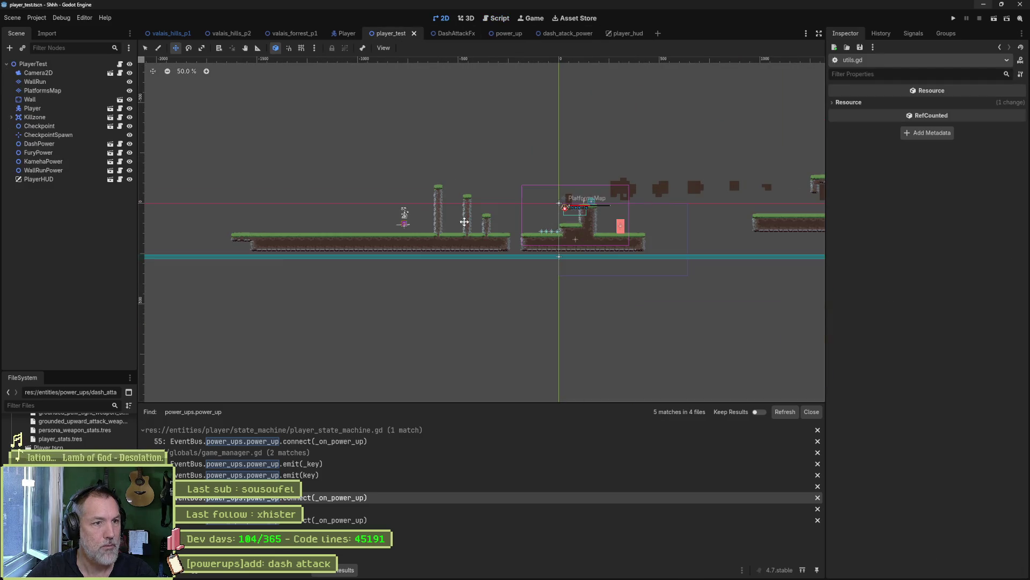
left_click(59, 110)
left_click_drag(492, 261, 574, 265)
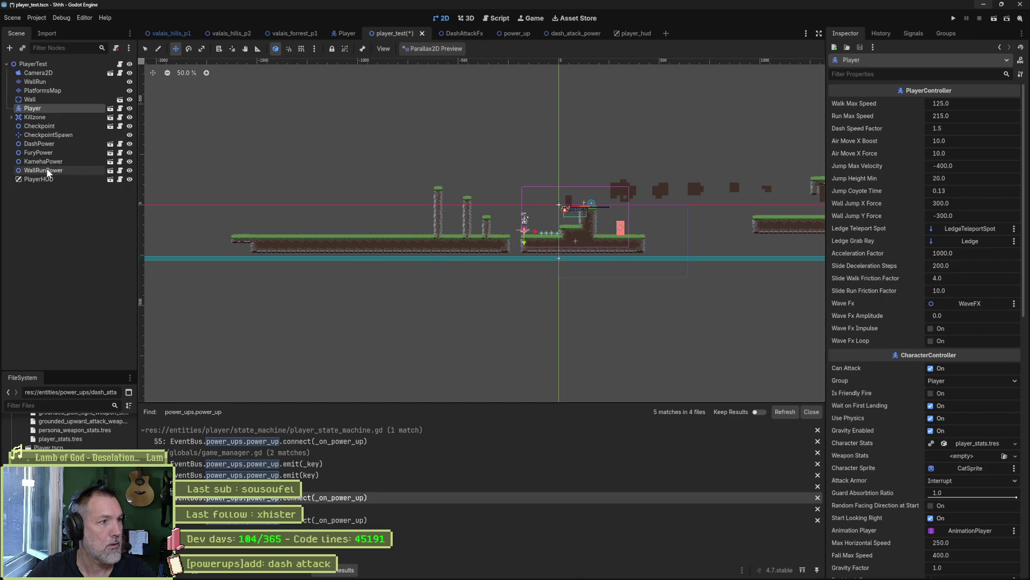
left_click(62, 216)
Instance dash_atack_power.tscn, place the DashAttackPower pickup near the Player, and run the scene with F6
key("ctrl+shift+a")
type("dashat")
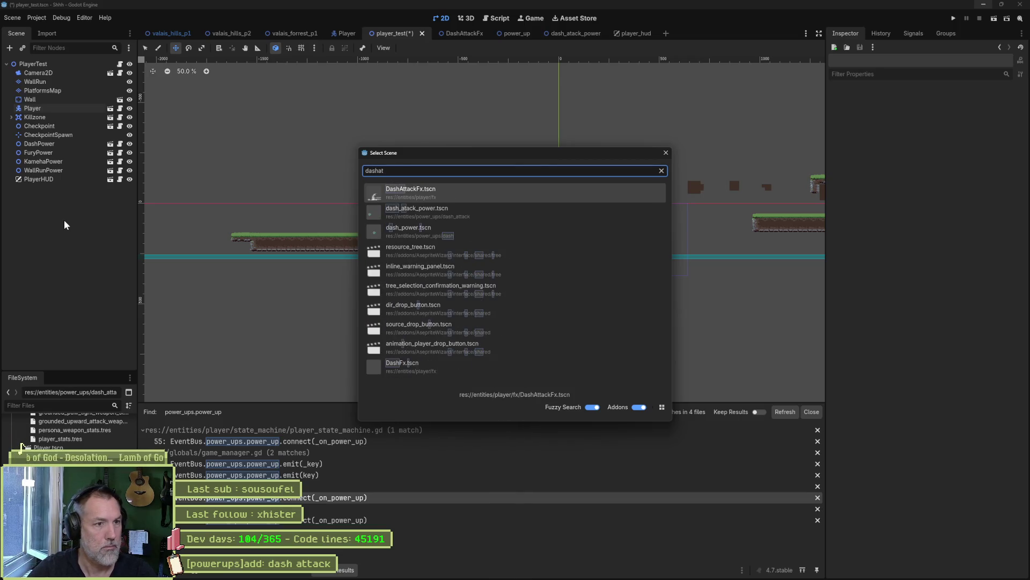
key("Down")
key("Return")
scroll(575, 227, "up", 5)
mouse_move(471, 130)
left_mouse_down()
mouse_move(321, 284)
mouse_move(299, 315)
mouse_move(307, 326)
left_mouse_up()
key("F6")
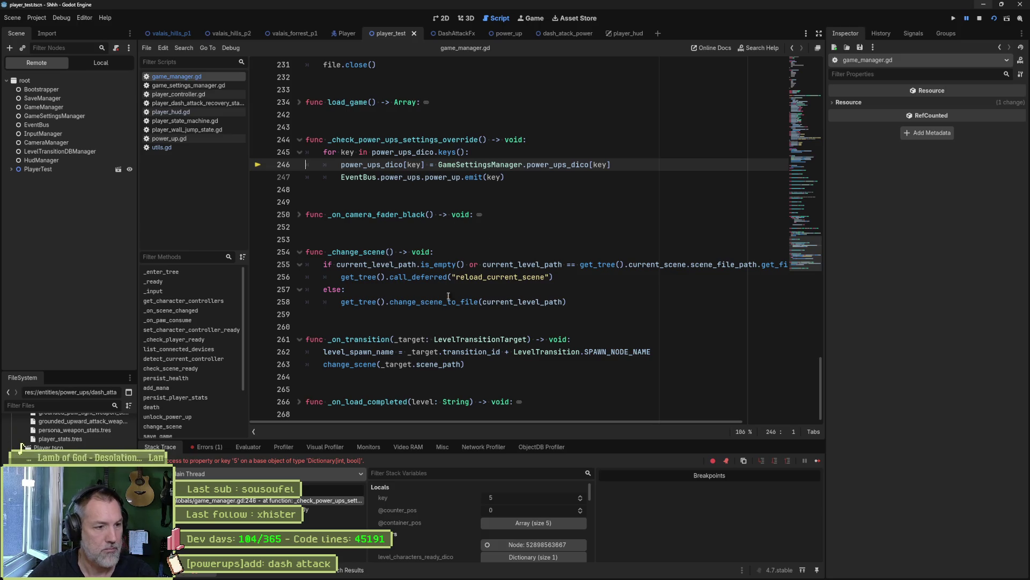
Stop the debug run and inspect the power_ups_dico dictionary at line 41, folding and unfolding it
key("F8")
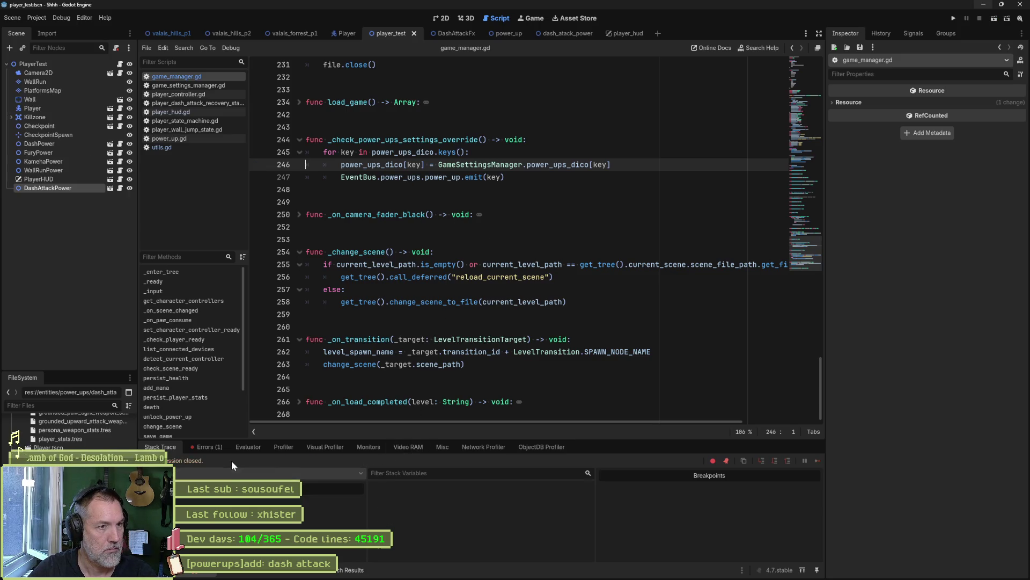
left_click(370, 164)
left_click(370, 165, "ctrl")
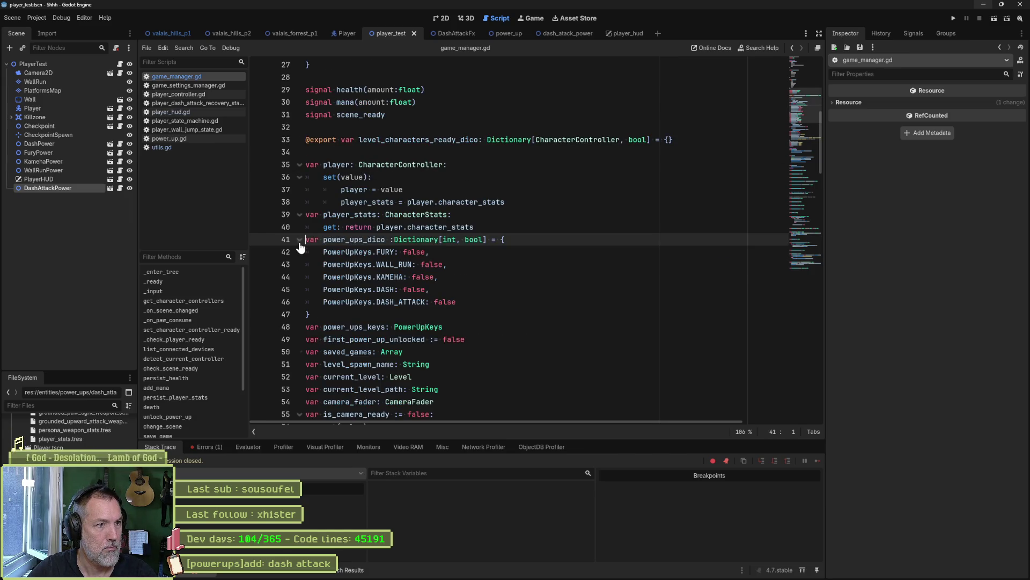
key("alt+f")
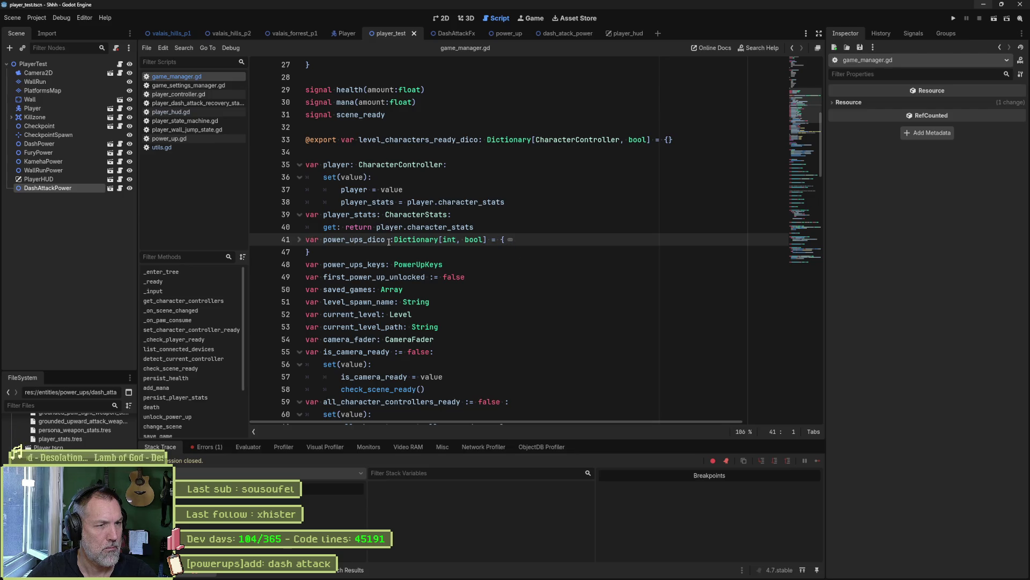
key("alt+f")
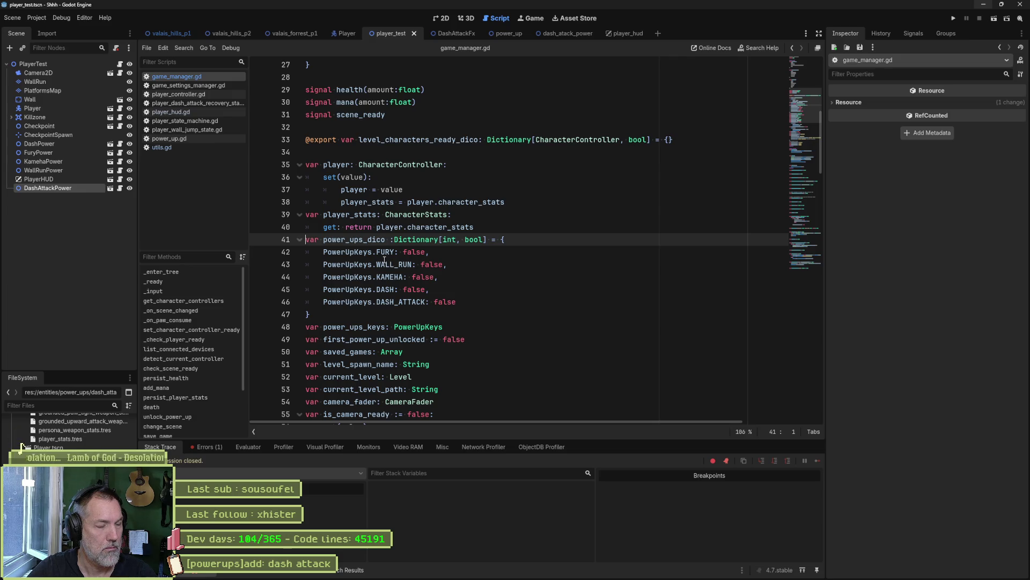
Return to line 246 and go to power_ups_dico's definition in game_settings_manager.gd
key("alt+Left")
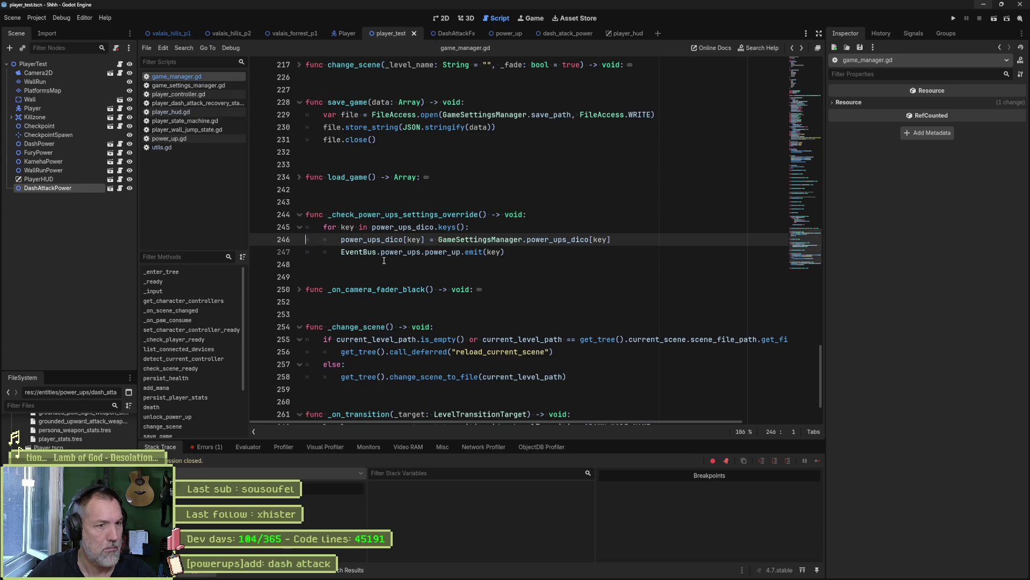
left_click(571, 240)
left_click(571, 240, "ctrl")
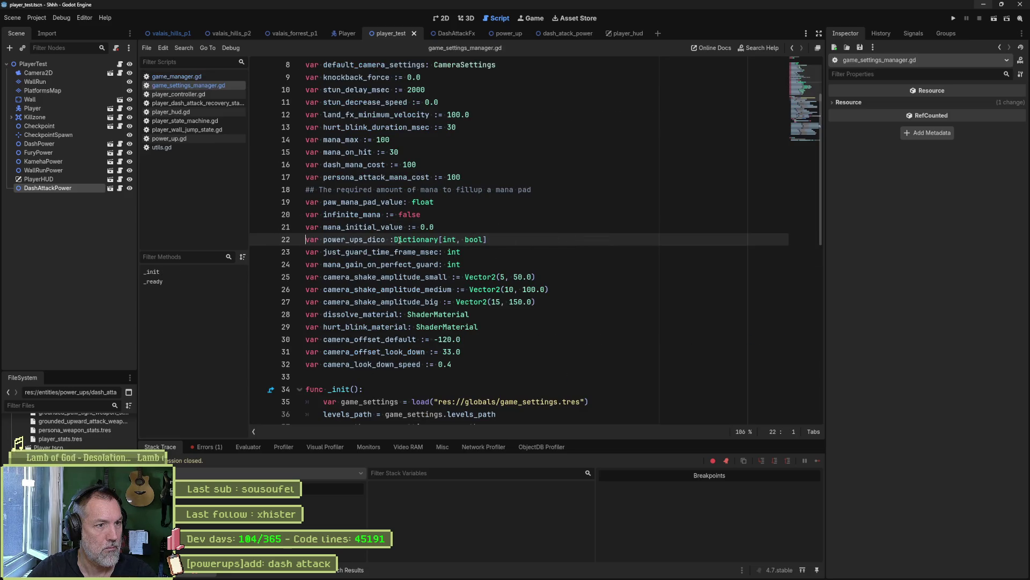
Search all project files for power_ups_dico and scroll through the 17 matches in 6 files
double_click(354, 240)
key("ctrl+shift+f")
key("Return")
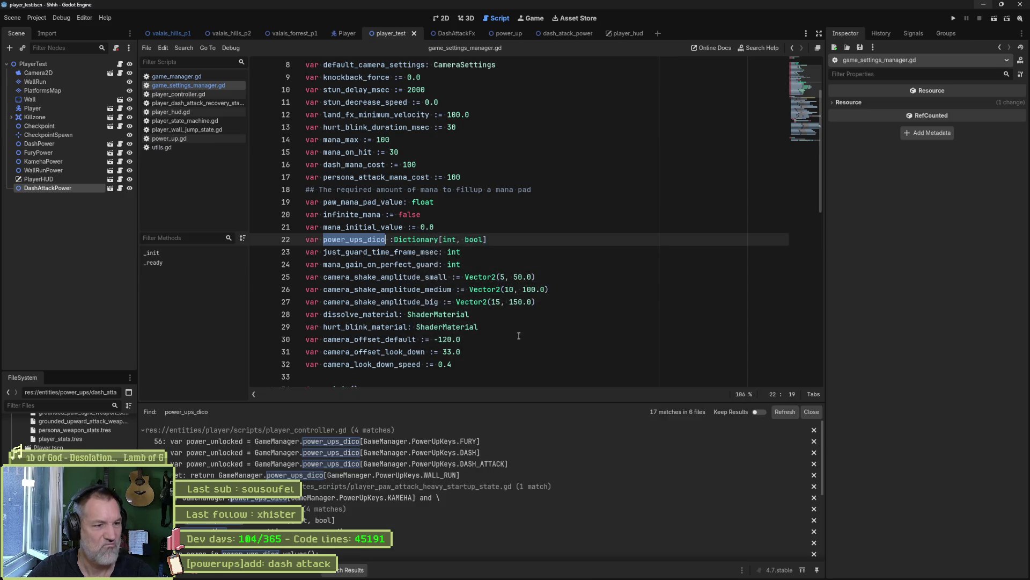
scroll(524, 485, "down", 5)
scroll(524, 483, "down", 1)
scroll(544, 276, "down", 6)
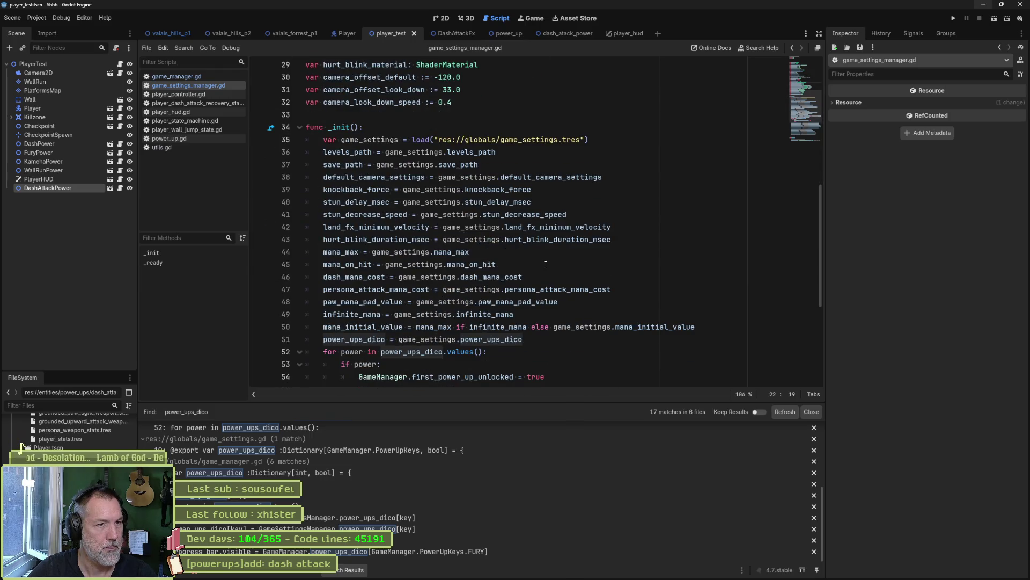
scroll(545, 264, "down", 5)
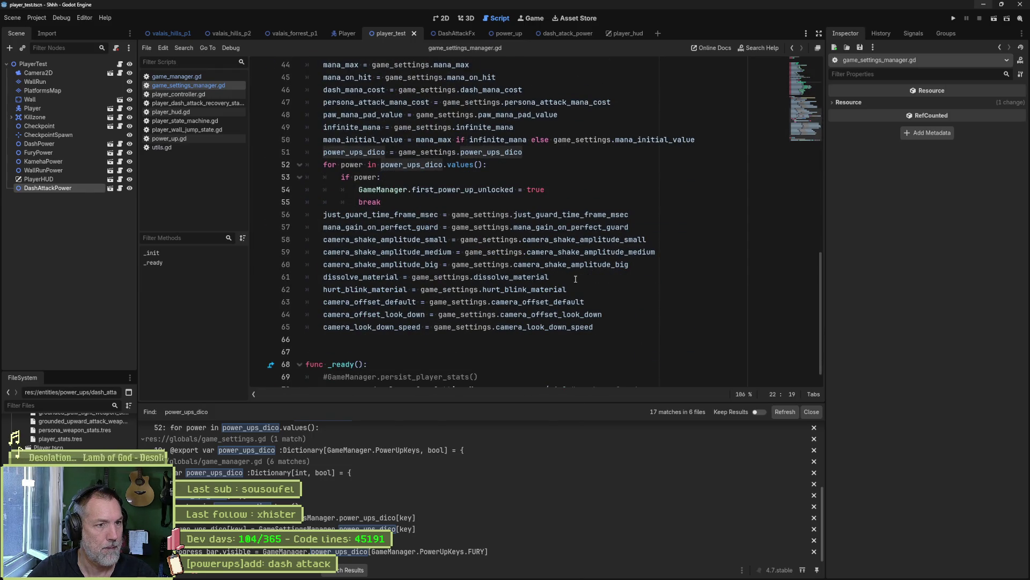
Review the _init function, where line 51 copies power_ups_dico from game_settings.tres
scroll(575, 278, "up", 5)
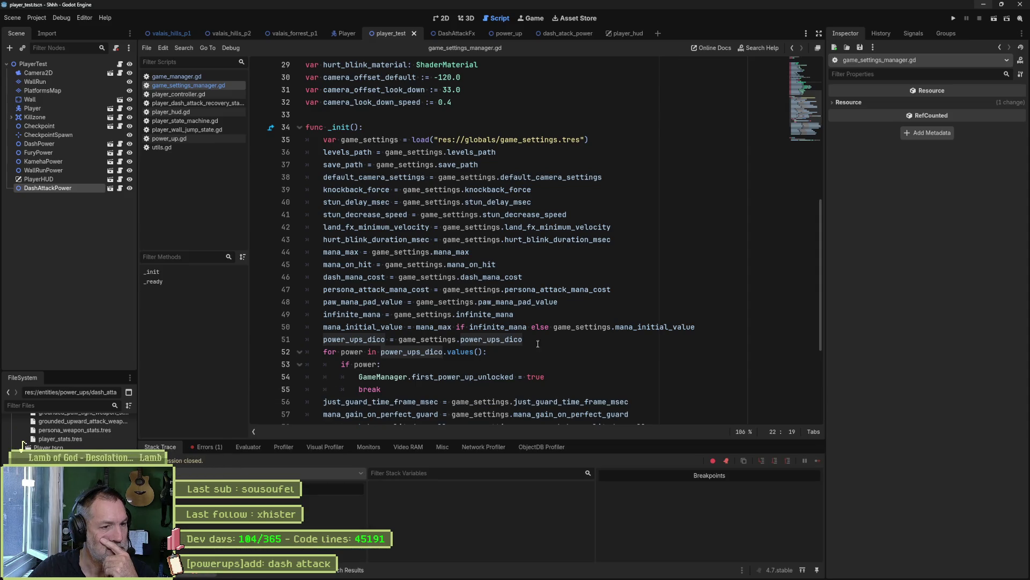
scroll(522, 335, "down", 5)
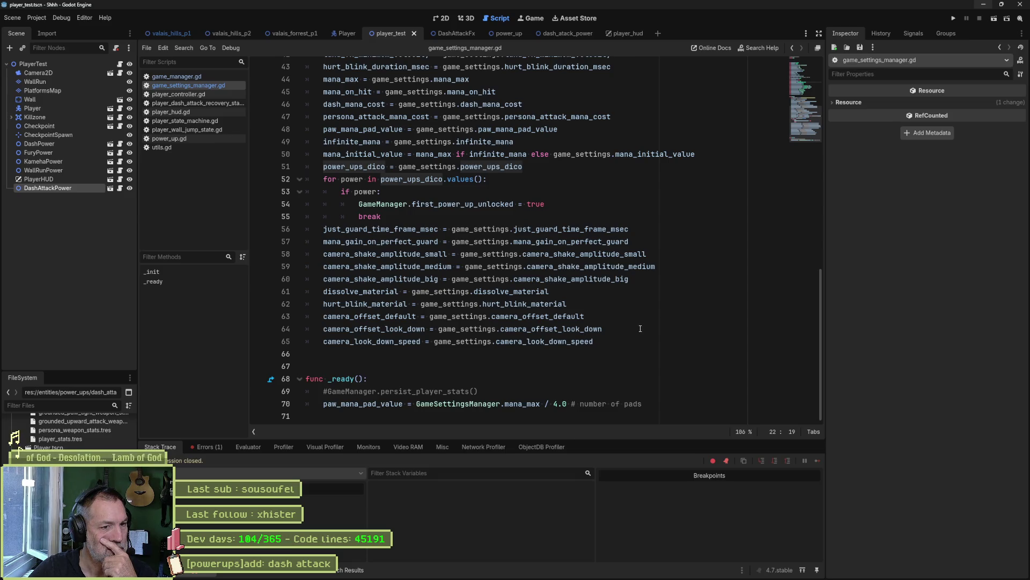
scroll(634, 330, "up", 1)
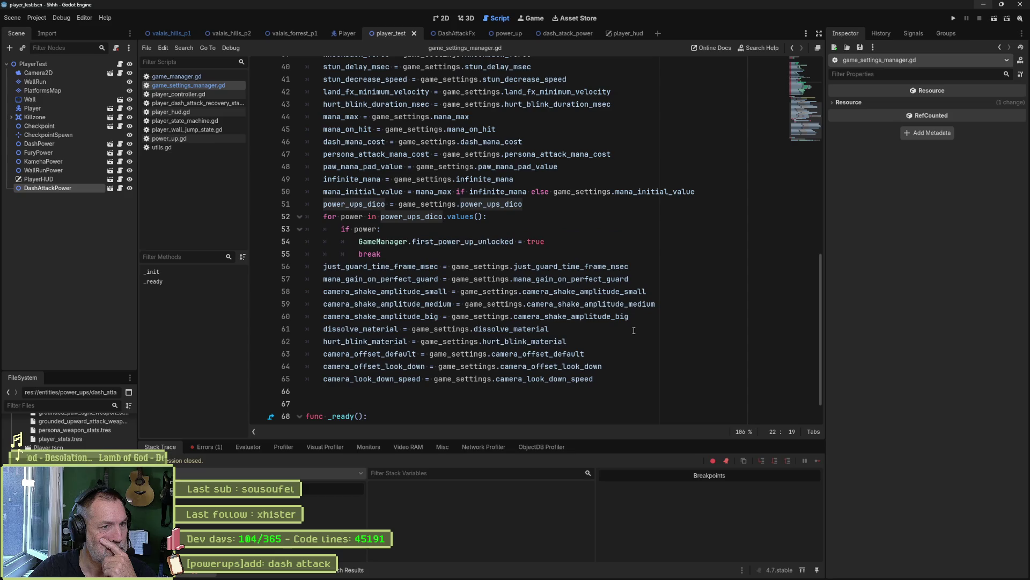
scroll(620, 331, "up", 4)
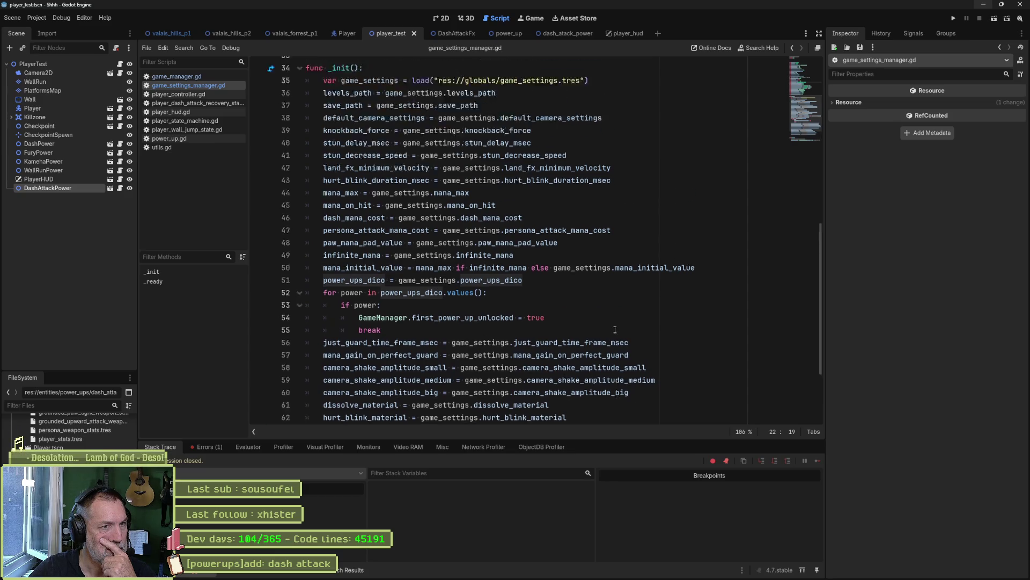
Open game_settings.gd and copy the DASH entry of the power_ups_dico dictionary
key("ctrl+alt+o")
type("game_settings")
key("Return")
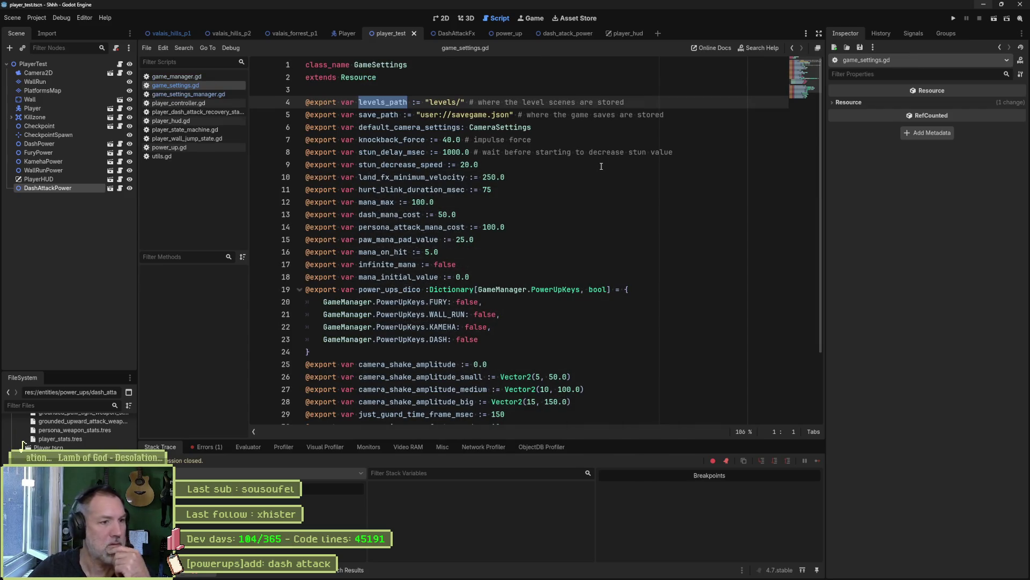
left_click_drag(505, 338, 493, 327)
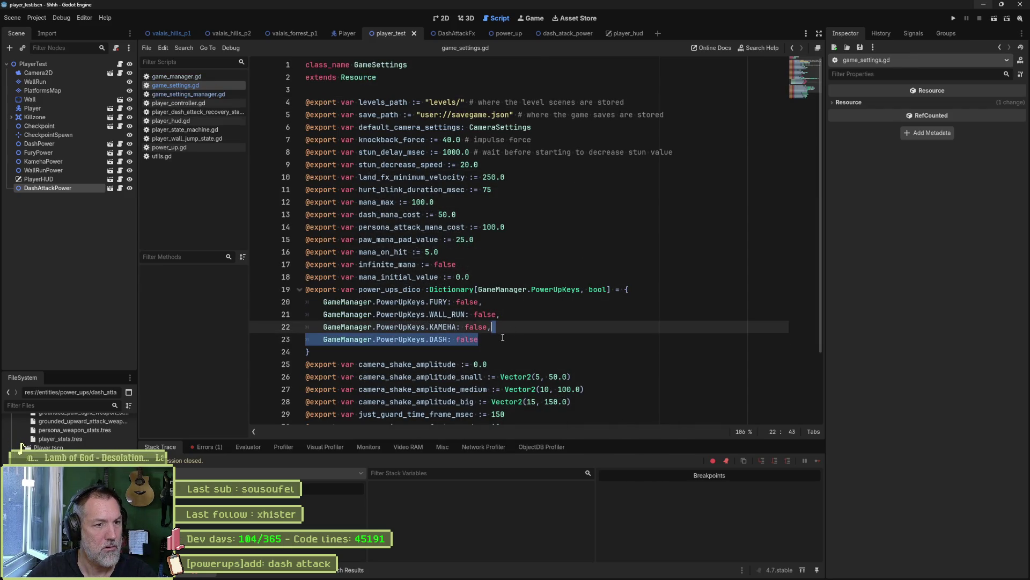
key("ctrl+c")
Add a GameManager.PowerUpKeys.DASH_ATTACK: false entry on line 24, save, and run the scene
key("End")
type(",")
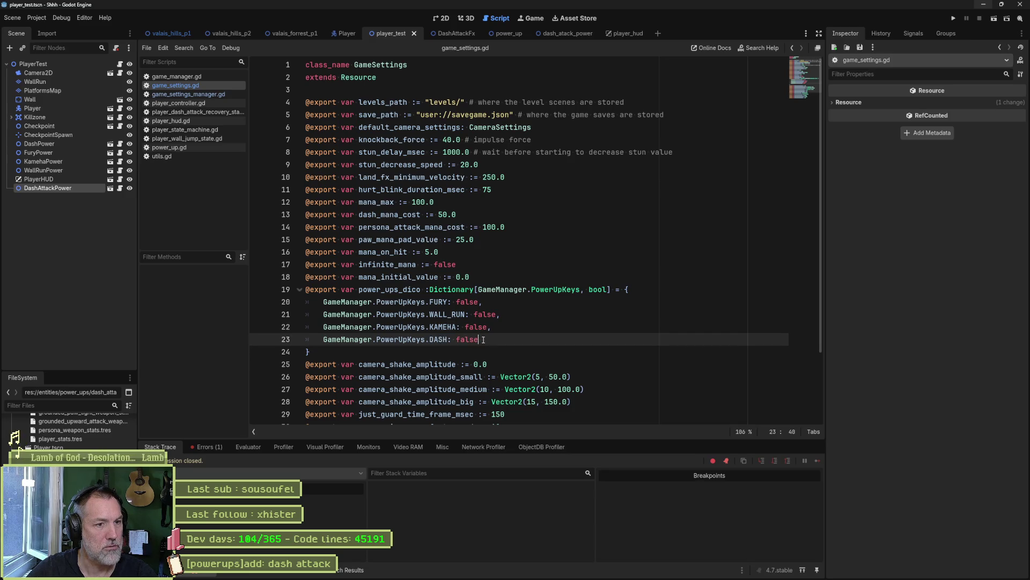
key("ctrl+v")
type("_ATTACK")
key("ctrl+s")
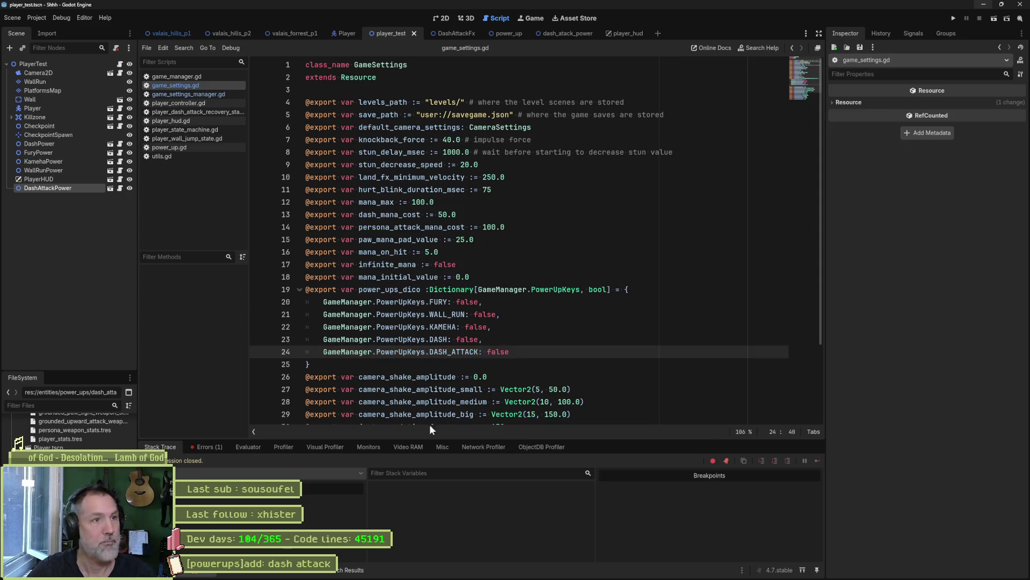
key("F6")
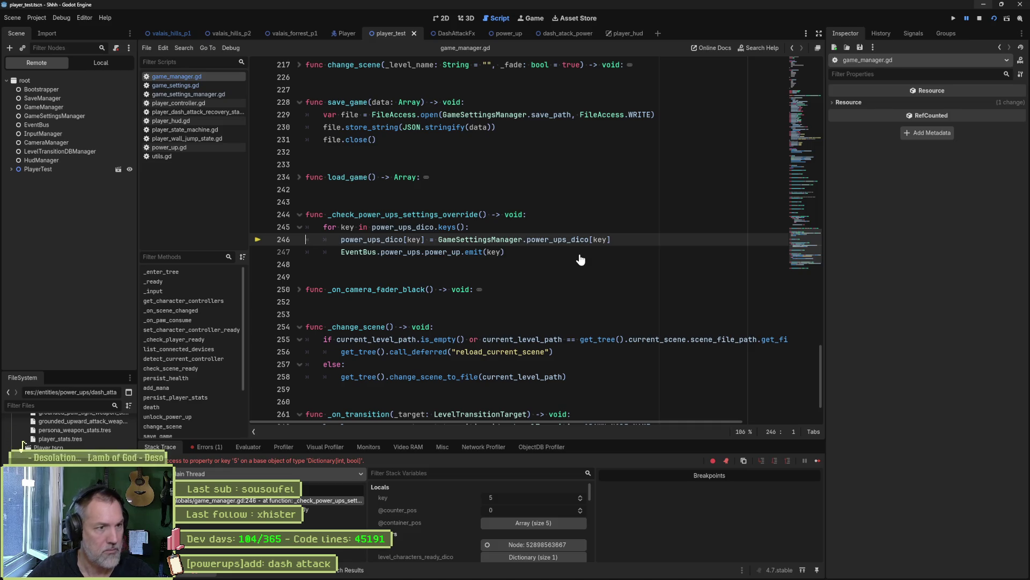
Evaluate power_ups_dico at the line-246 breakpoint in the debugger's Evaluator
double_click(376, 240)
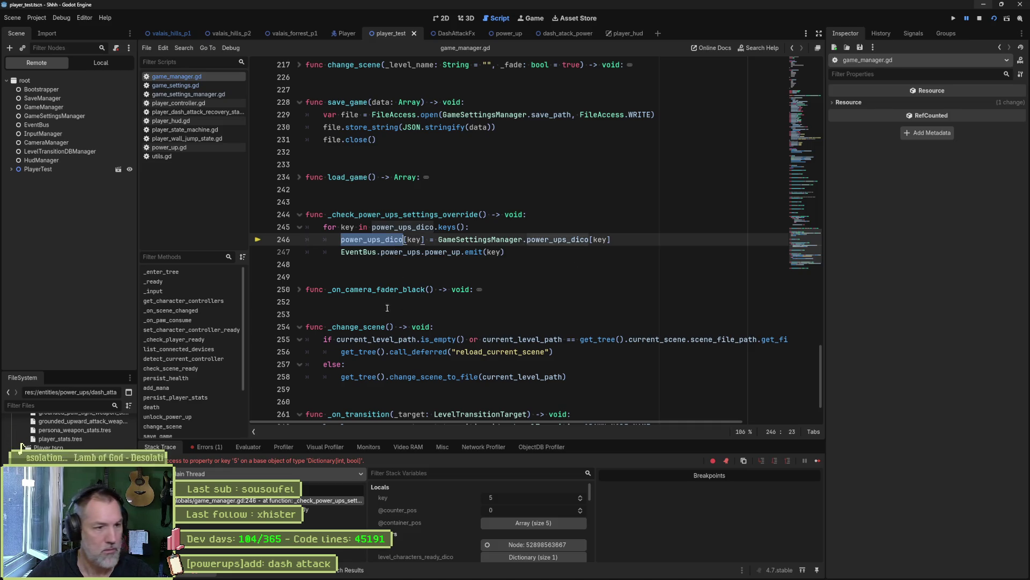
left_click(262, 448)
key("ctrl+shift+e")
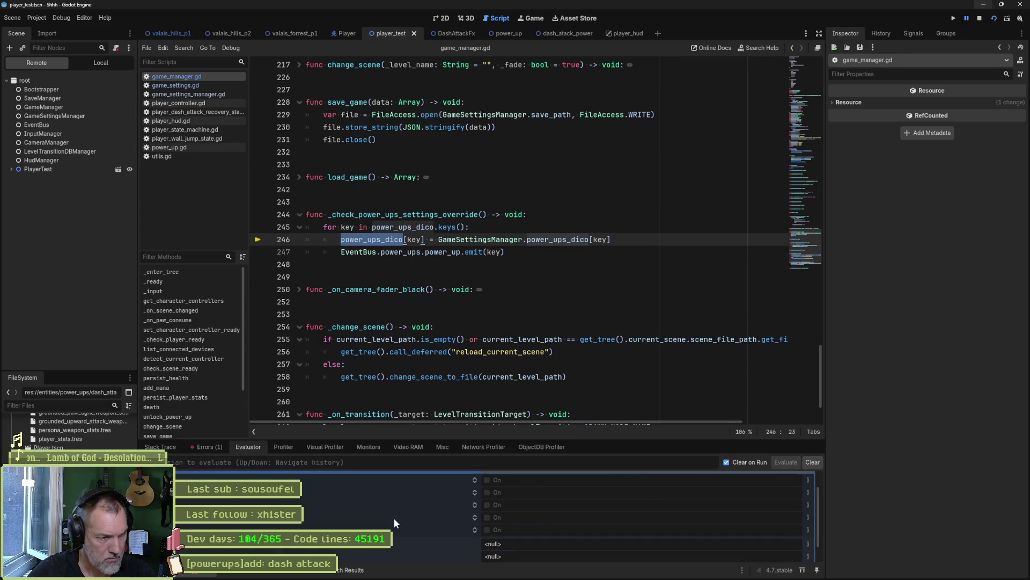
scroll(392, 516, "down", 1)
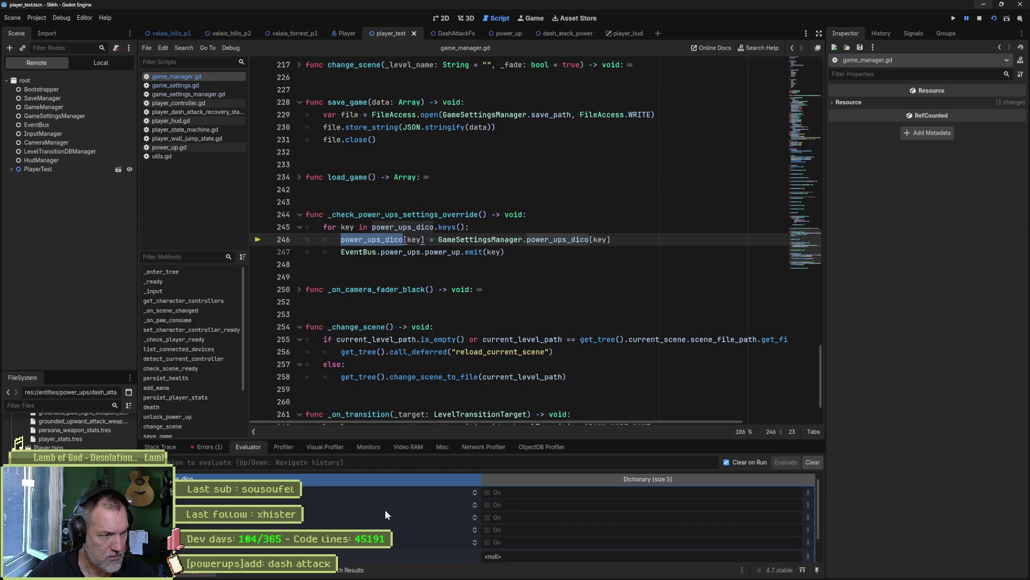
Evaluate GameSettingsManager.power_ups_dico, expand its result, and stop the game
left_click_drag(438, 240, 611, 240)
left_click_drag(438, 240, 591, 240)
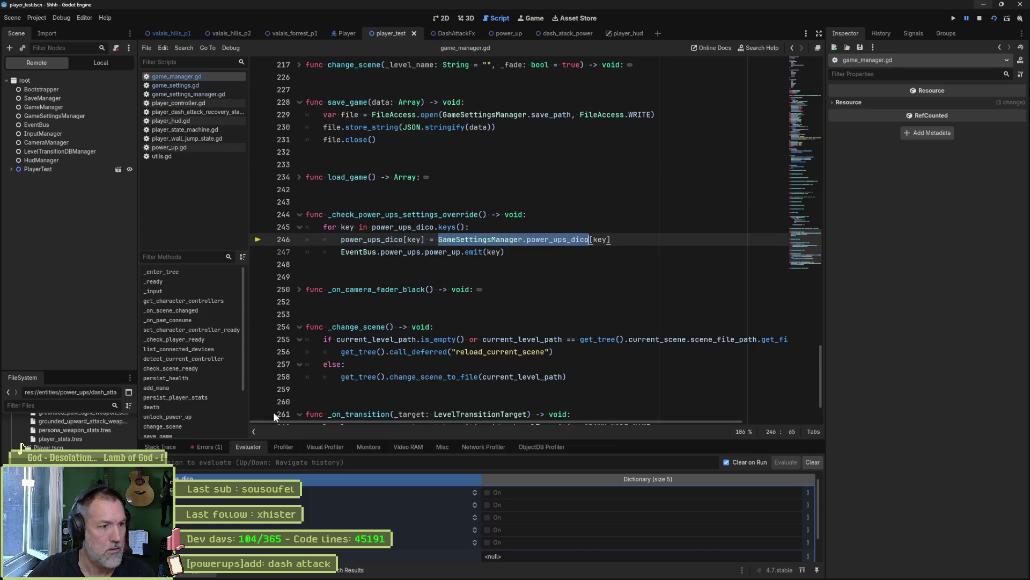
left_click(418, 476)
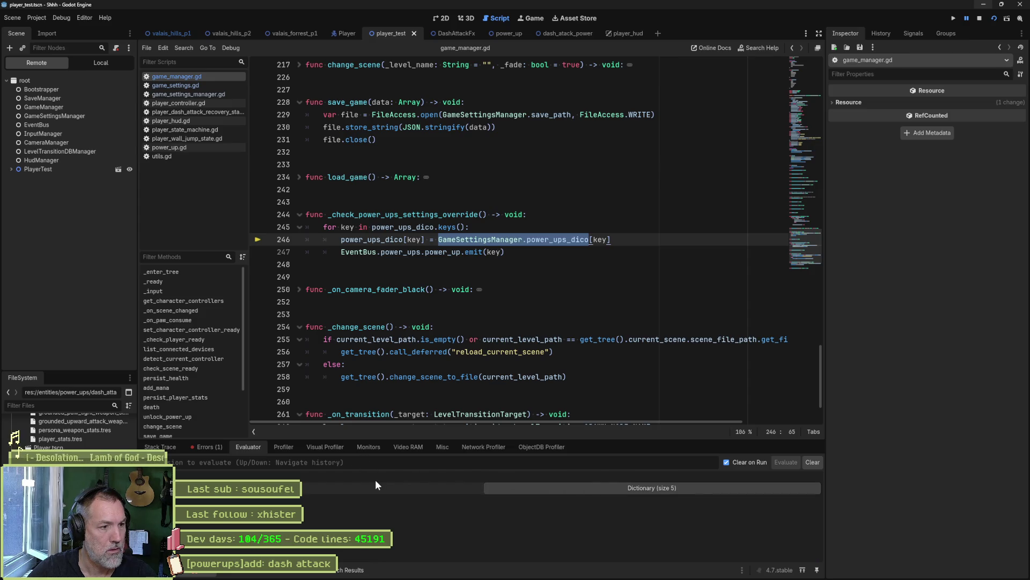
key("ctrl+shift+e")
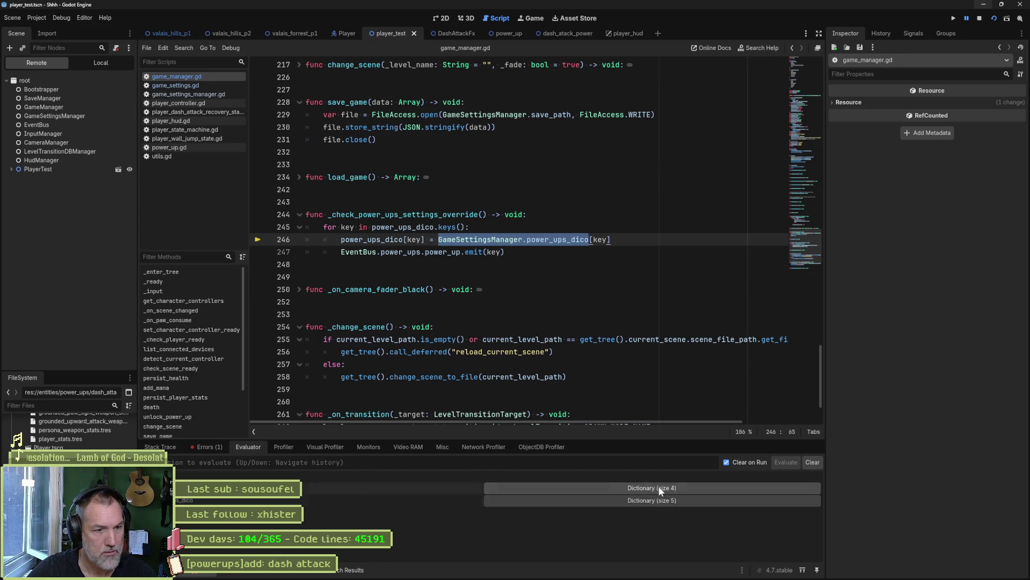
left_click(659, 489)
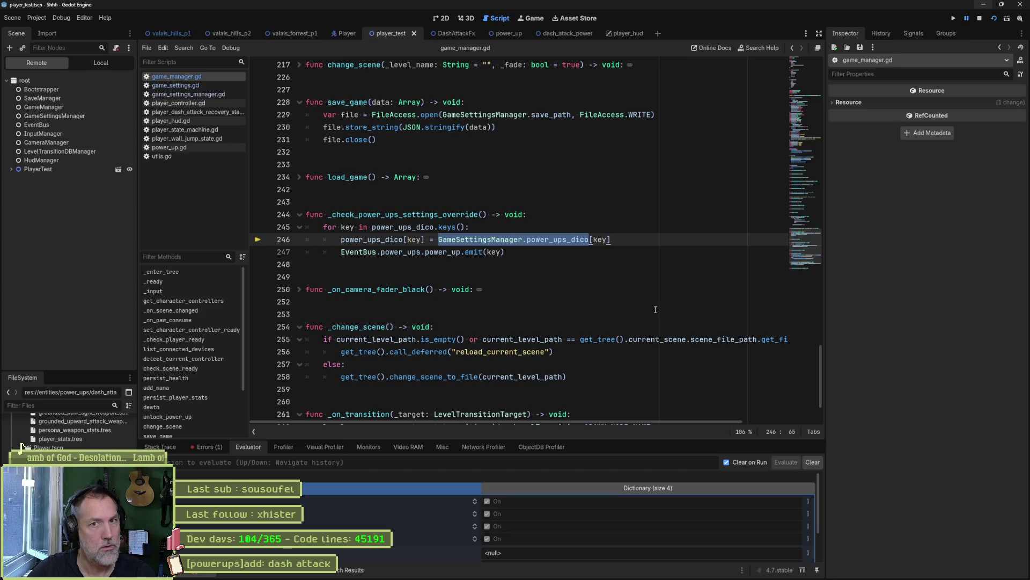
left_click(980, 18)
left_click(530, 239)
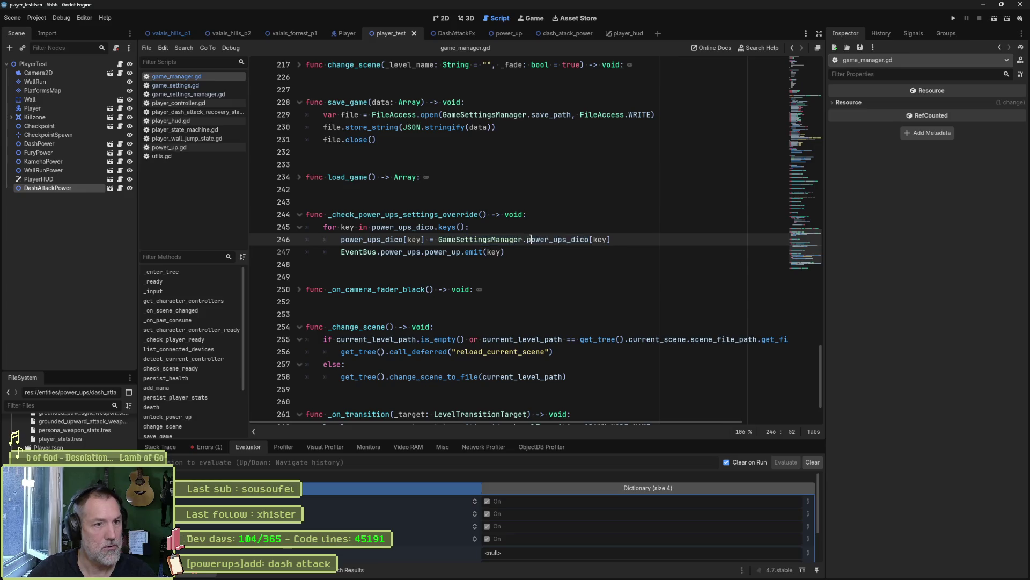
Search the project for power_ups_dico and open the player_controller.gd match
double_click(568, 239)
key("ctrl+shift+f")
left_click(527, 327)
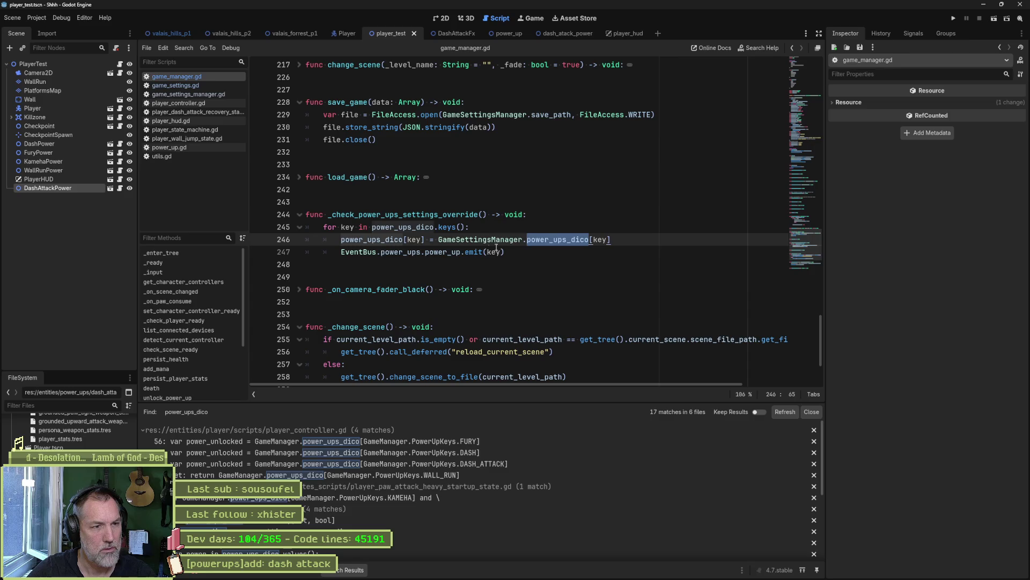
left_click(477, 439)
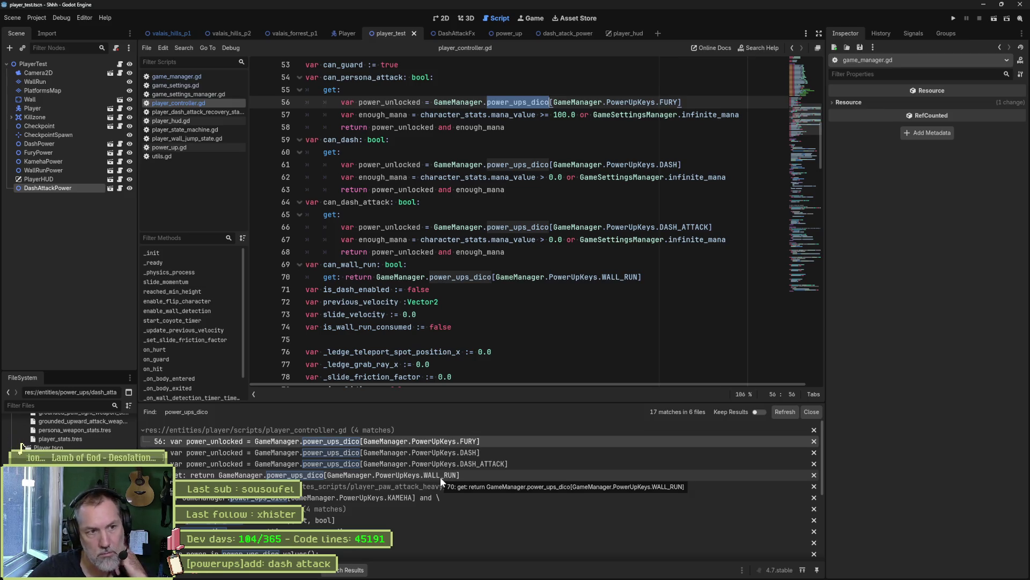
Review the game_settings.gd dictionary entries, then jump to the line-246 error from Debugger > Errors
left_click(189, 85)
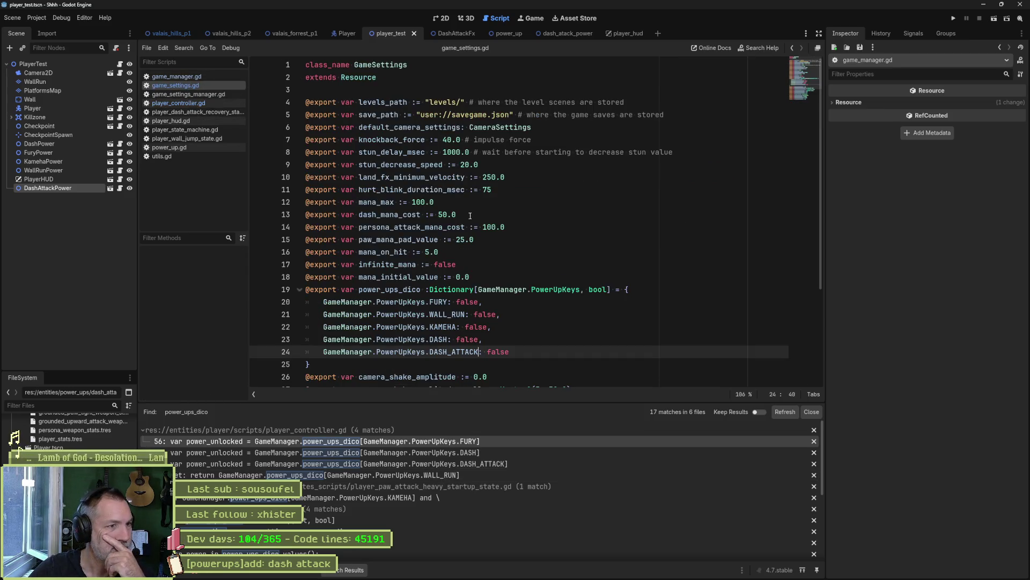
left_click_drag(516, 347, 483, 314)
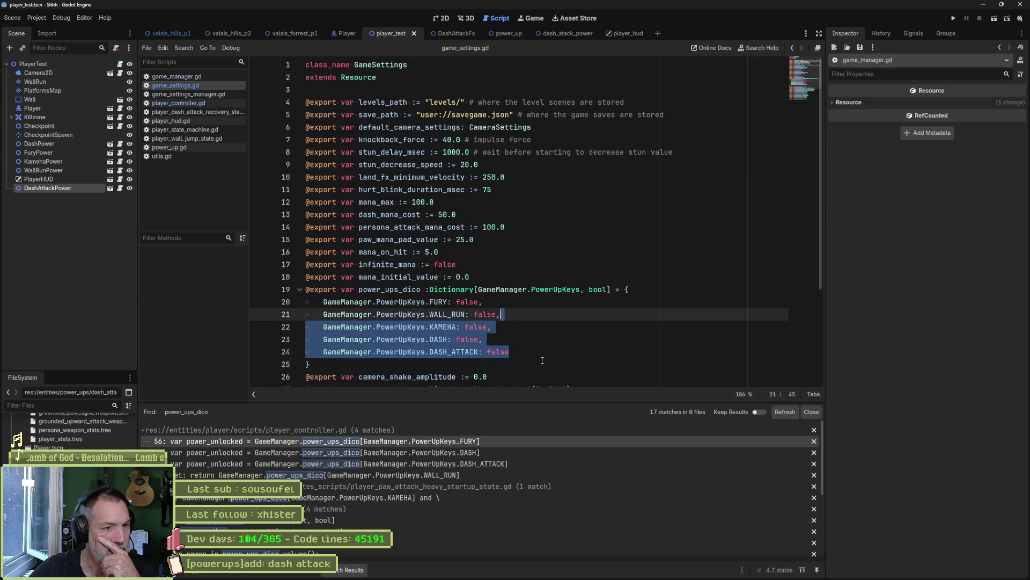
left_click(543, 362)
left_click(435, 302)
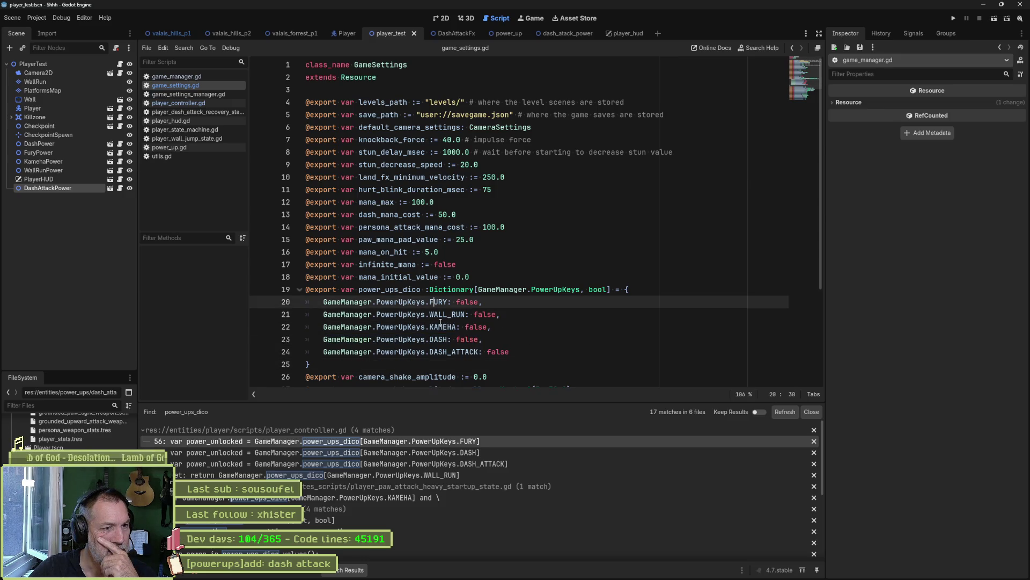
left_click(439, 327)
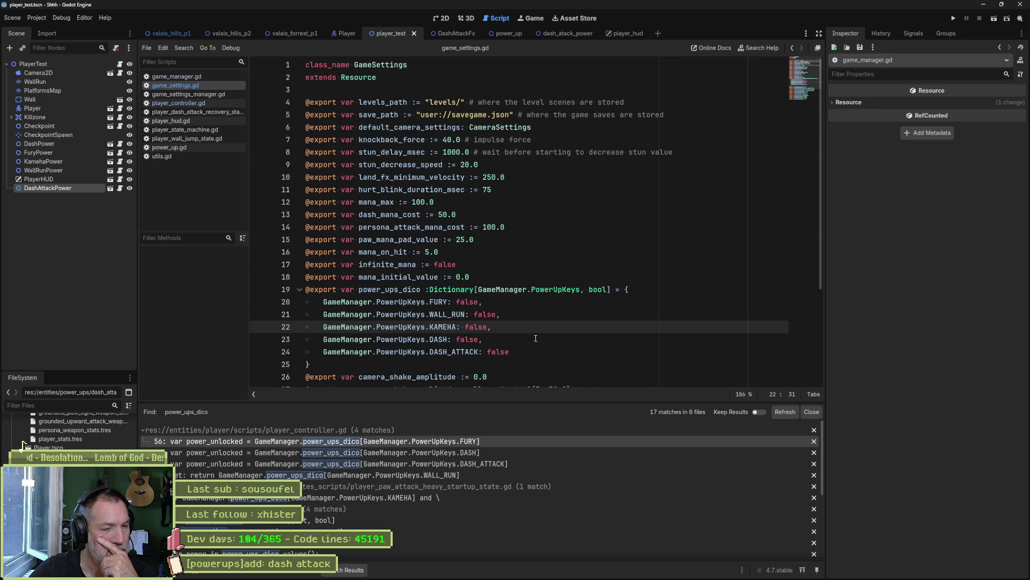
left_click(196, 573)
left_click(265, 476)
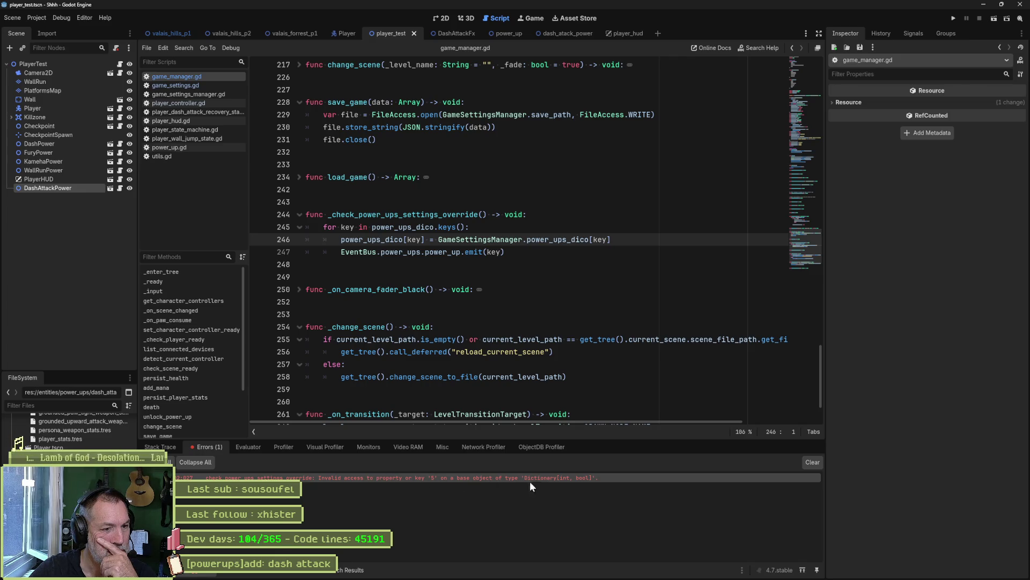
Expand the invalid key '5' error row in Debugger > Errors to show its stack frames
mouse_move(417, 480)
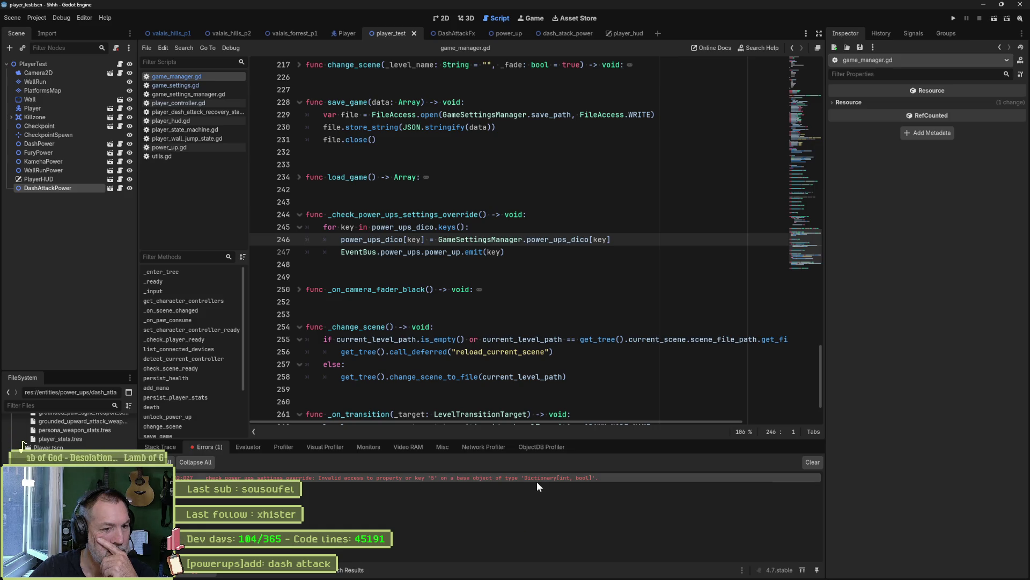
mouse_move(565, 478)
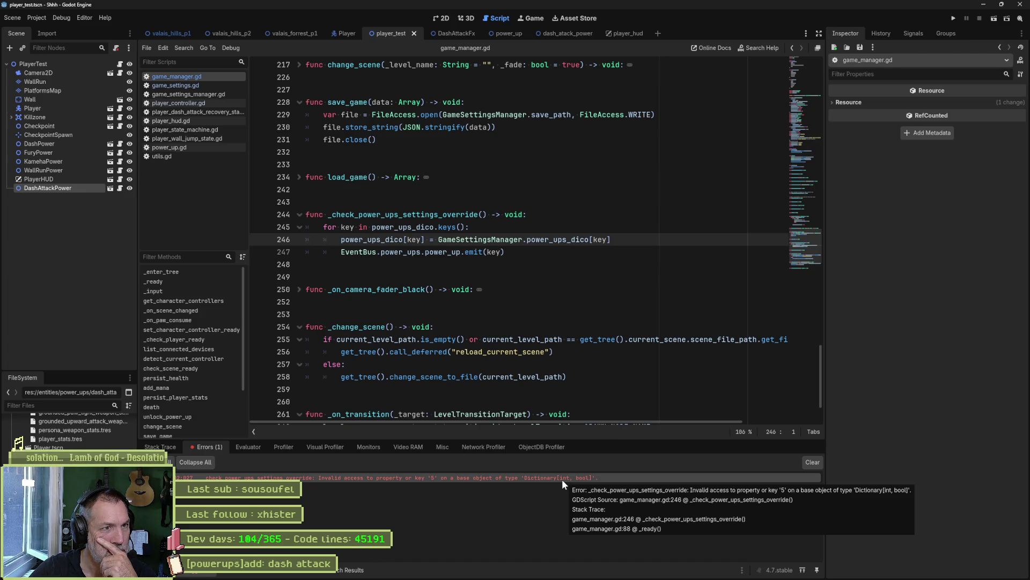
right_click(562, 479)
left_click(484, 289)
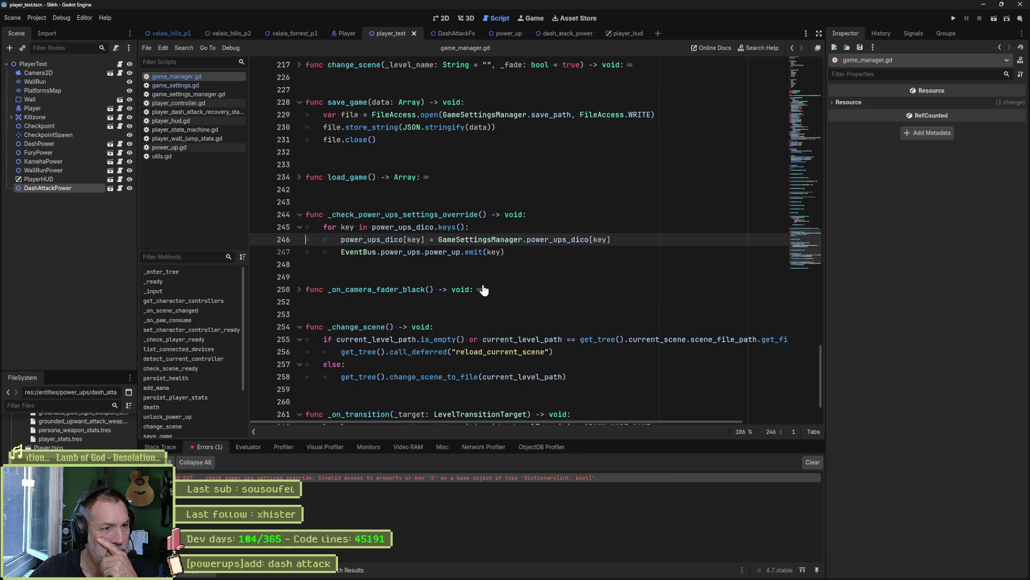
left_click(511, 270)
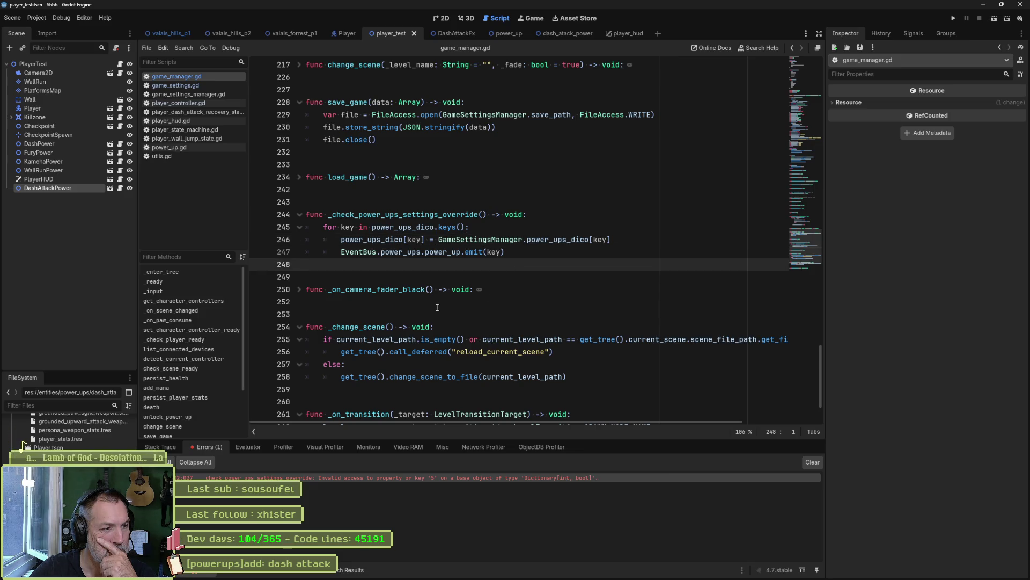
double_click(349, 478)
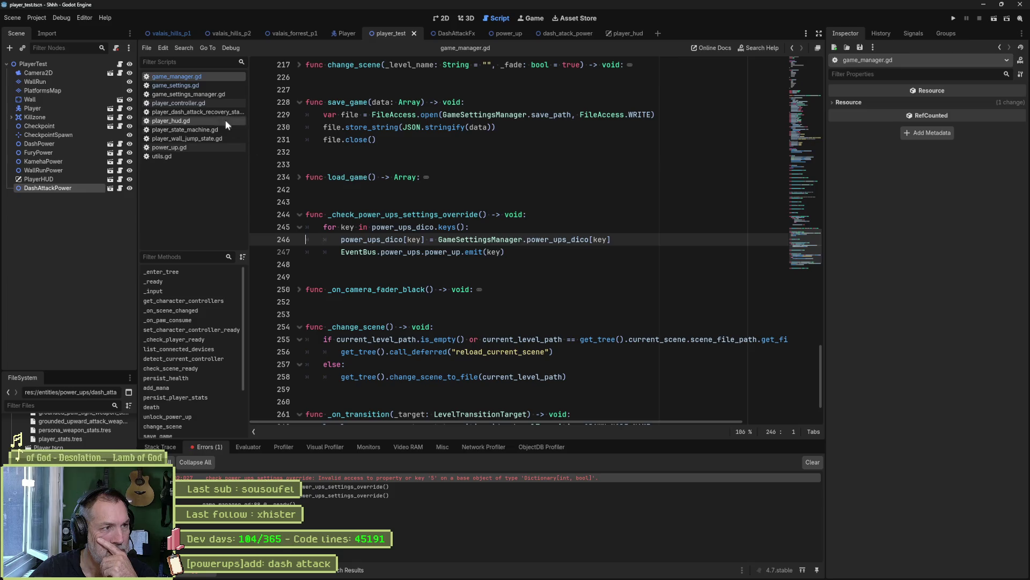
Show game_settings_manager.gd's _init copying power_ups_dico from settings, then close the DashAttackFx scene
left_click(196, 85)
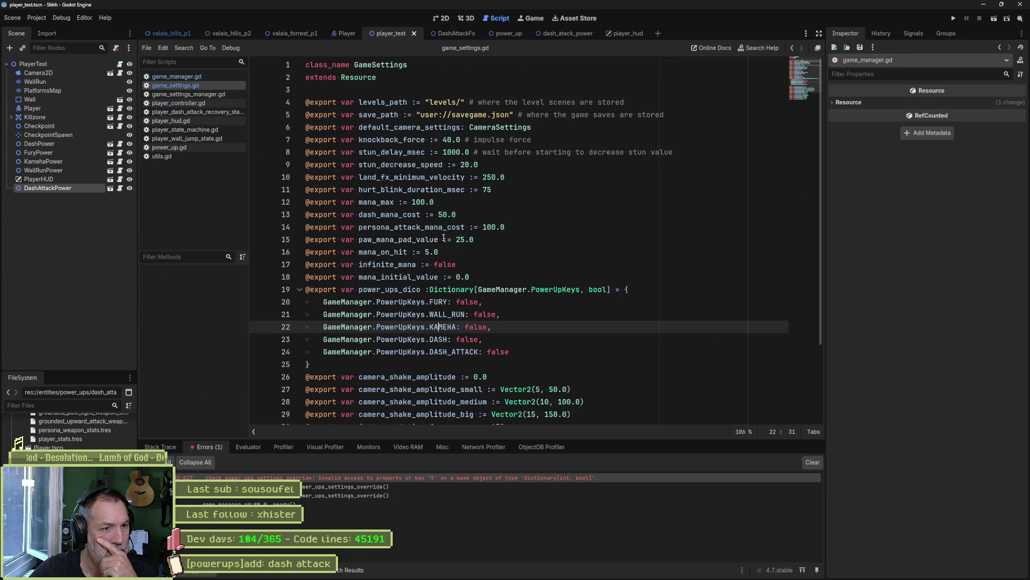
scroll(640, 319, "down", 3)
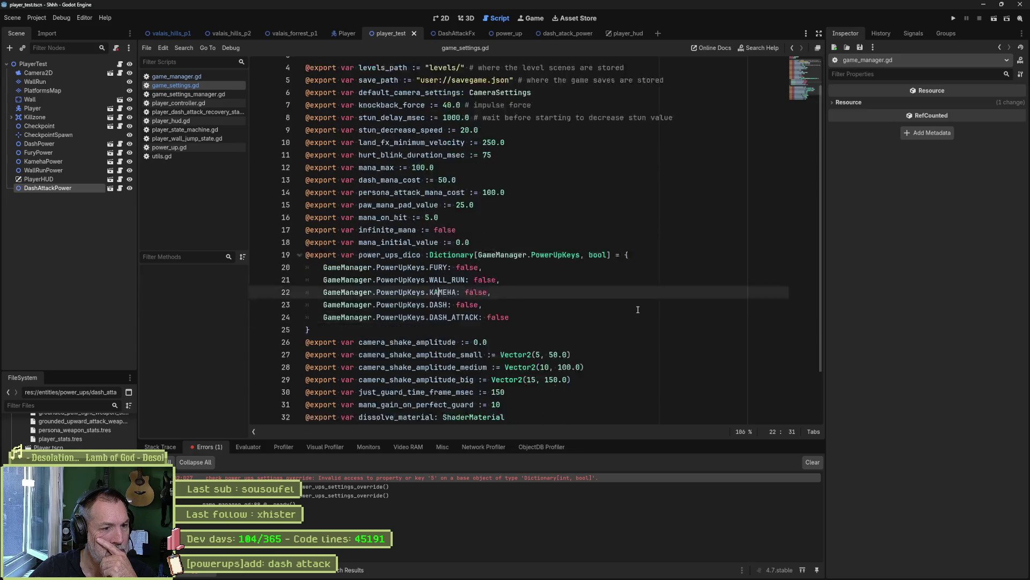
left_click(214, 95)
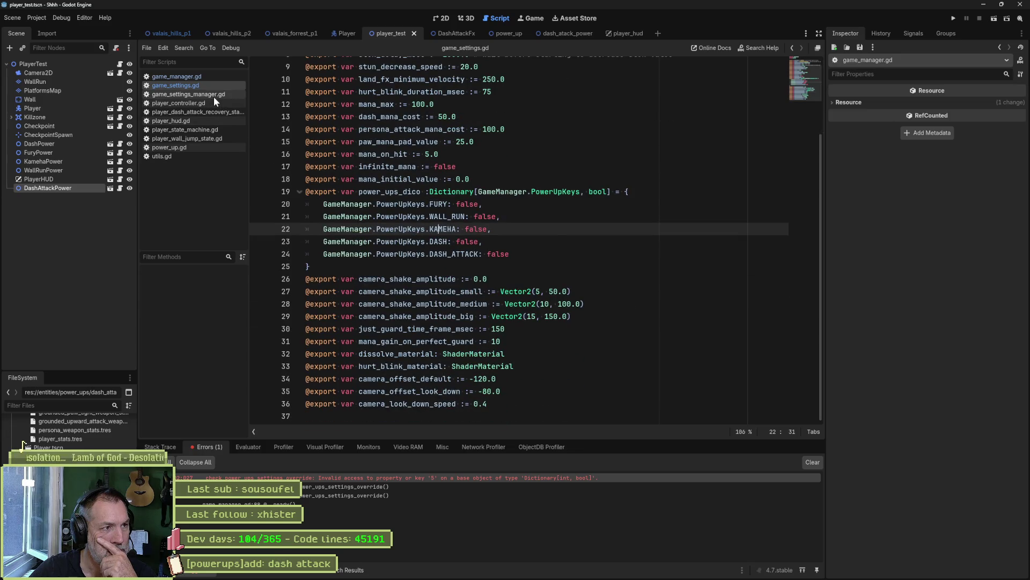
scroll(596, 257, "up", 6)
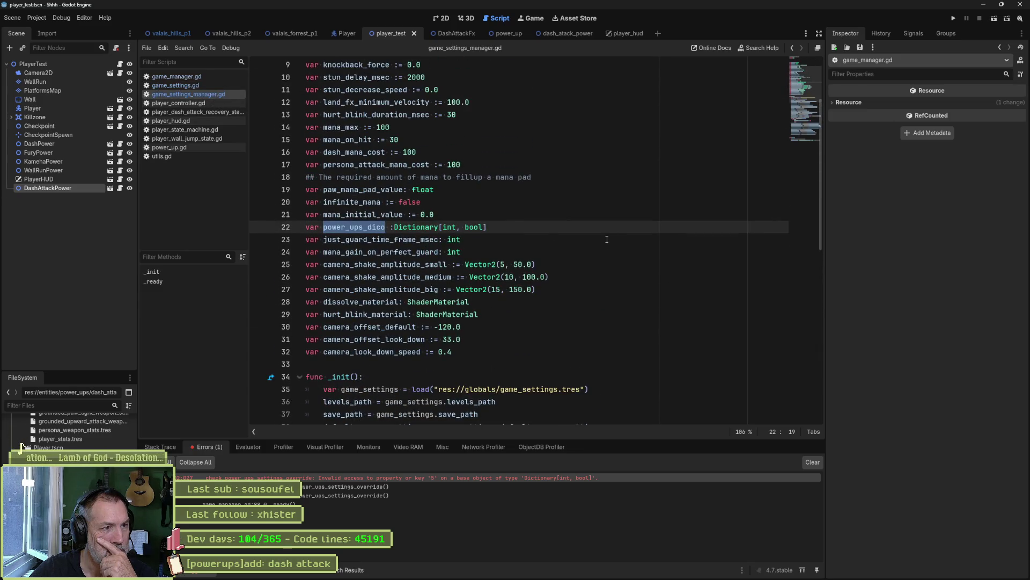
scroll(491, 254, "down", 7)
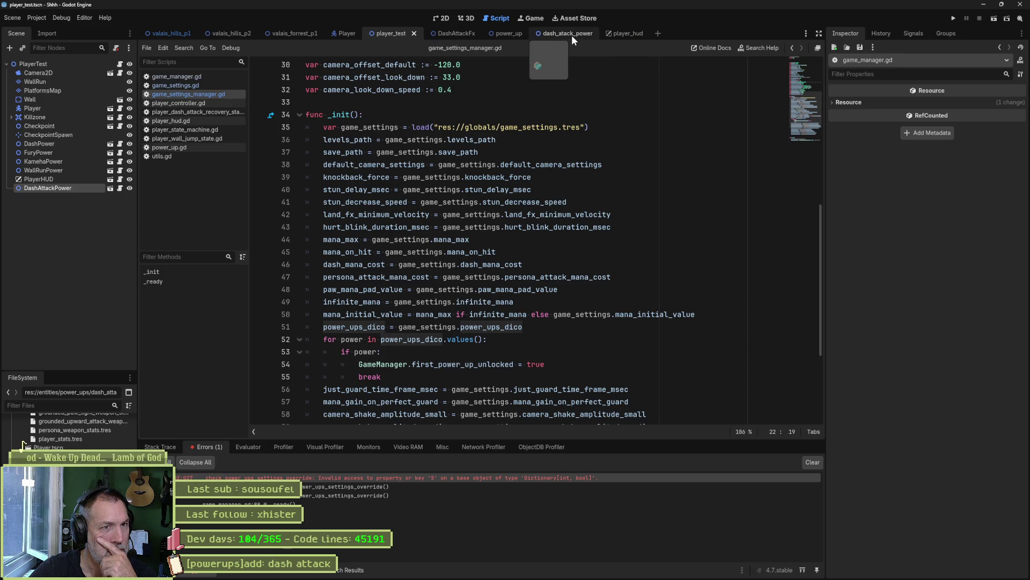
middle_click(452, 31)
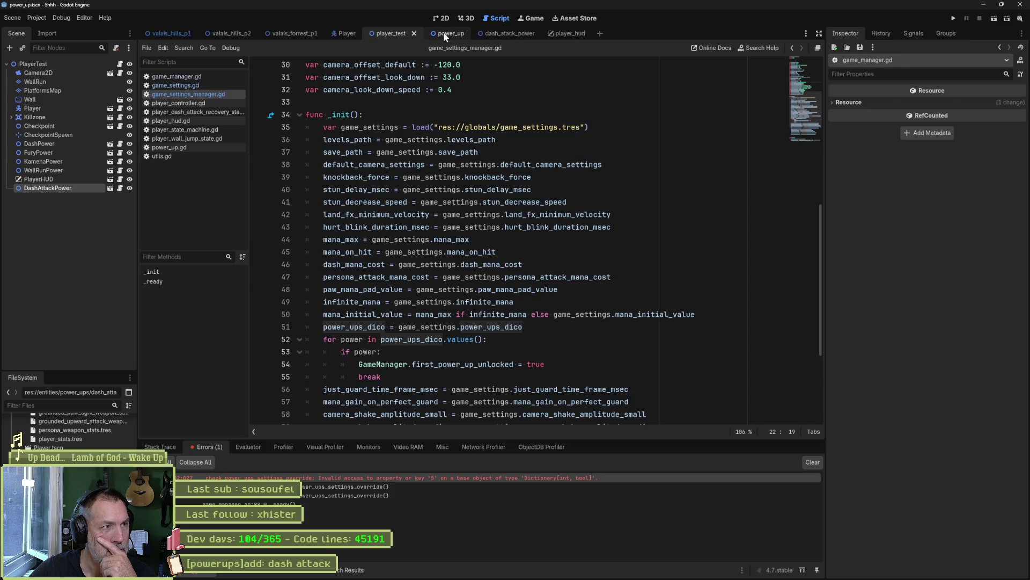
Close the power_up scene and switch to the dash_atack_power scene
left_click(444, 31)
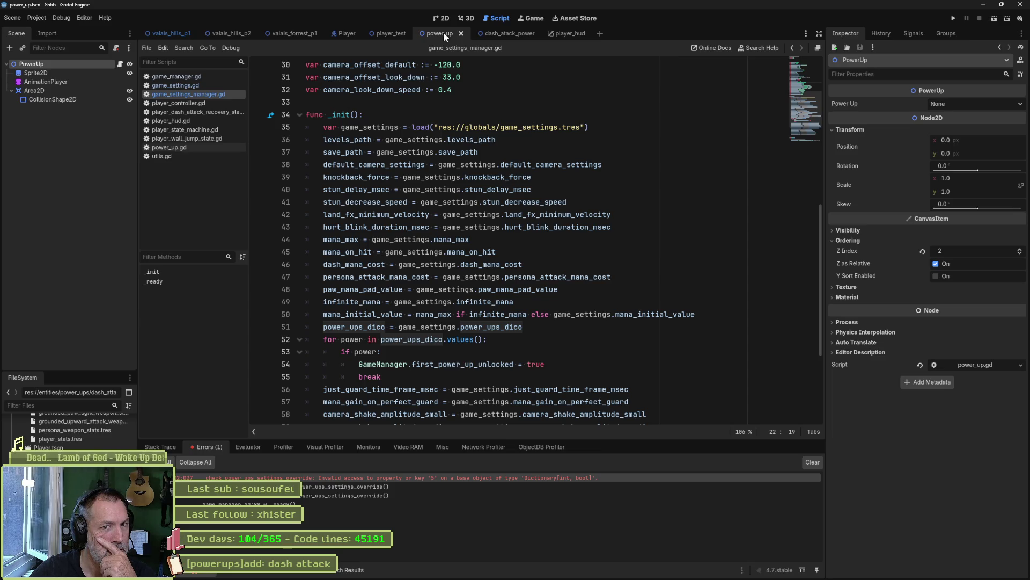
middle_click(443, 32)
left_click(455, 33)
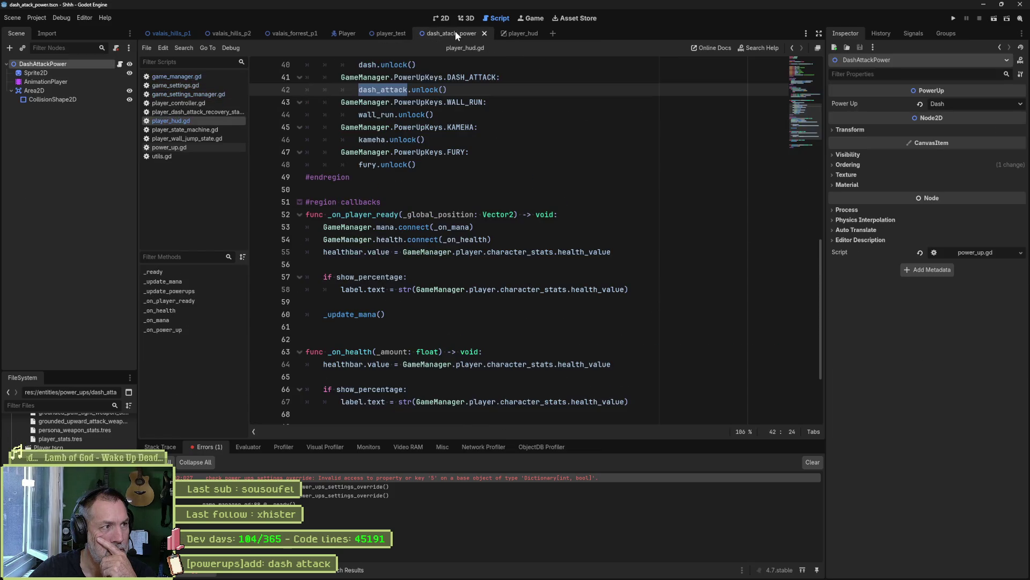
Set DashAttackPower's Power Up to None and show the power_up.gd script
left_click(955, 105)
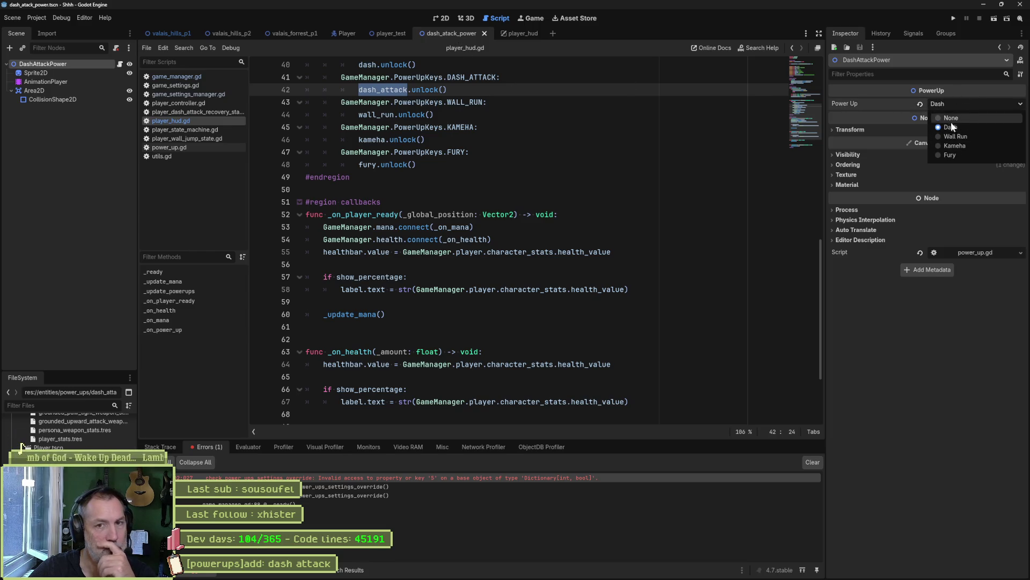
left_click(952, 126)
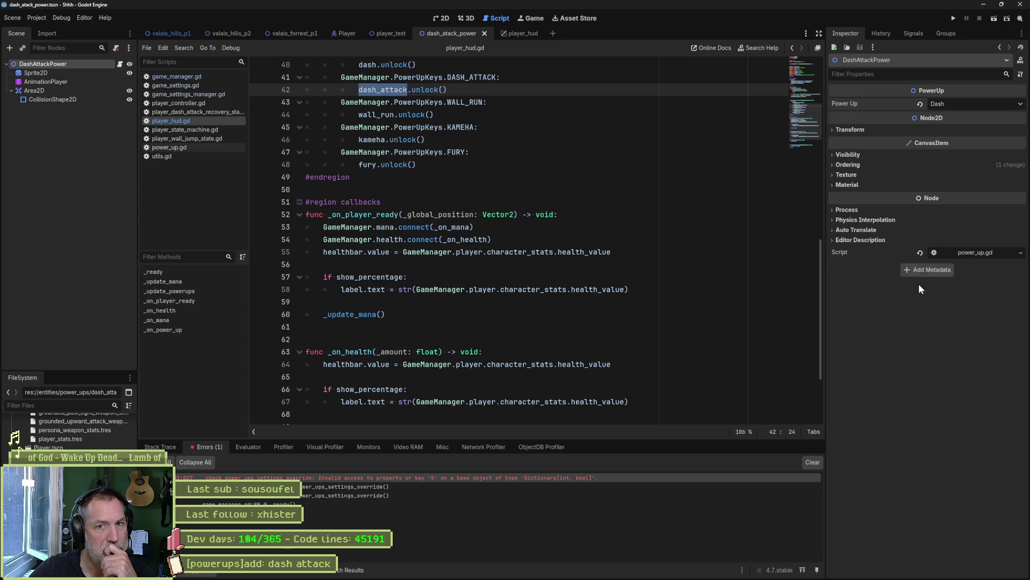
left_click(919, 102)
left_click(947, 97)
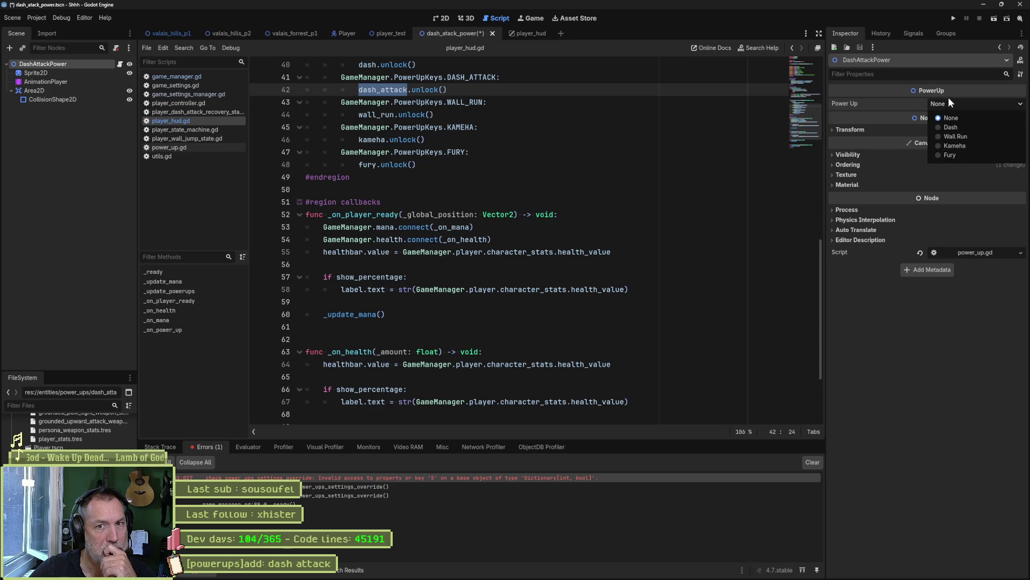
left_click(949, 98)
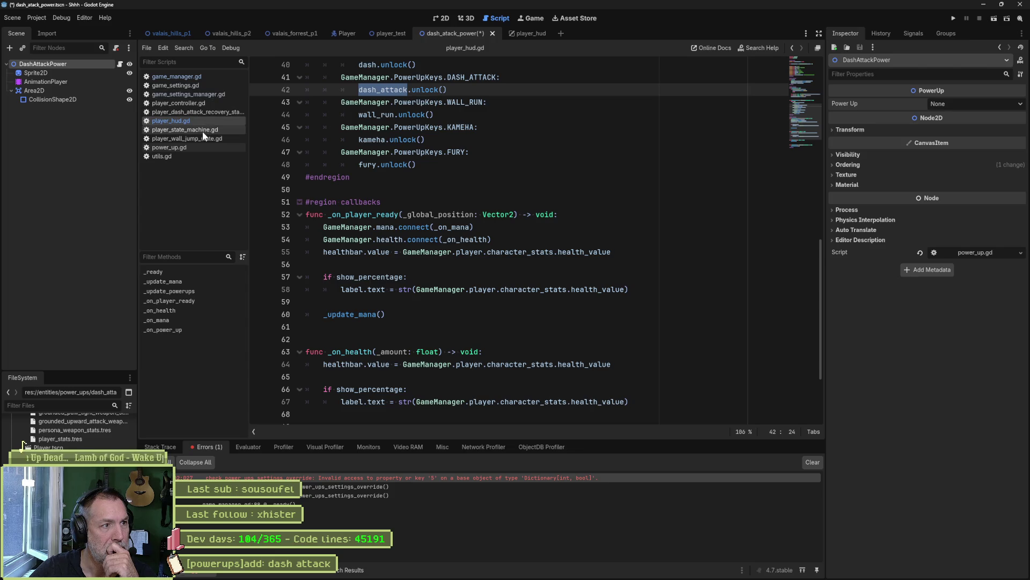
left_click(195, 147)
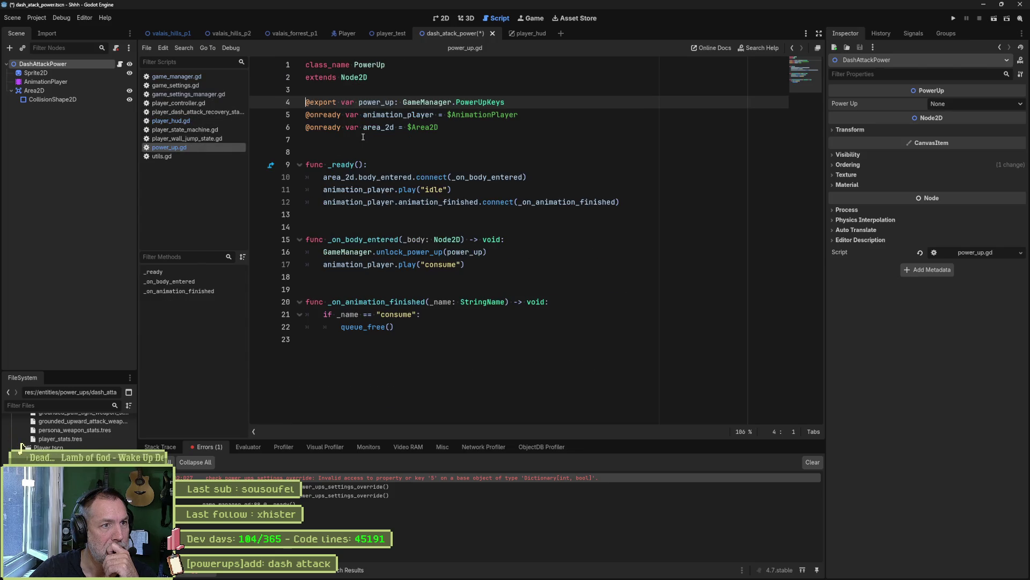
Jump to the PowerUpKeys enum definition and select the power_ups_keys variable name
left_click(494, 102, "ctrl")
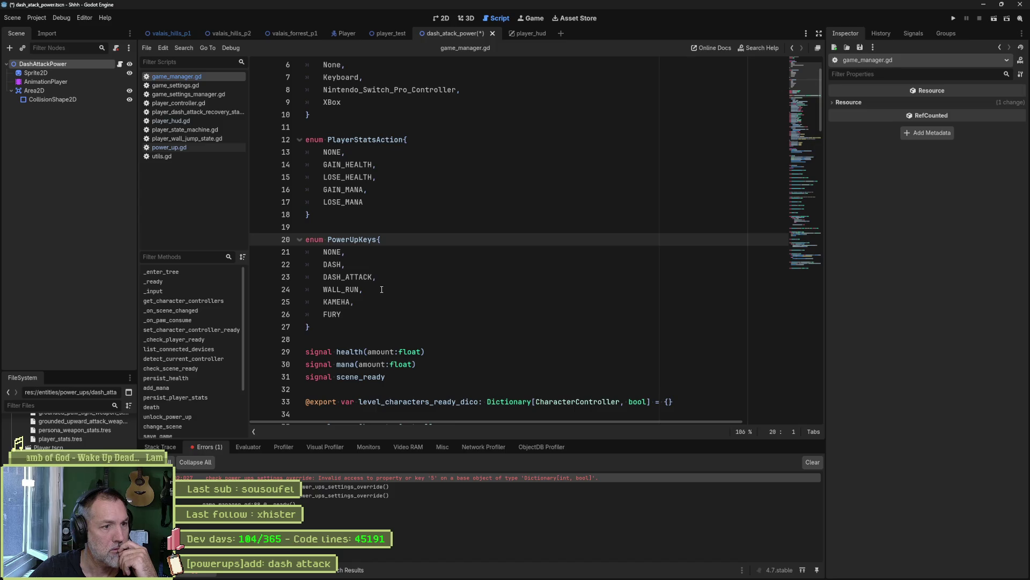
left_click_drag(381, 277, 395, 266)
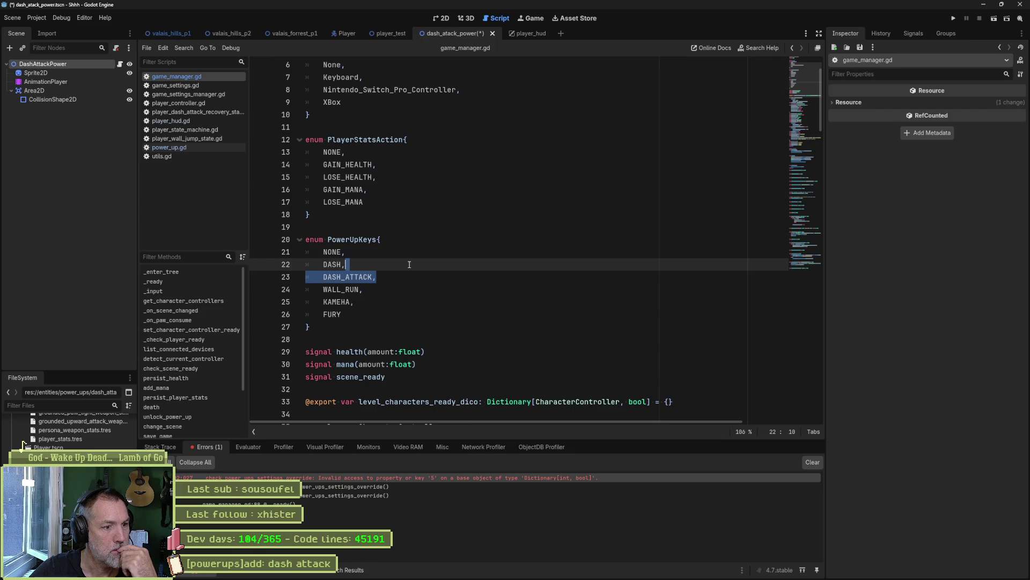
scroll(392, 234, "down", 6)
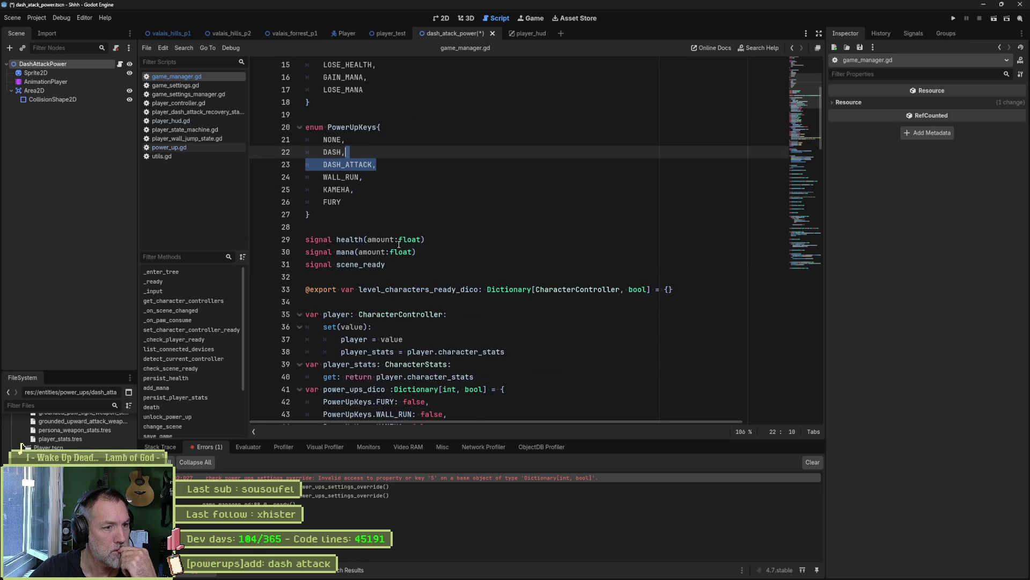
scroll(725, 216, "down", 2)
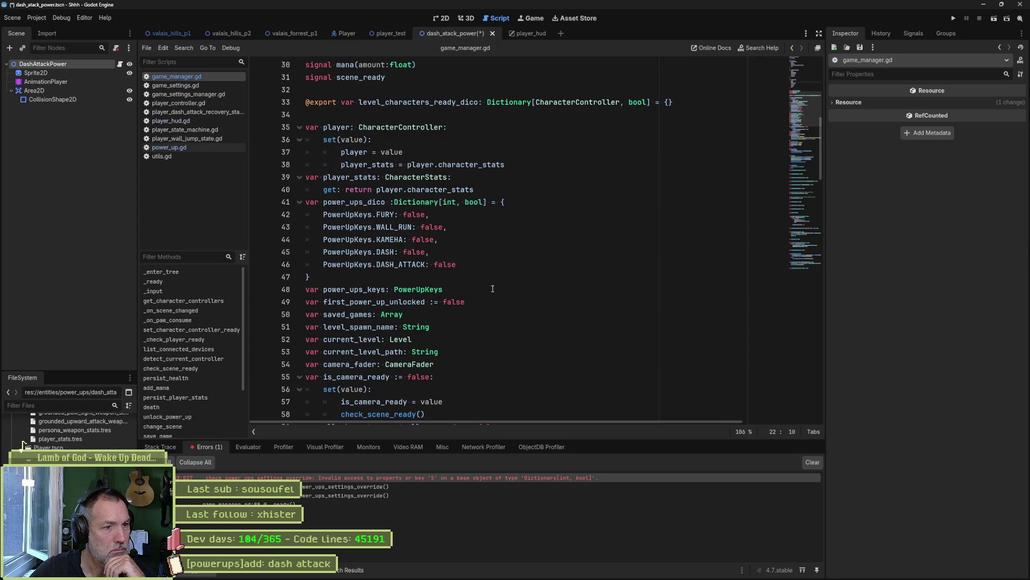
double_click(370, 291)
scroll(569, 285, "up", 10)
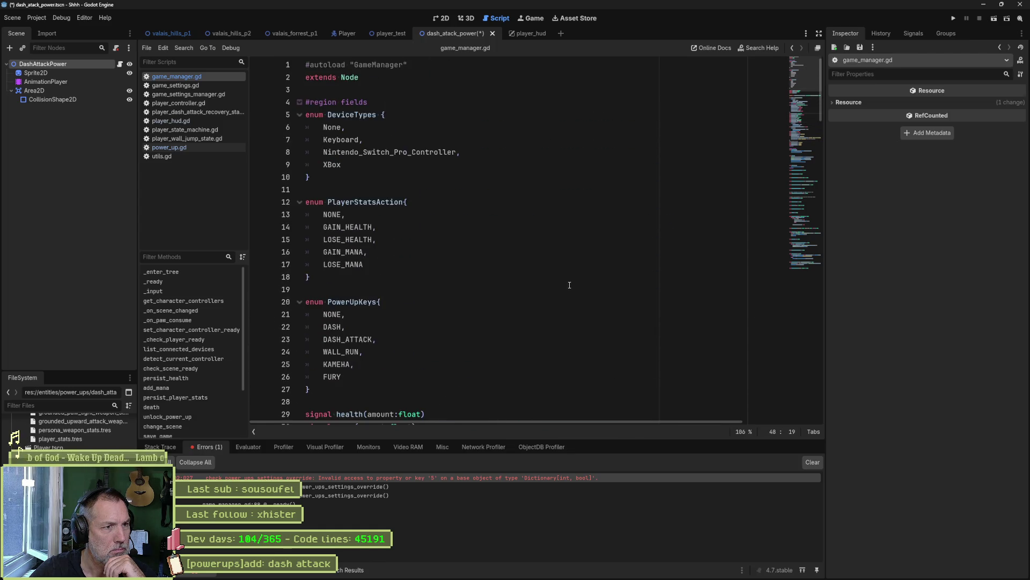
scroll(570, 285, "down", 10)
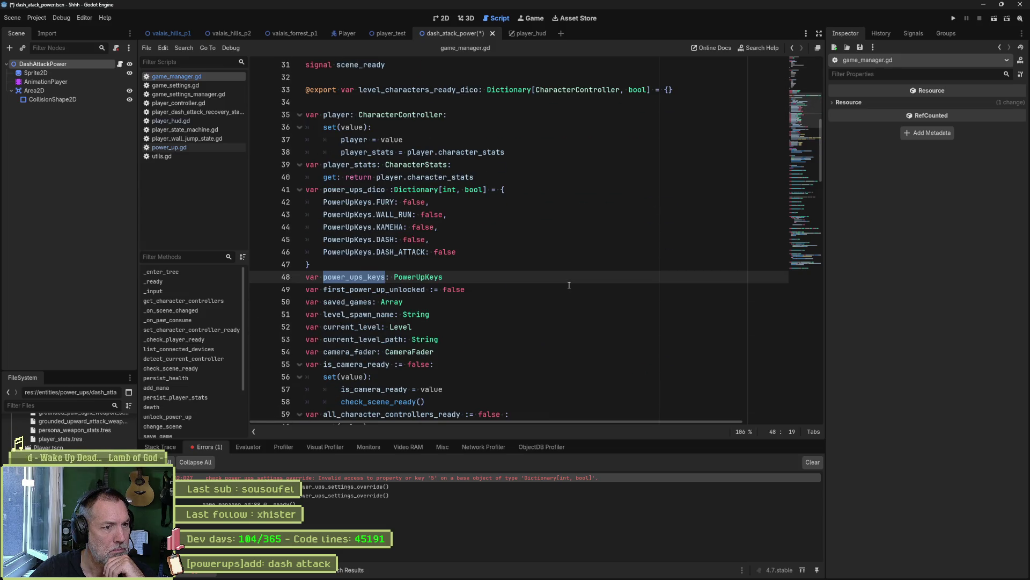
scroll(570, 285, "down", 11)
scroll(569, 285, "down", 6)
scroll(564, 287, "down", 12)
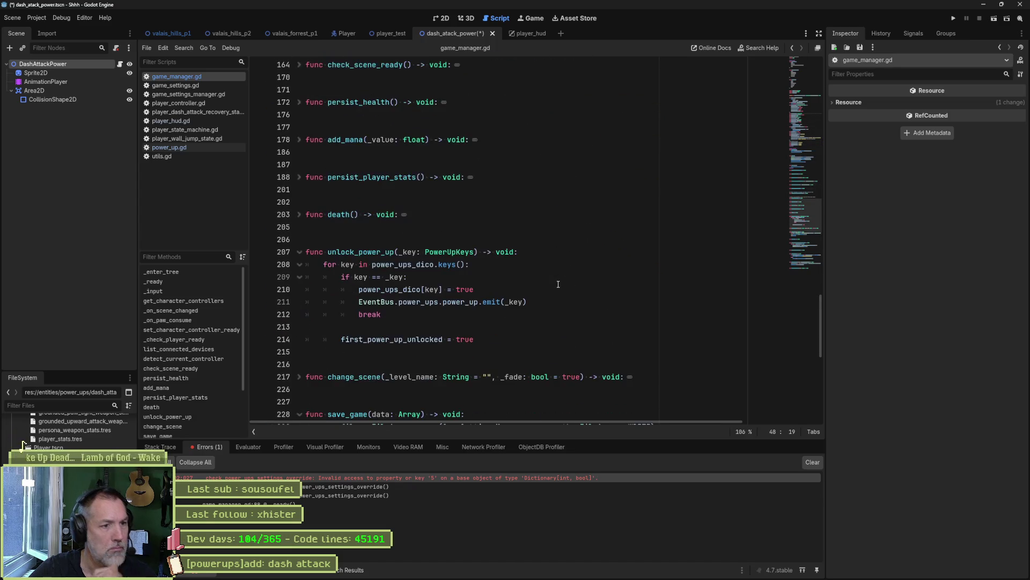
Search the whole project for power_ups_keys, finding only its line 48 declaration
key("ctrl+shift+f")
left_click(513, 326)
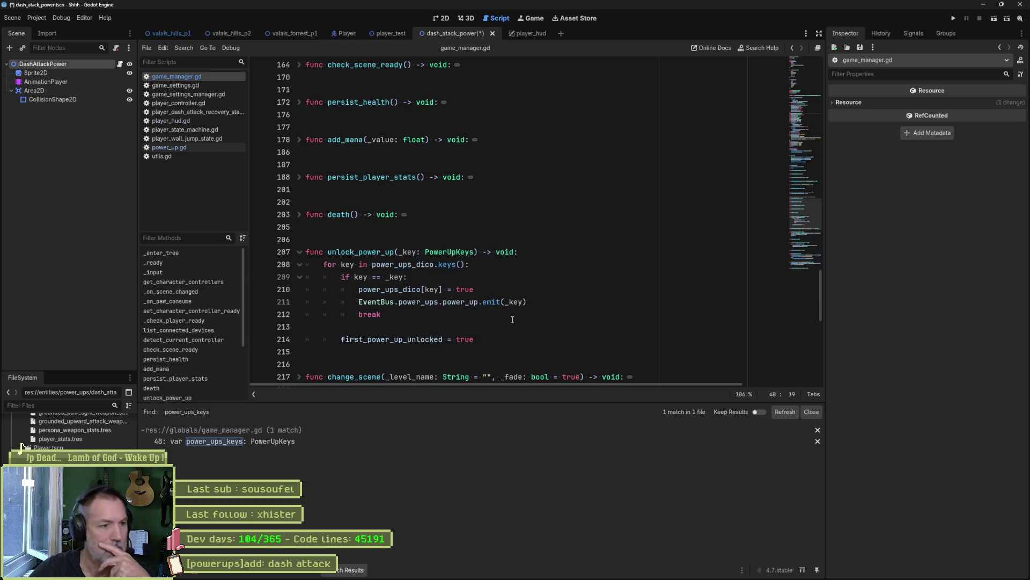
left_click(293, 439)
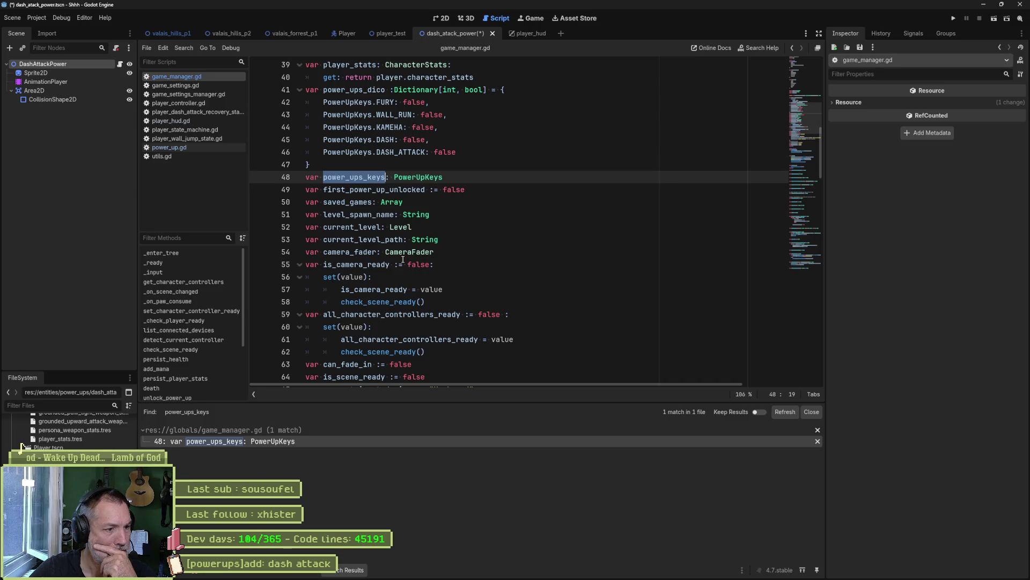
key("ctrl+shift+f")
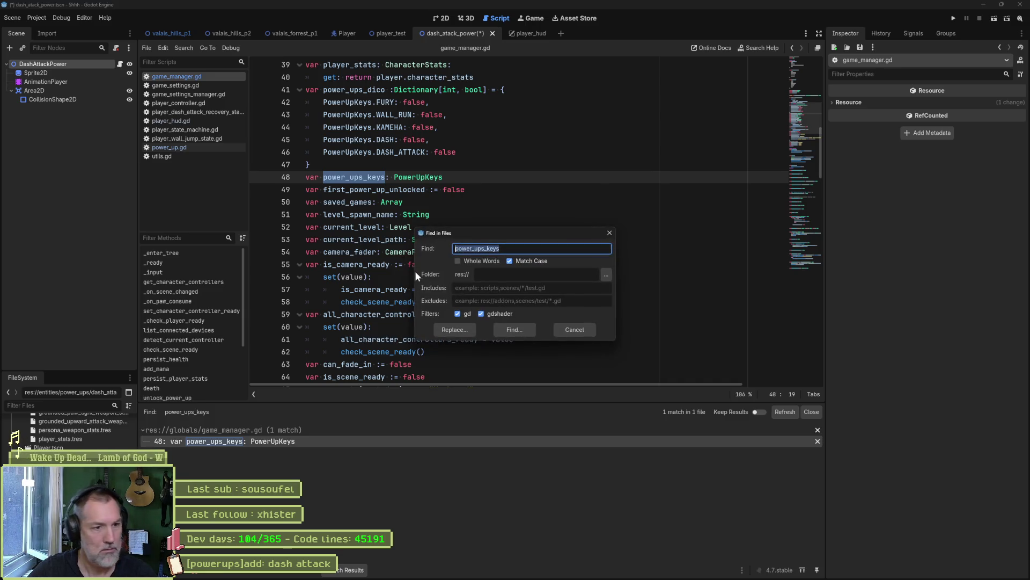
left_click(512, 329)
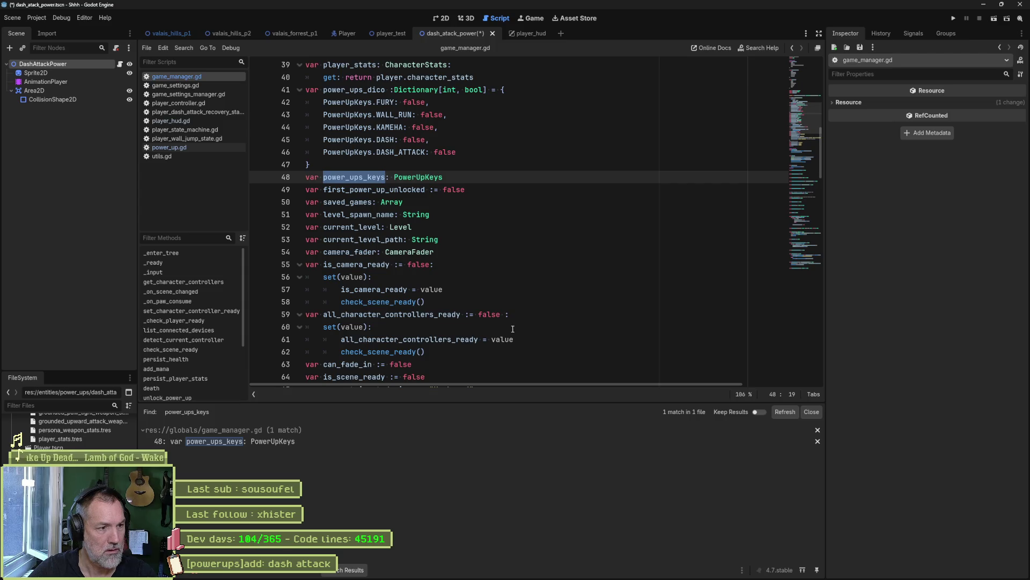
Delete the unused power_ups_keys line 48 in game_manager.gd, save, and debug-run the game
left_click(473, 178)
key("ctrl+shift+k")
key("ctrl+s")
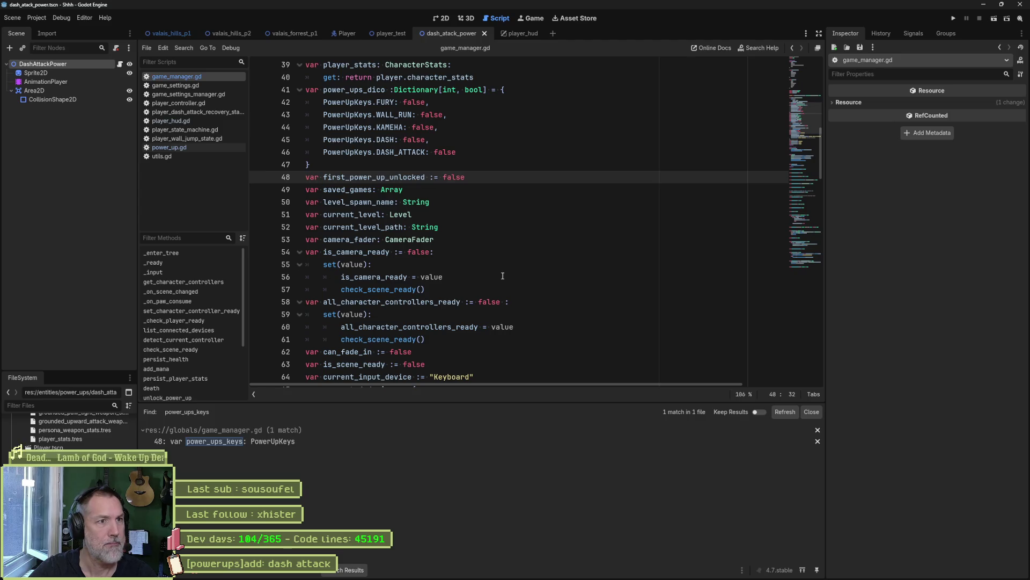
key("F5")
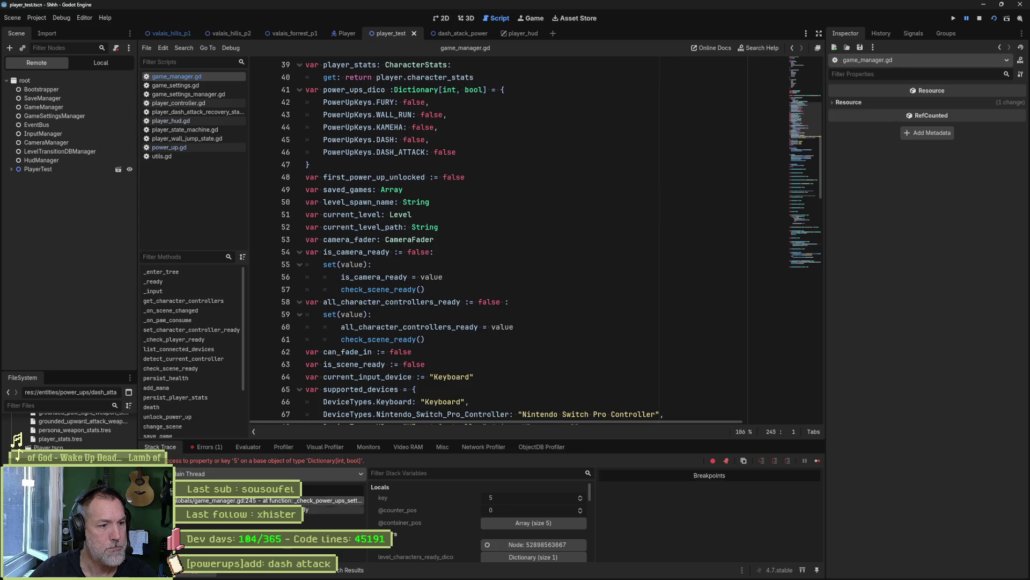
Evaluate GameSettingsManager.power_ups_dico in the Evaluator at the paused line
left_click(276, 500)
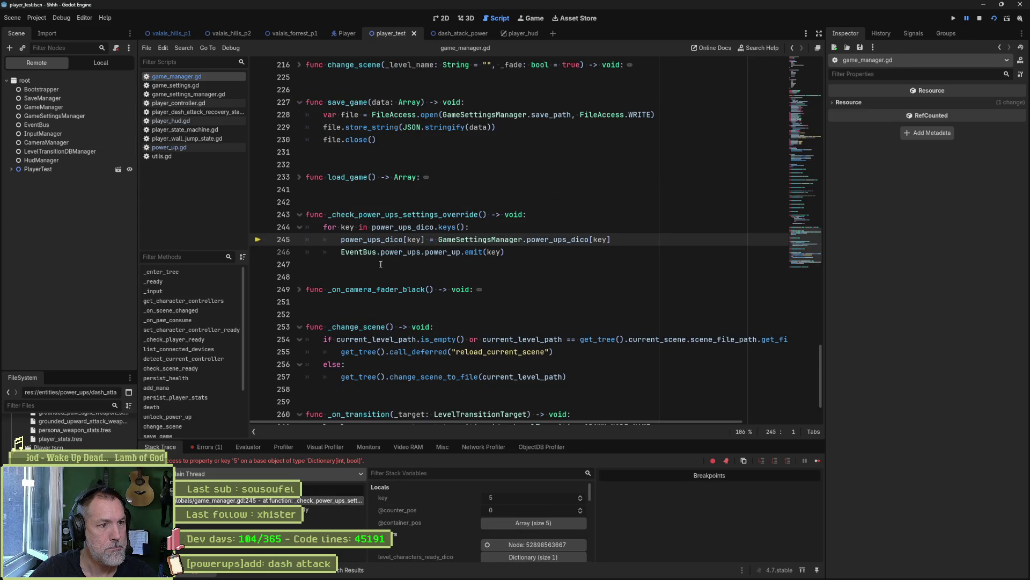
mouse_move(390, 237)
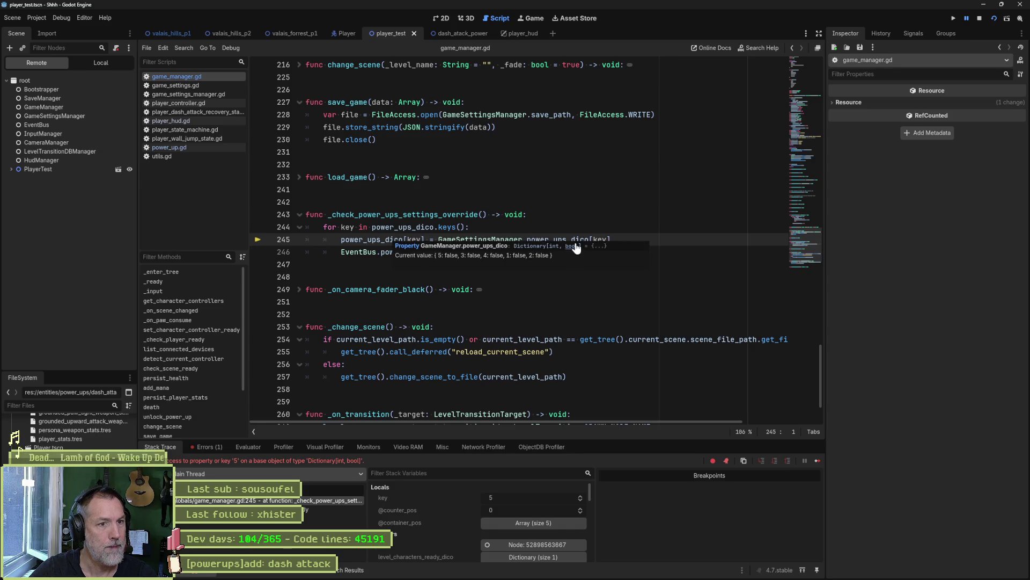
mouse_move(568, 242)
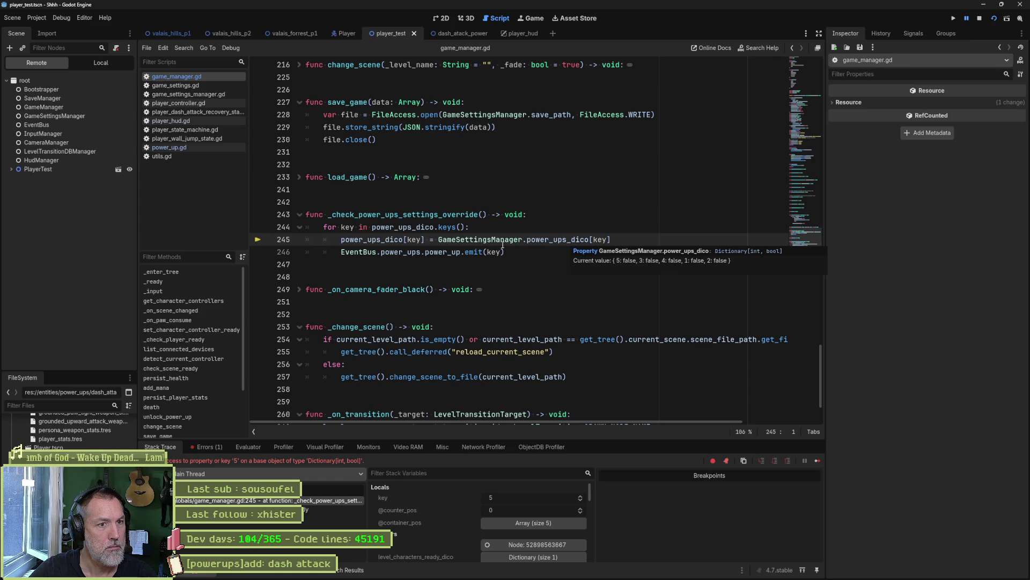
left_click_drag(438, 240, 588, 240)
key("ctrl+shift+e")
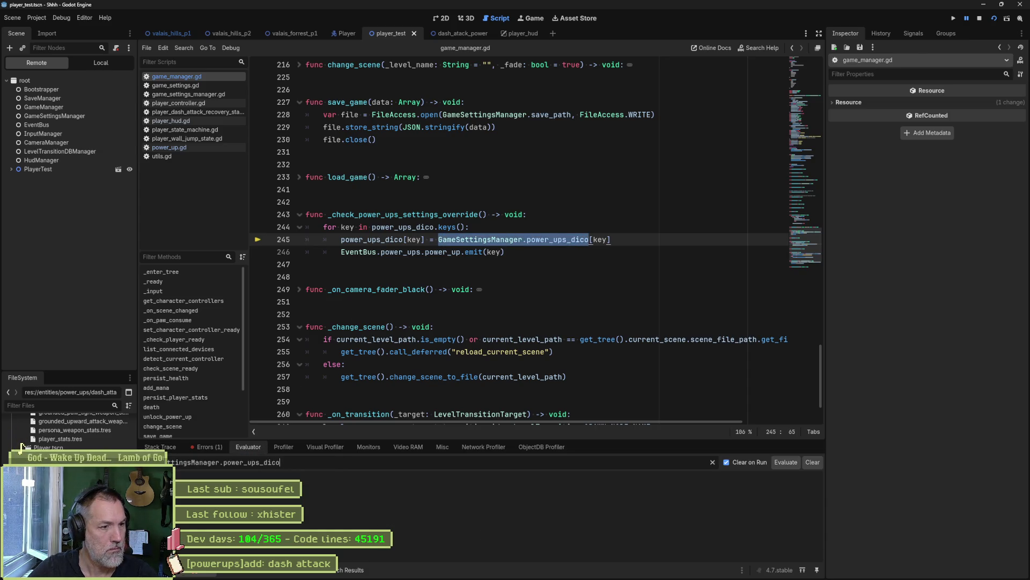
key("Return")
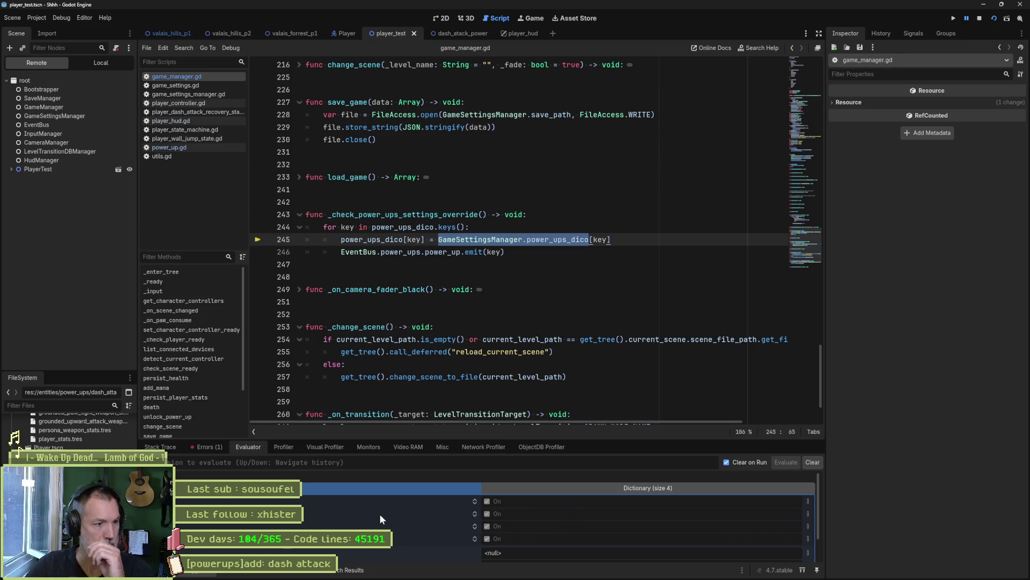
scroll(376, 509, "down", 2)
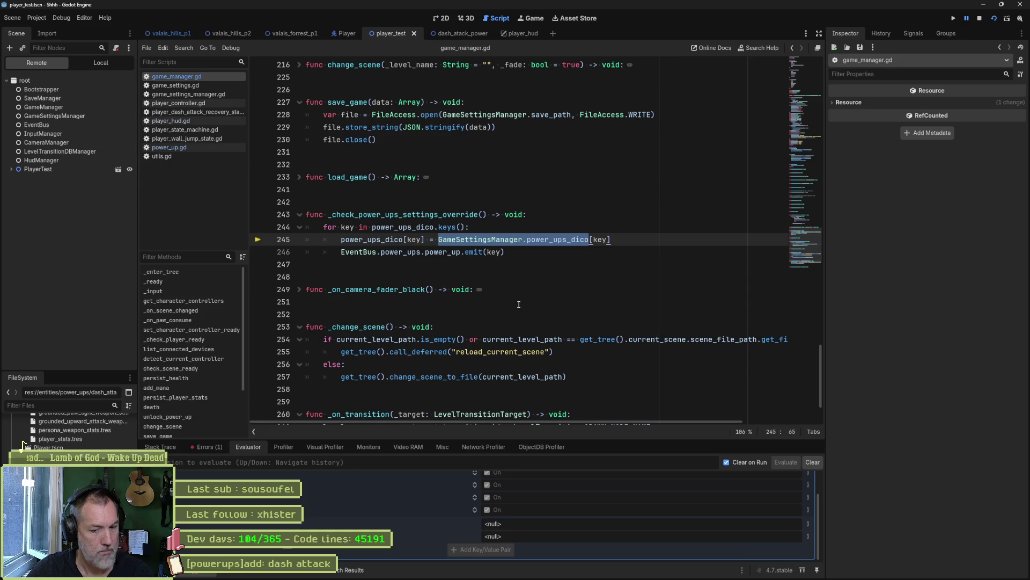
Stop the game and show game_settings.tres, whose Power Ups Dico lists 4 entries
key("F8")
scroll(64, 424, "up", 10)
left_click(73, 429)
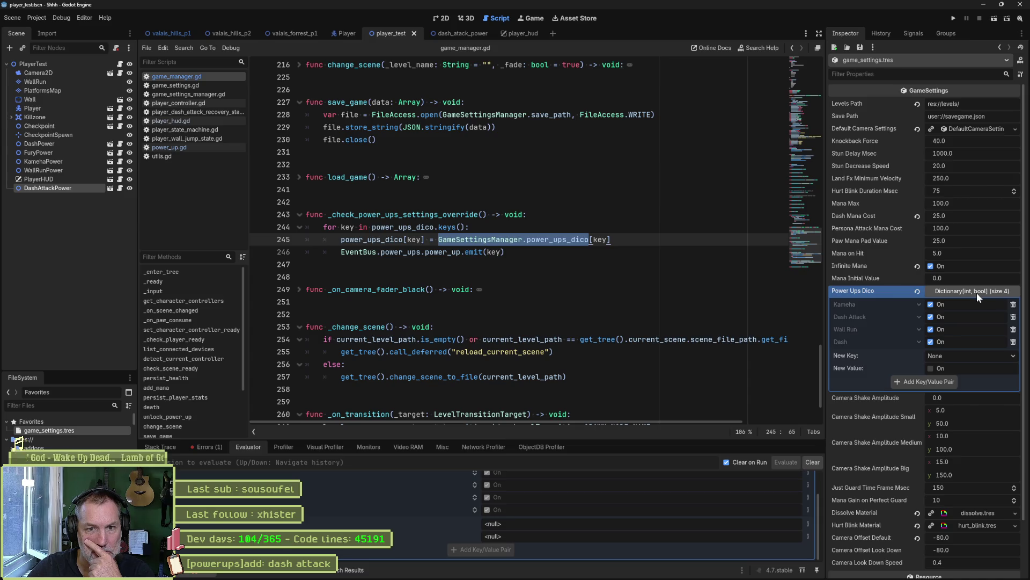
Revert Power Ups Dico to five entries and enable Fury, Wall Run, Kameha, Dash and Dash Attack
left_click(918, 291)
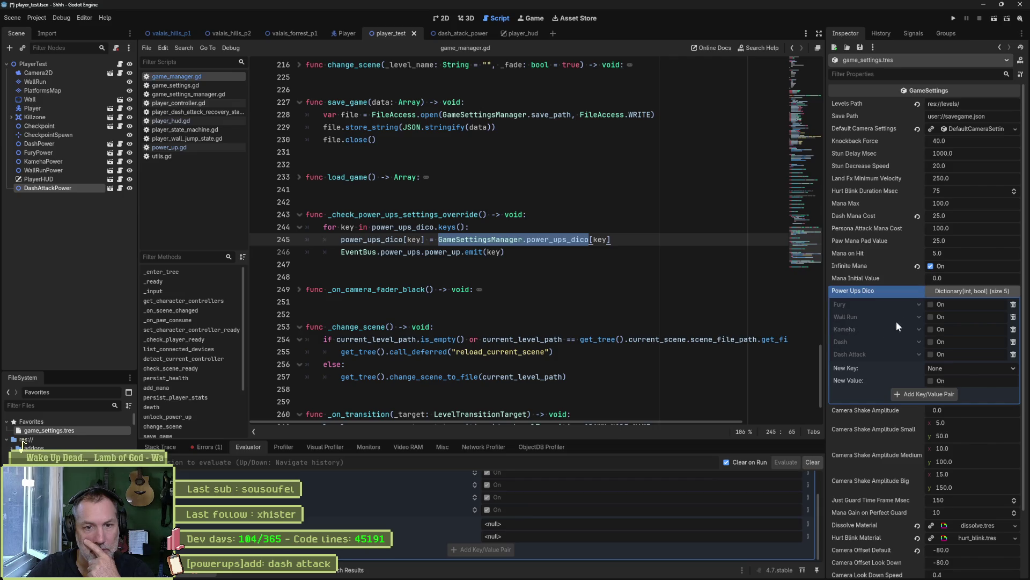
left_click(931, 304)
left_click(930, 316)
left_click(931, 329)
left_click(931, 341)
left_click(931, 354)
Save and run the test scene, walking the cat right and back left
key("F6")
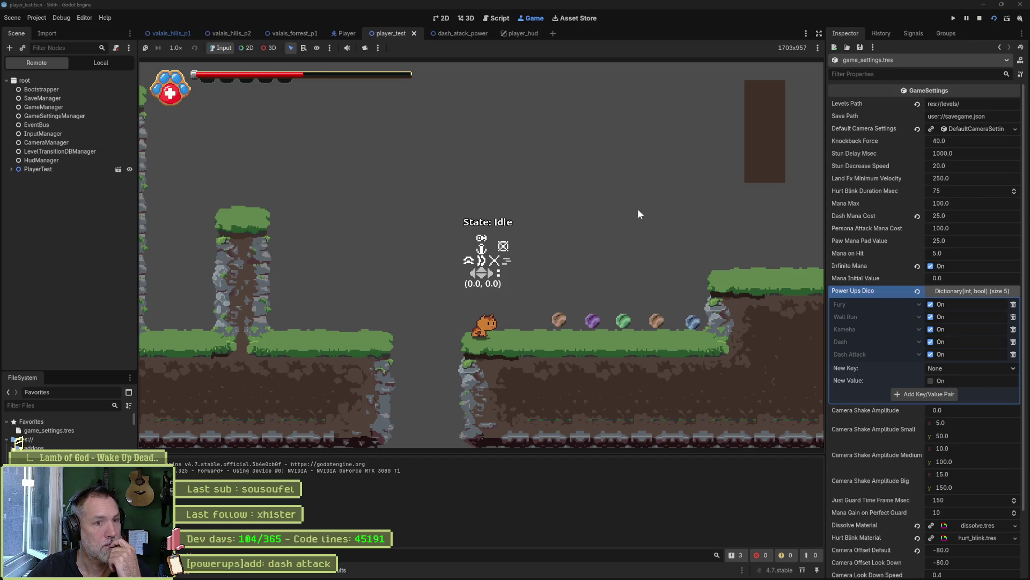
key("Right")
key("Left")
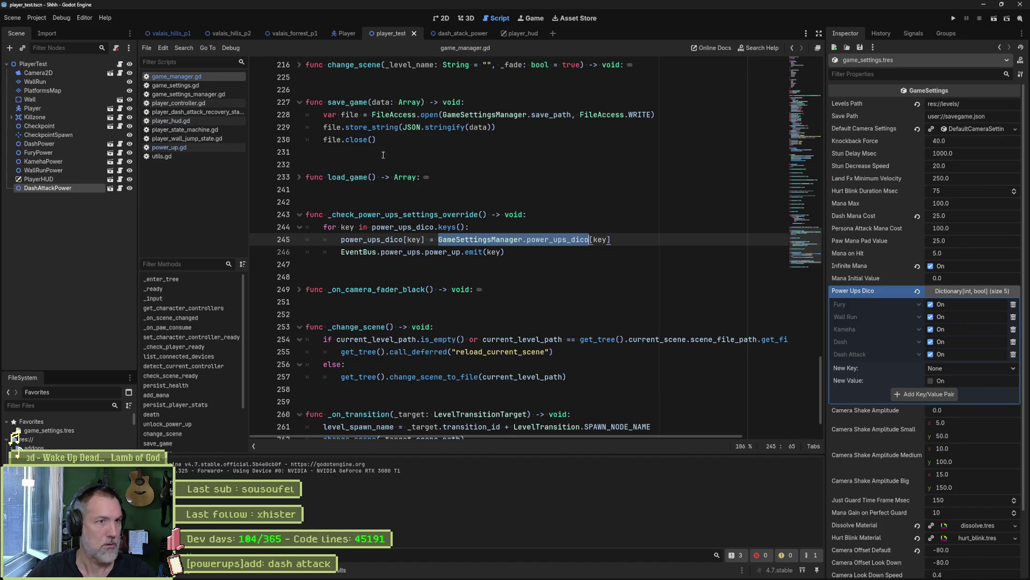
Review player_hud.gd's _on_power_up and the DASH and DASH_ATTACK cases in _update_powerups
left_click(214, 121)
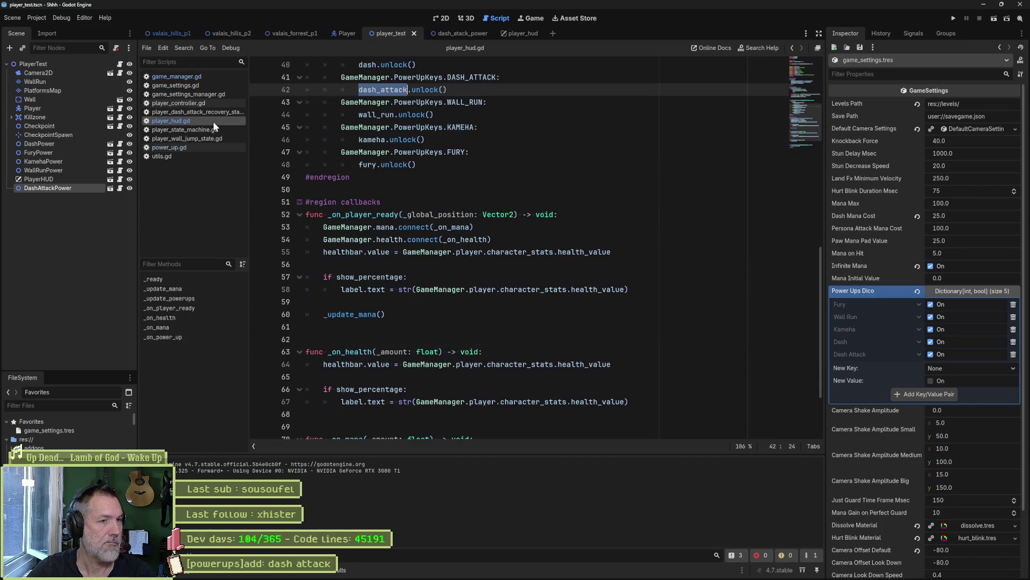
left_click_drag(797, 125, 797, 82)
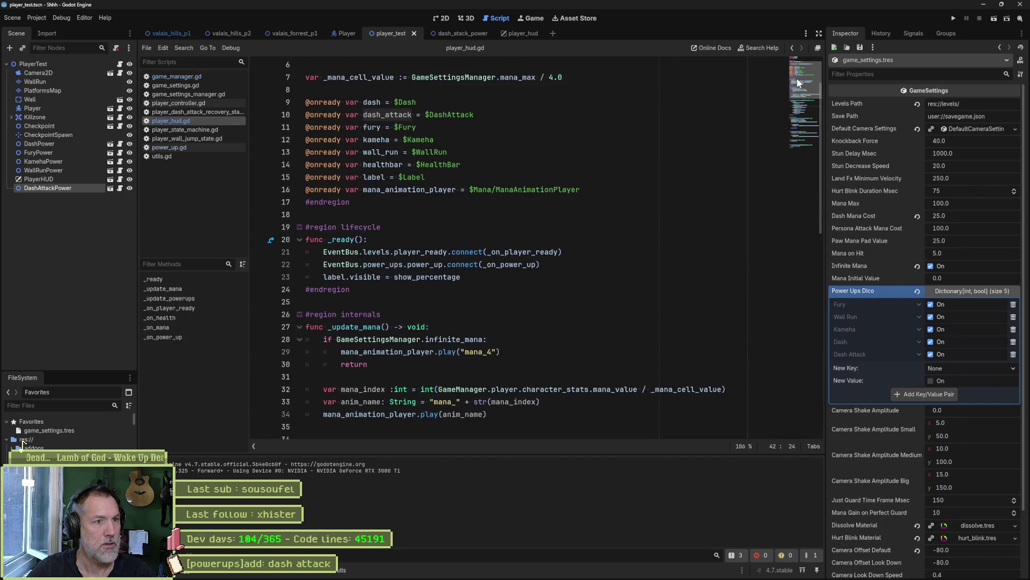
left_click(516, 264, "ctrl")
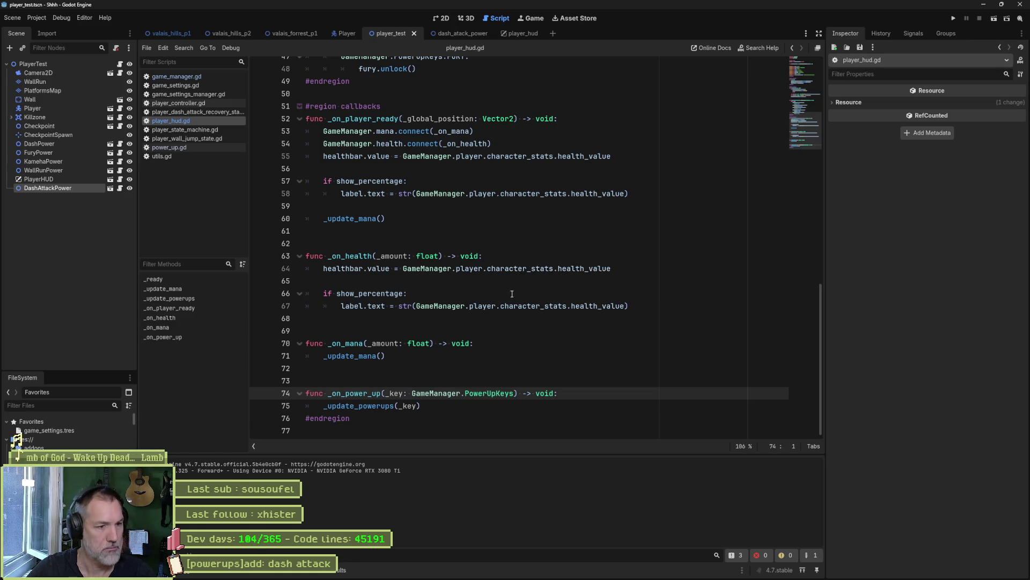
left_click(370, 418)
left_click(196, 299)
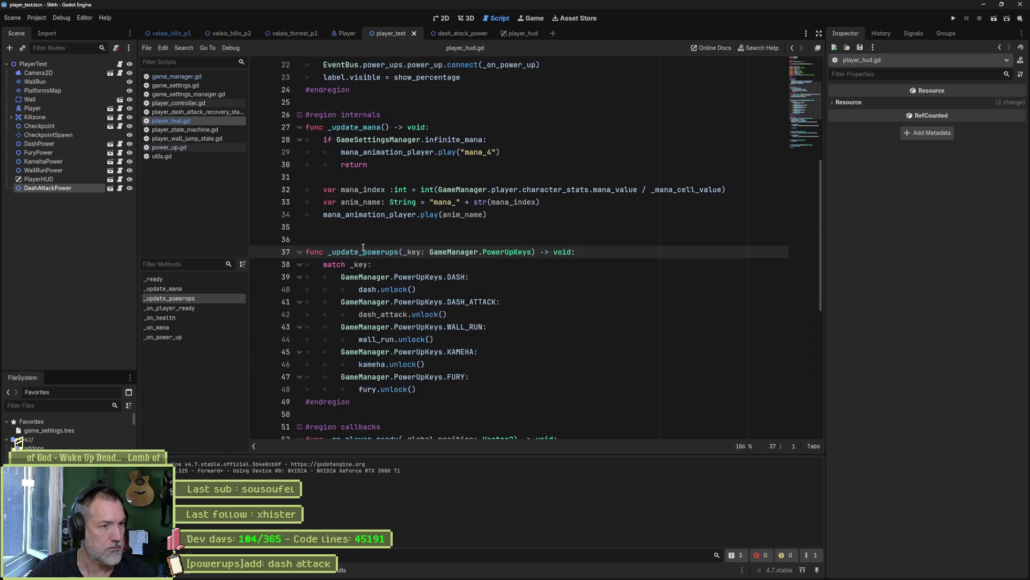
left_click(417, 277)
left_click(430, 302)
left_click(406, 314)
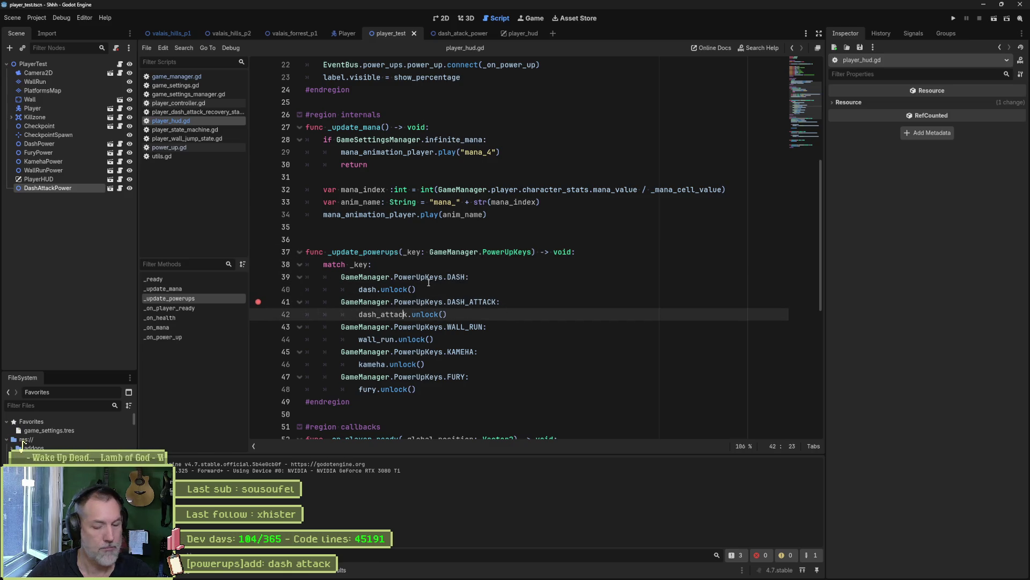
Debug-run the scene, check power_up.gd line 16's unlock_power_up call, and walk into the power-up
key("F6")
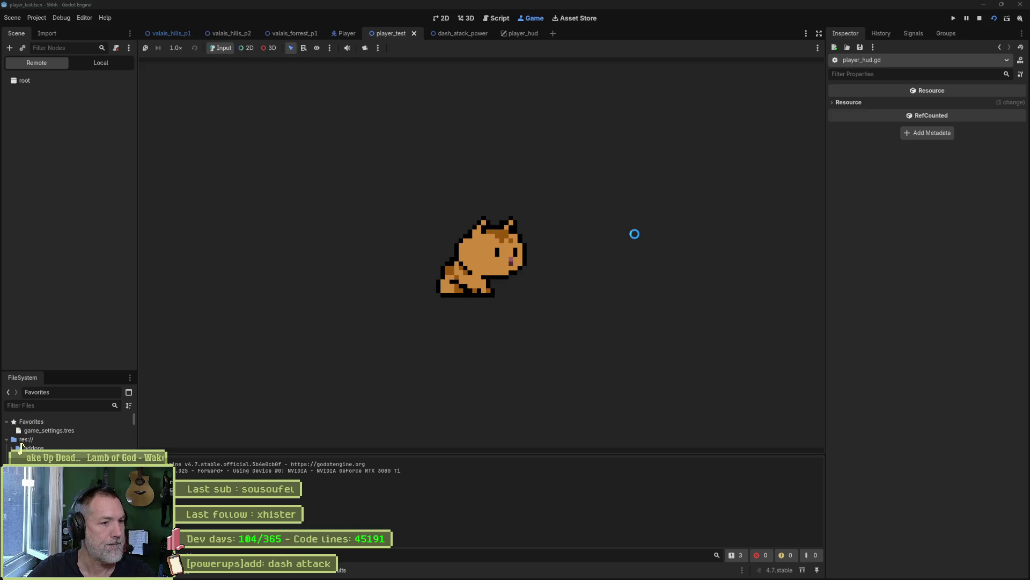
key("Right")
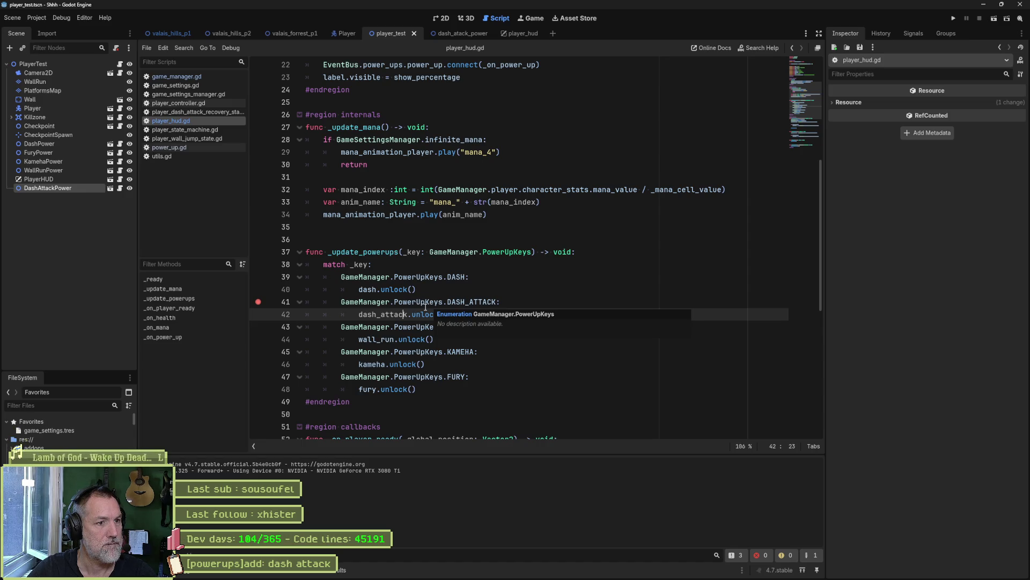
left_click(199, 148)
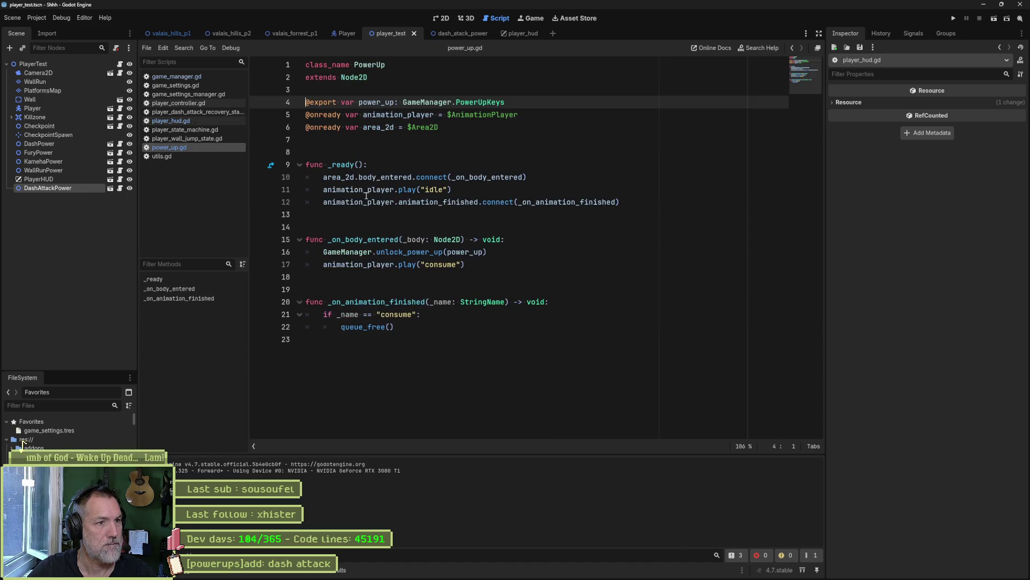
left_click(371, 251)
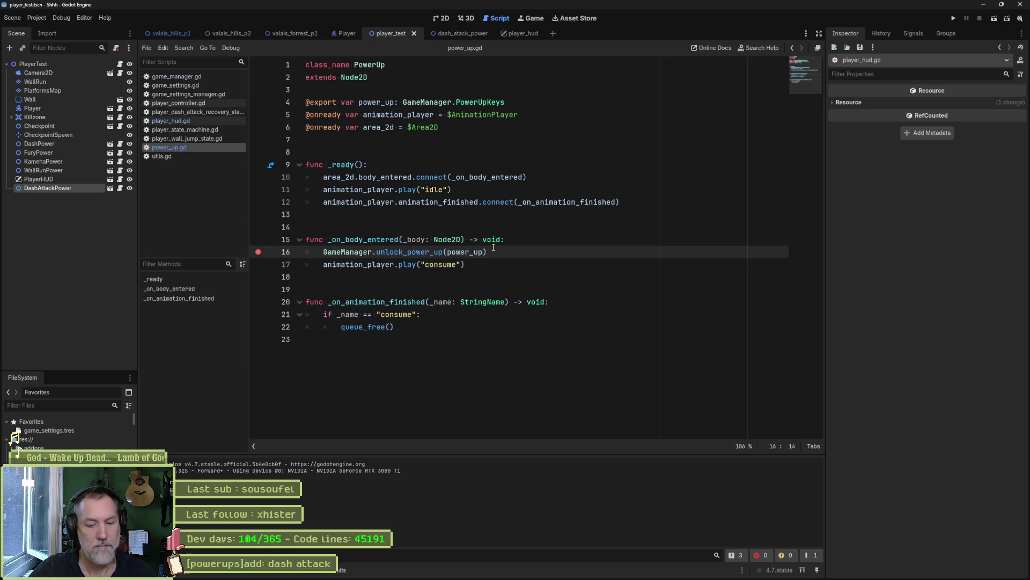
key("F6")
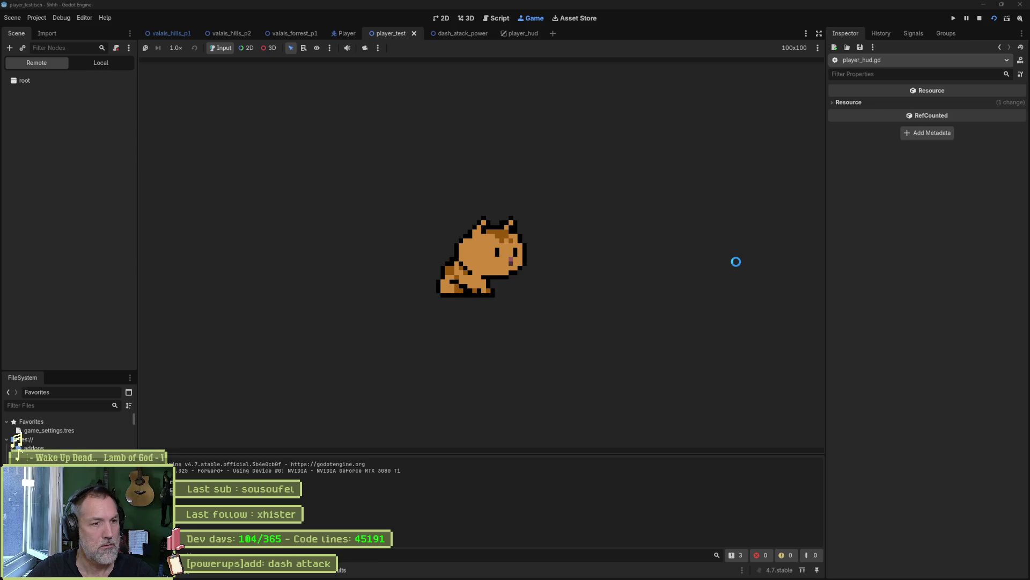
key("Right")
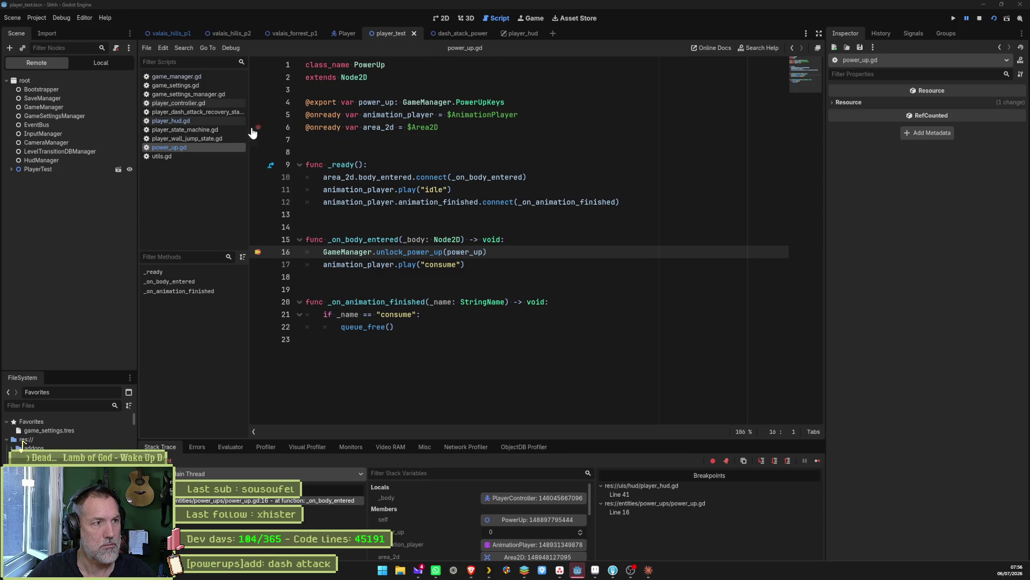
Follow the unlock_power_up call on power_up.gd line 16 into game_manager.gd
left_click(378, 240)
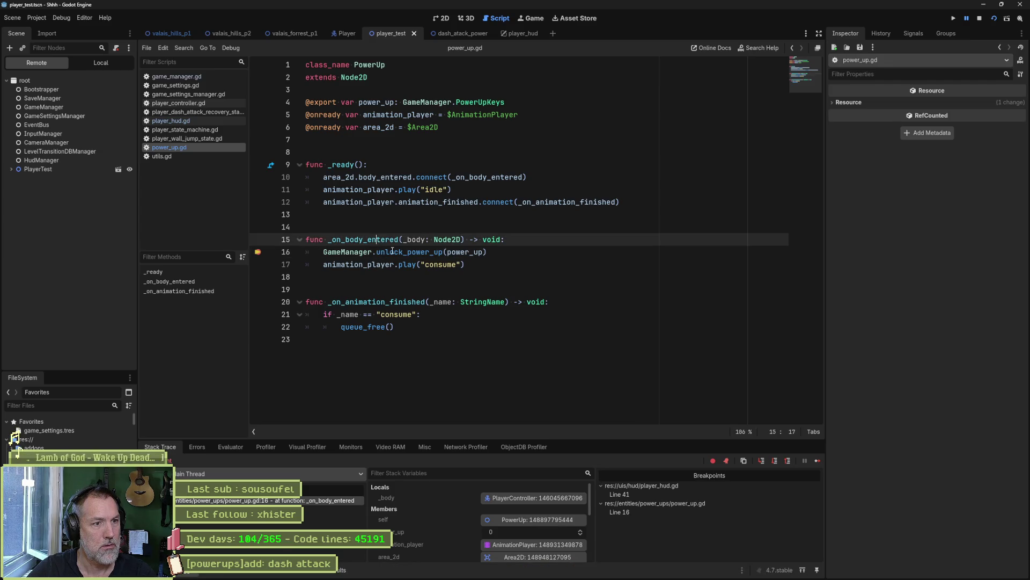
left_click(405, 251)
left_click(405, 252, "ctrl")
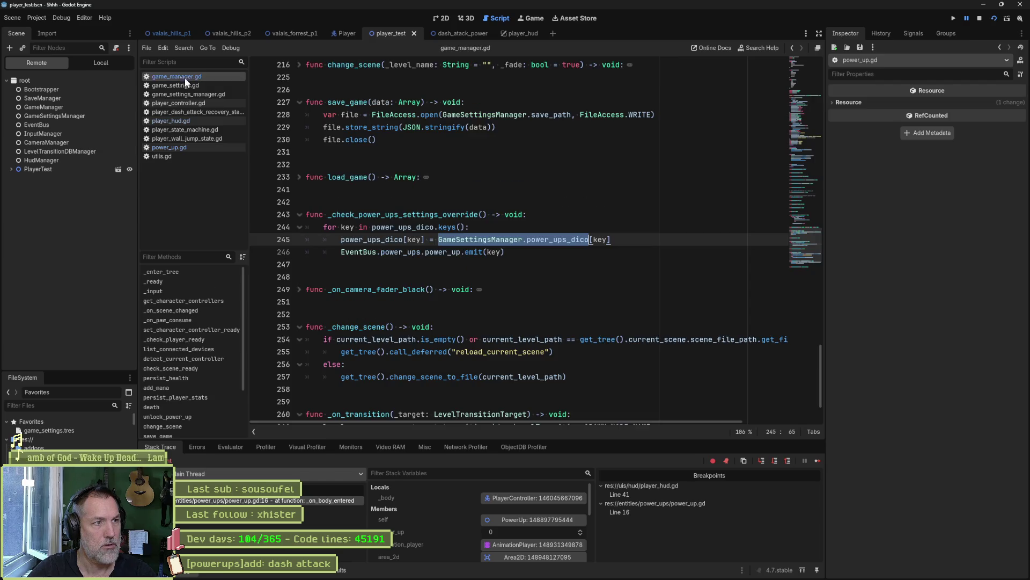
scroll(185, 411, "down", 3)
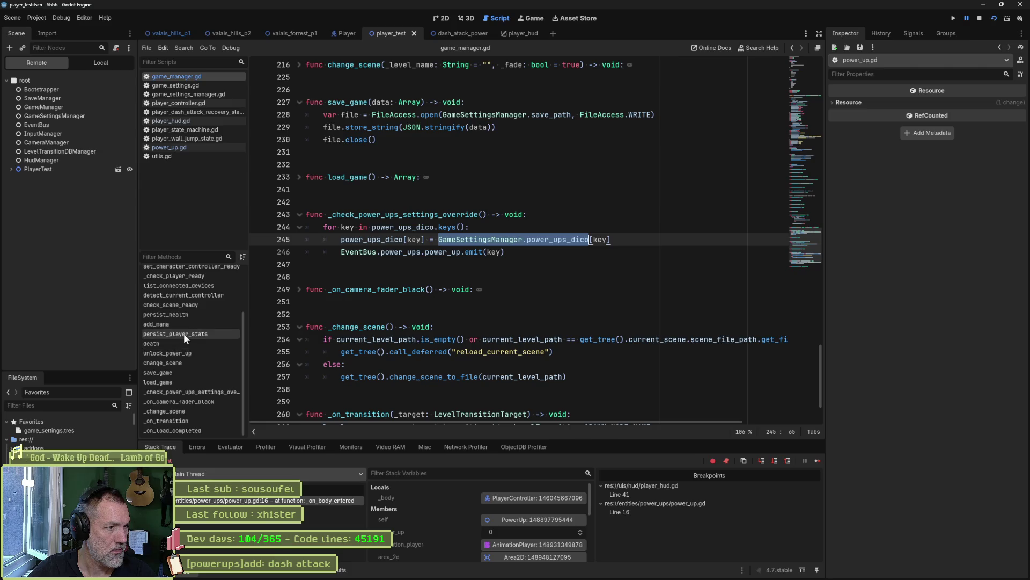
scroll(184, 333, "up", 2)
scroll(182, 330, "up", 1)
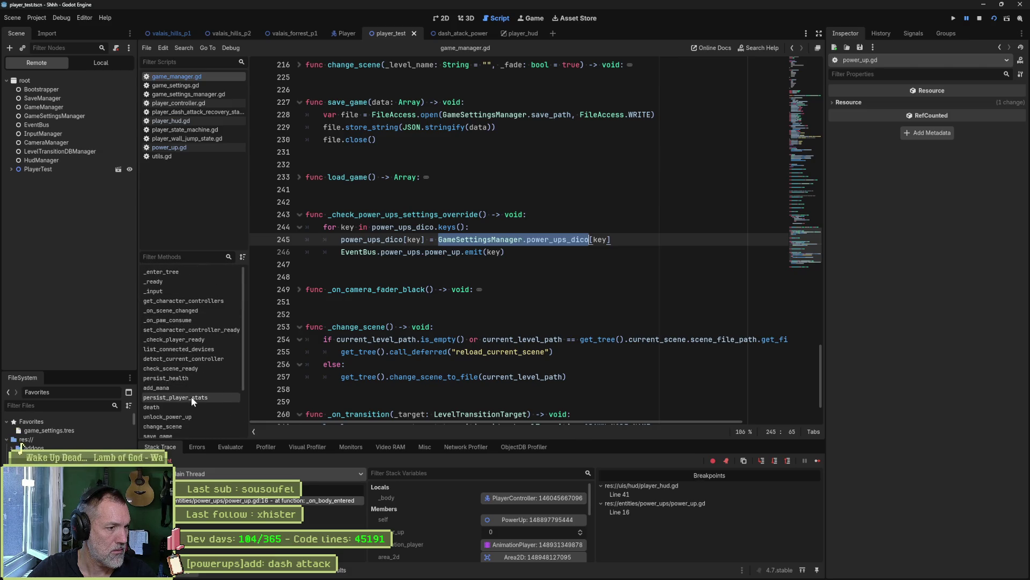
Add a breakpoint at line 207 inside unlock_power_up and rerun the test scene
left_click(172, 416)
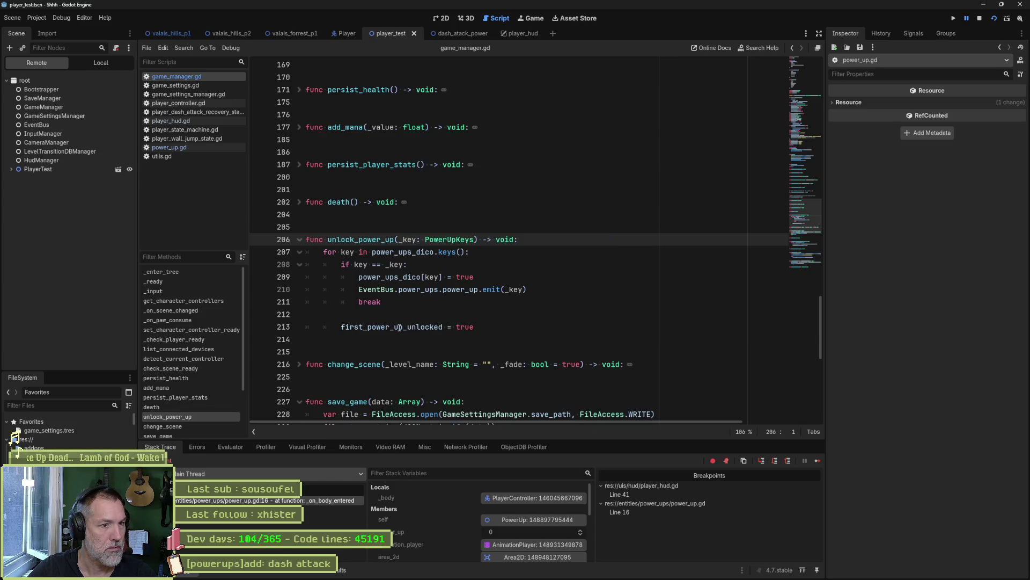
left_click_drag(372, 290, 514, 290)
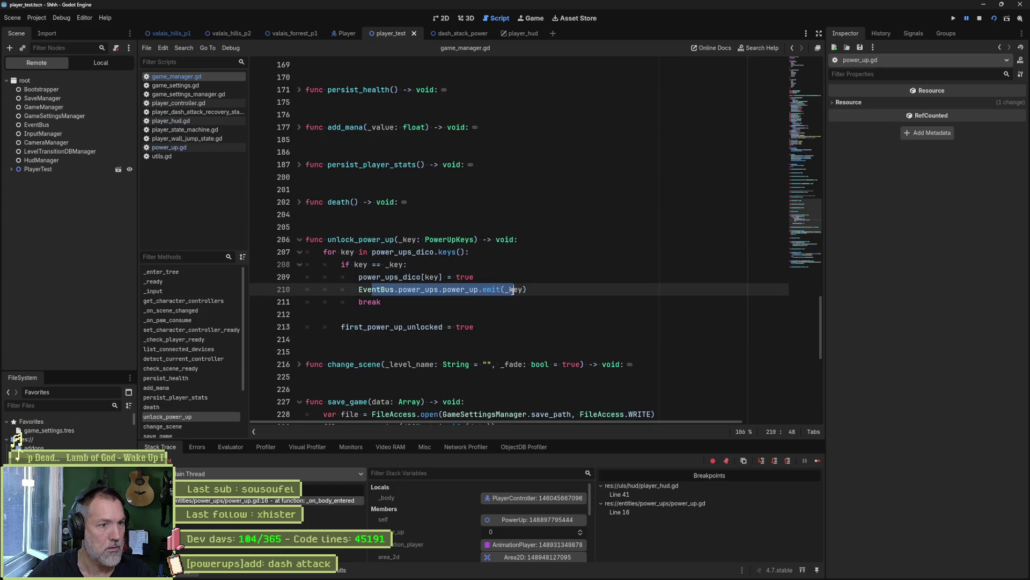
left_click(258, 252)
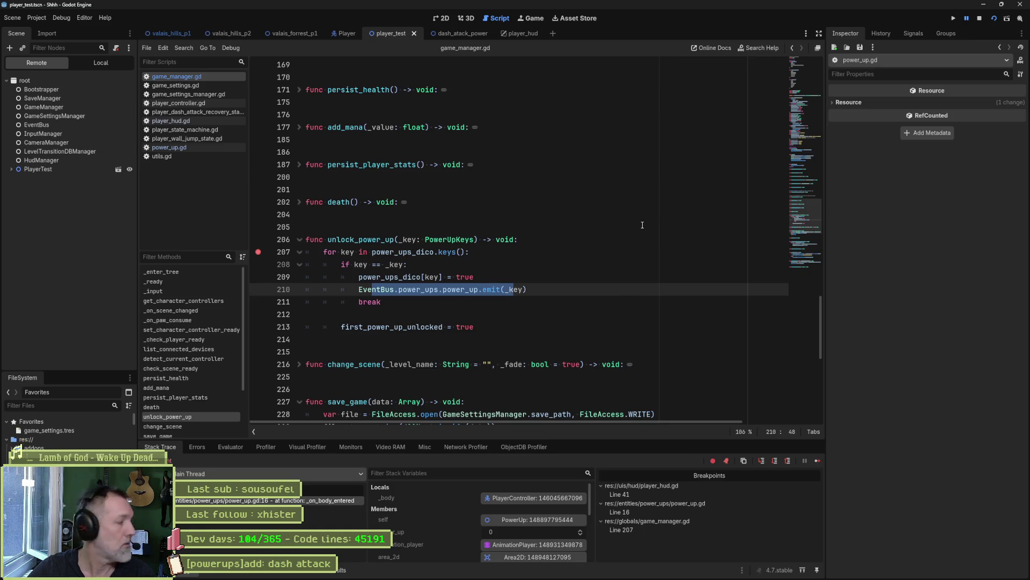
key("F6")
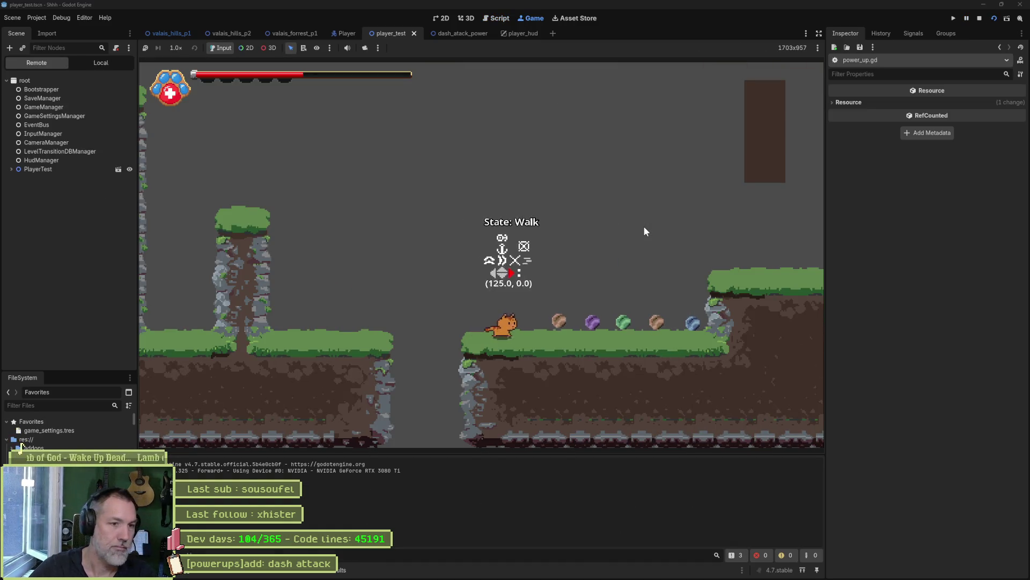
Walk into the power-up, step into unlock_power_up, and evaluate power_ups_dico at line 207
key("Right")
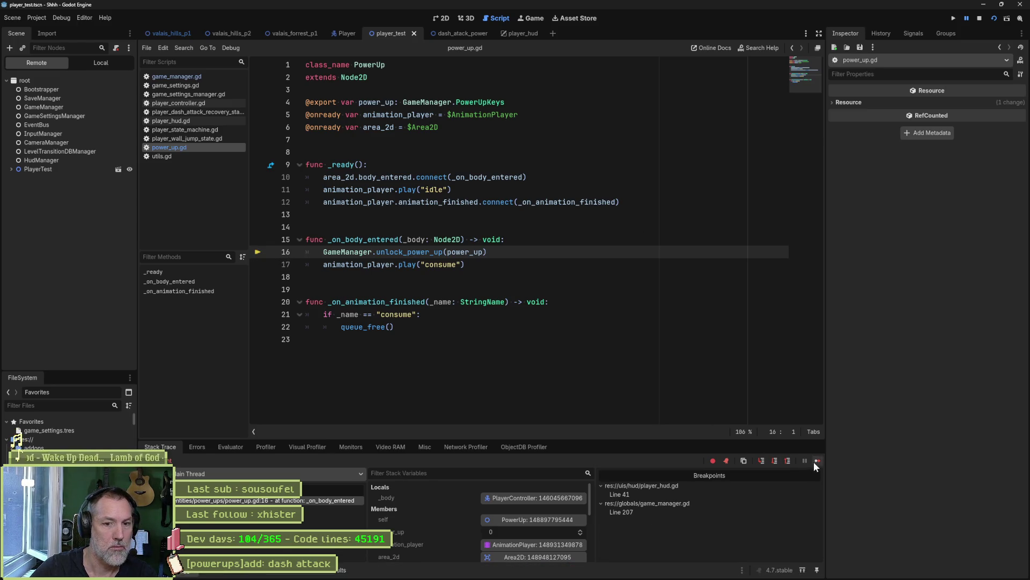
key("F11")
double_click(422, 240)
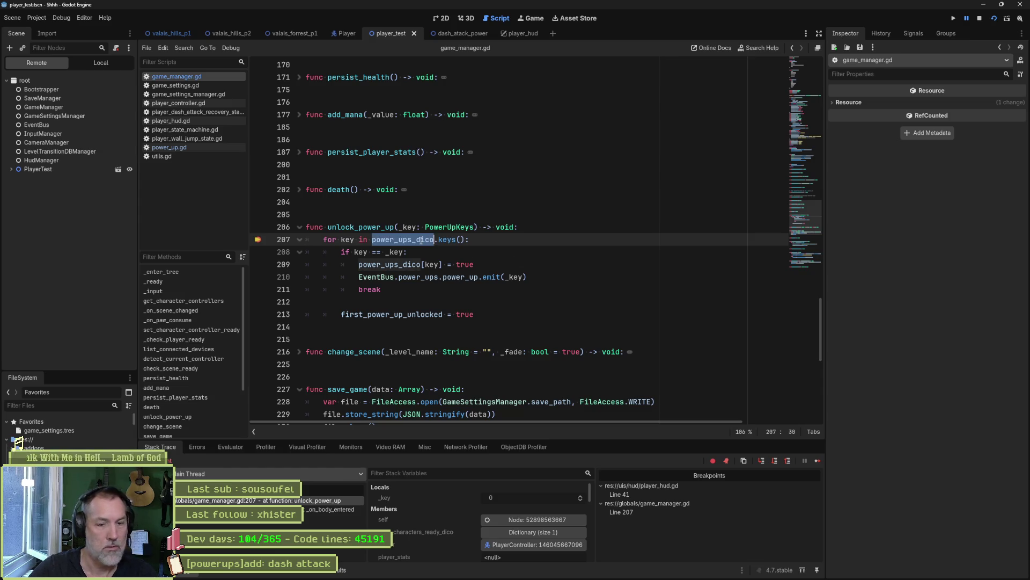
left_click(230, 447)
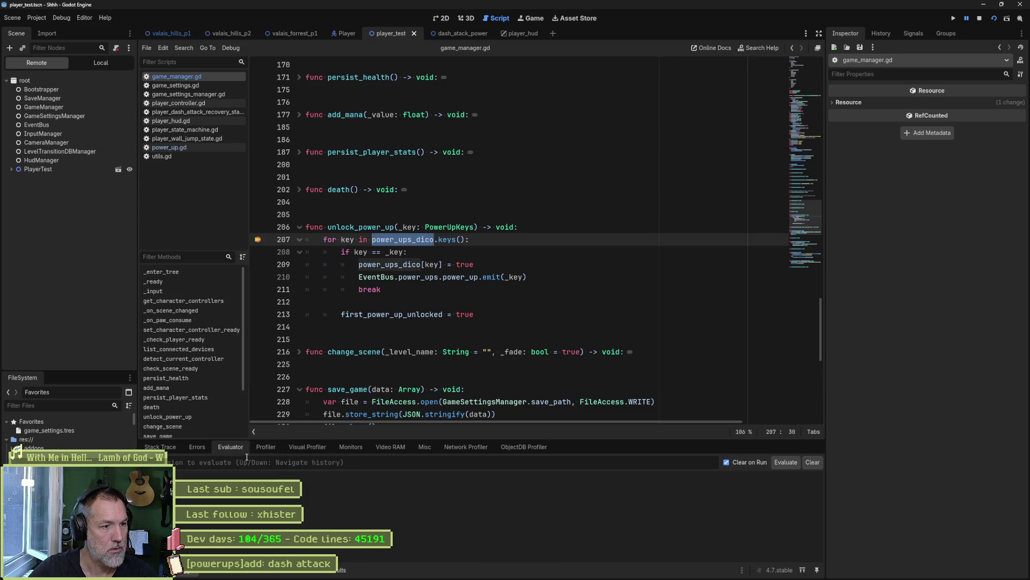
key("ctrl+shift+e")
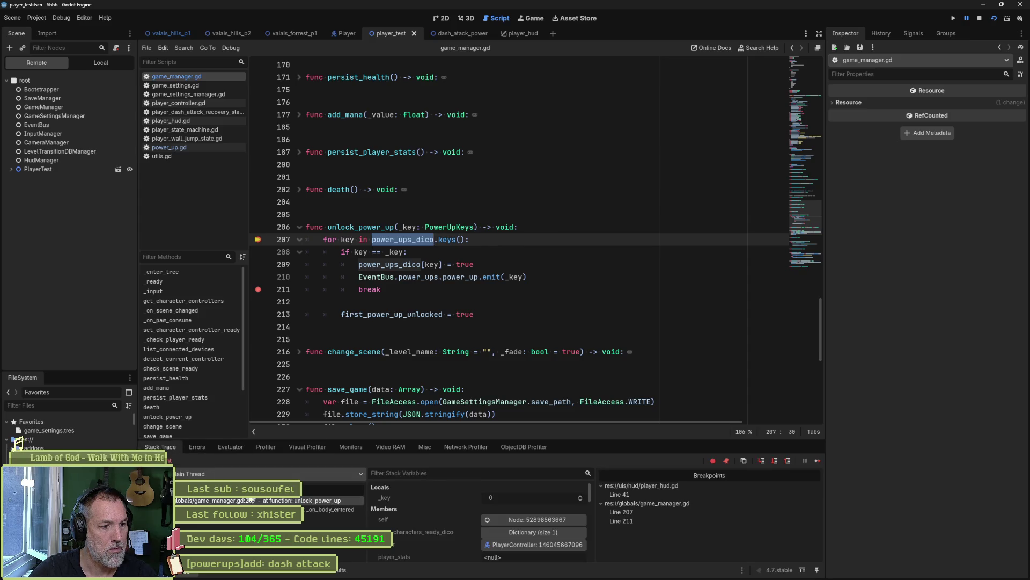
Continue, stop the game, remove the line 211 breakpoint, and rerun the test scene
left_click(816, 462)
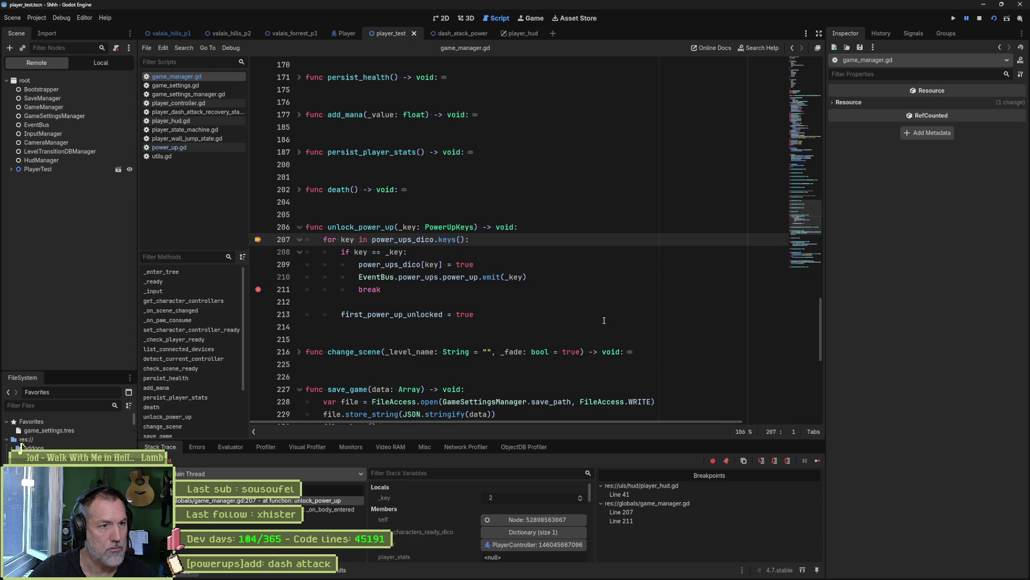
key("F8")
left_click(258, 293)
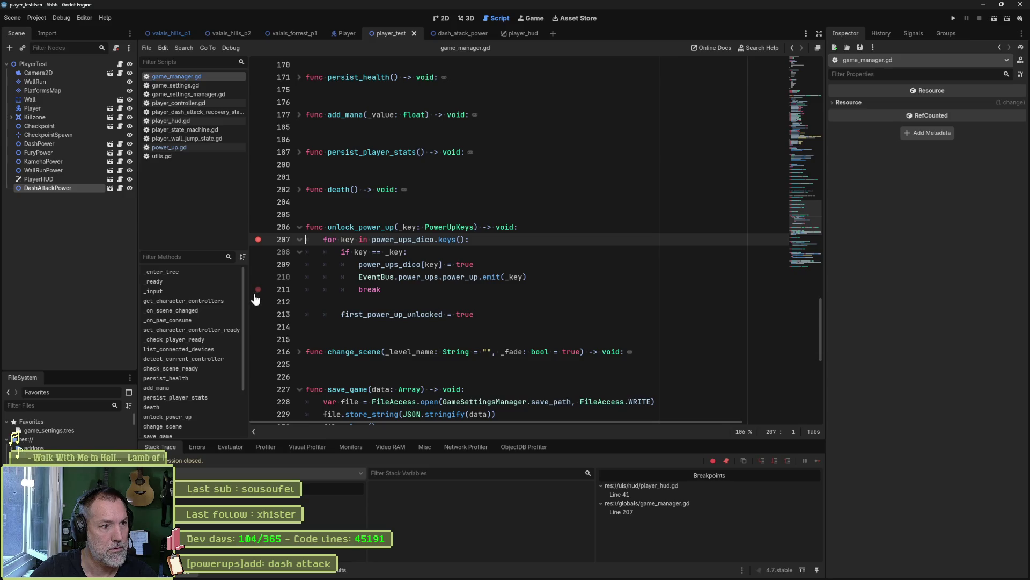
key("F6")
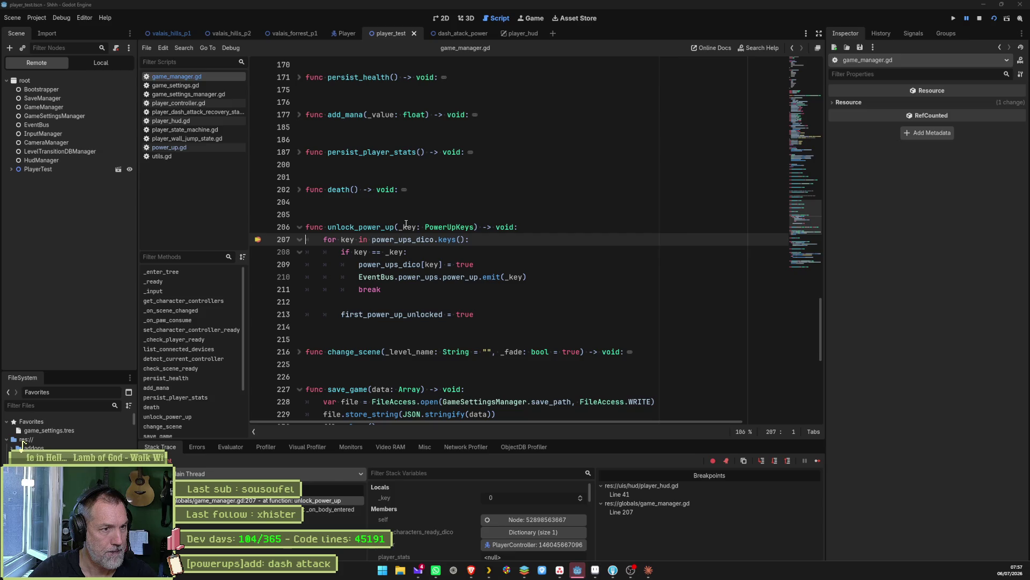
Inspect the _on_body_entered calling frame, stop debugging, and open the dash_attack_power scene
mouse_move(406, 224)
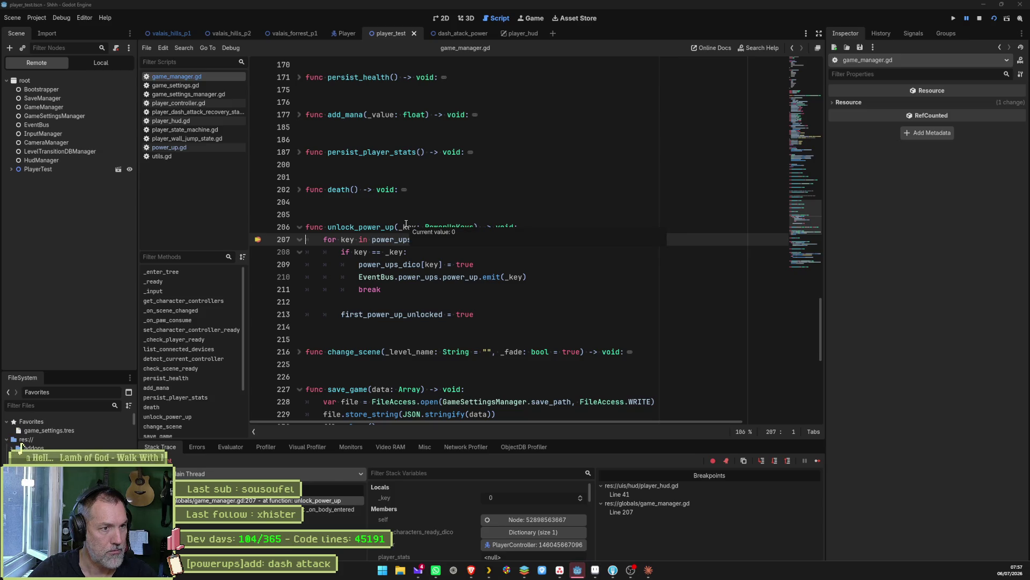
left_click(324, 510)
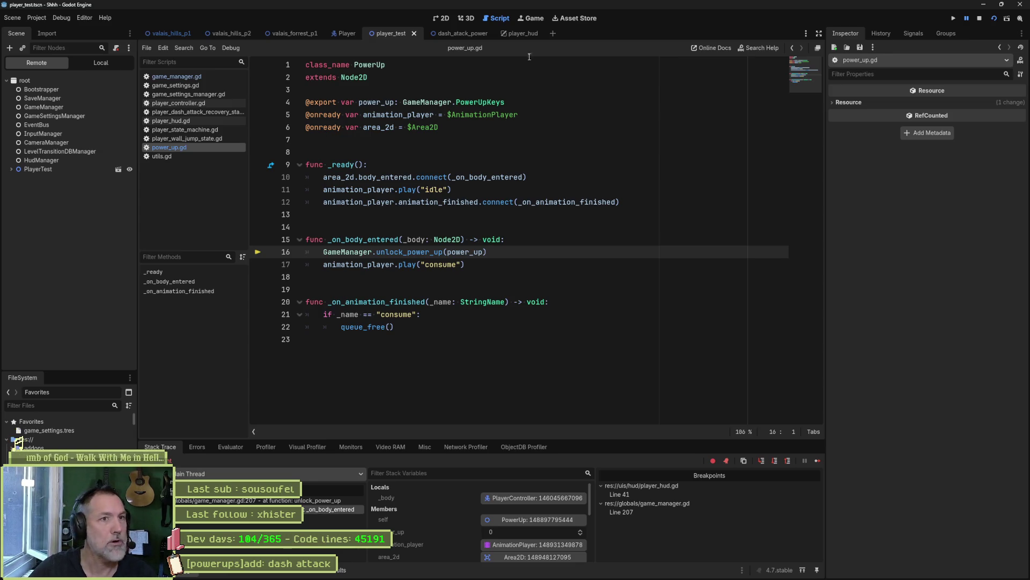
left_click(980, 18)
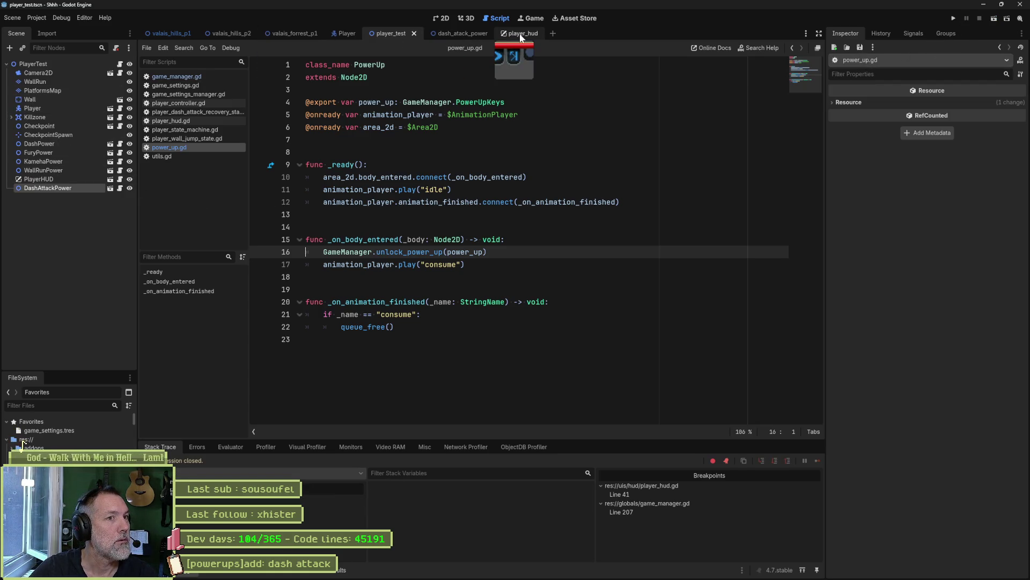
left_click(430, 34)
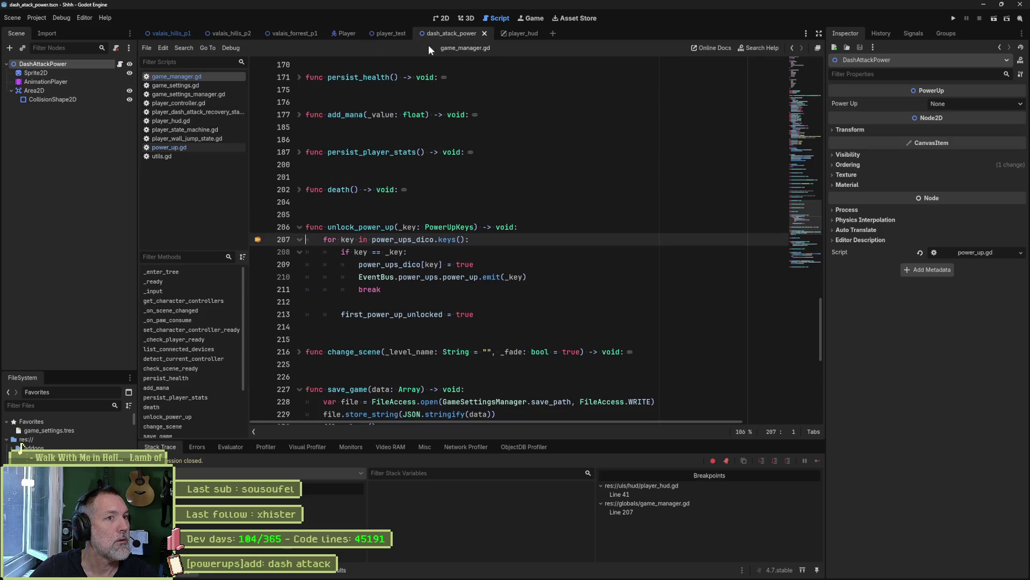
Check DashAttackPower's Power Up choices (None, Dash, Wall Run, Kameha, Fury), leaving it None
left_click(975, 104)
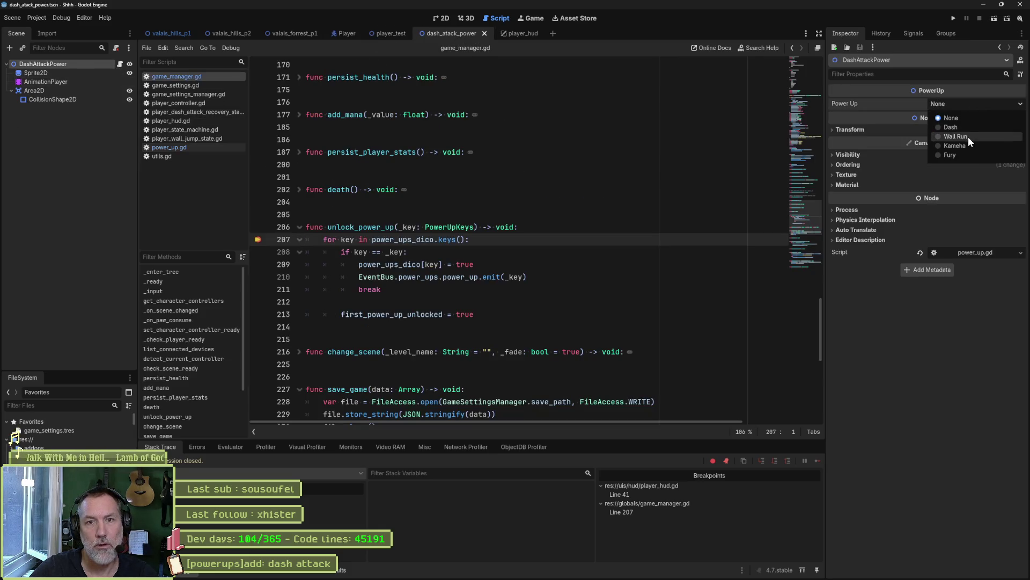
left_click(909, 108)
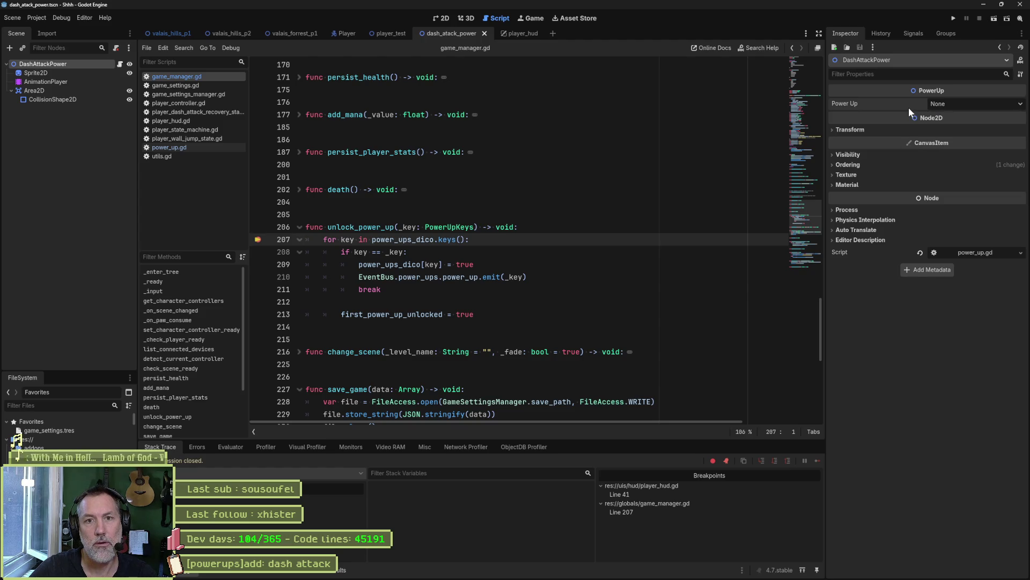
left_click(583, 162)
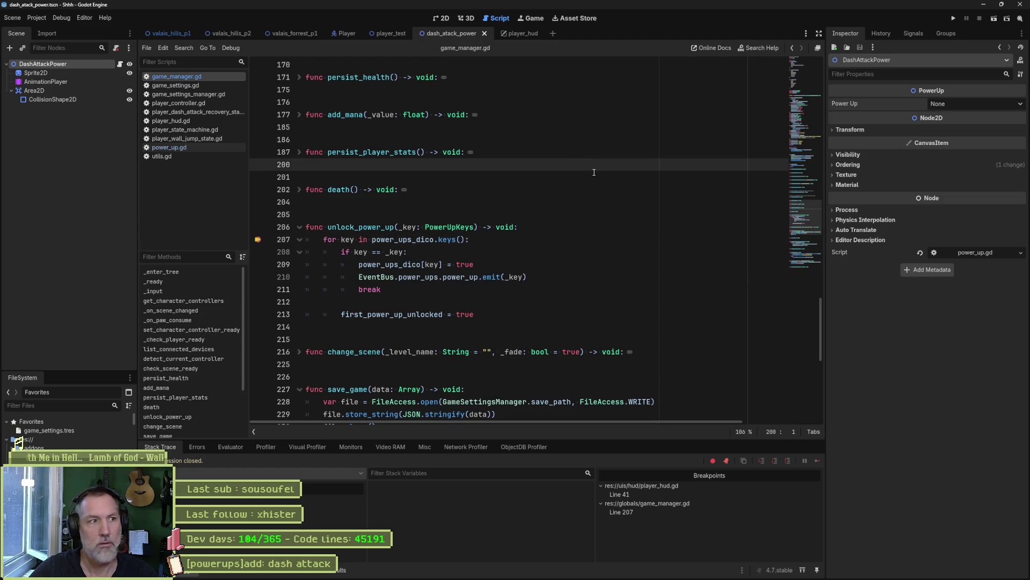
left_click(62, 73)
left_click(70, 63)
left_click(978, 103)
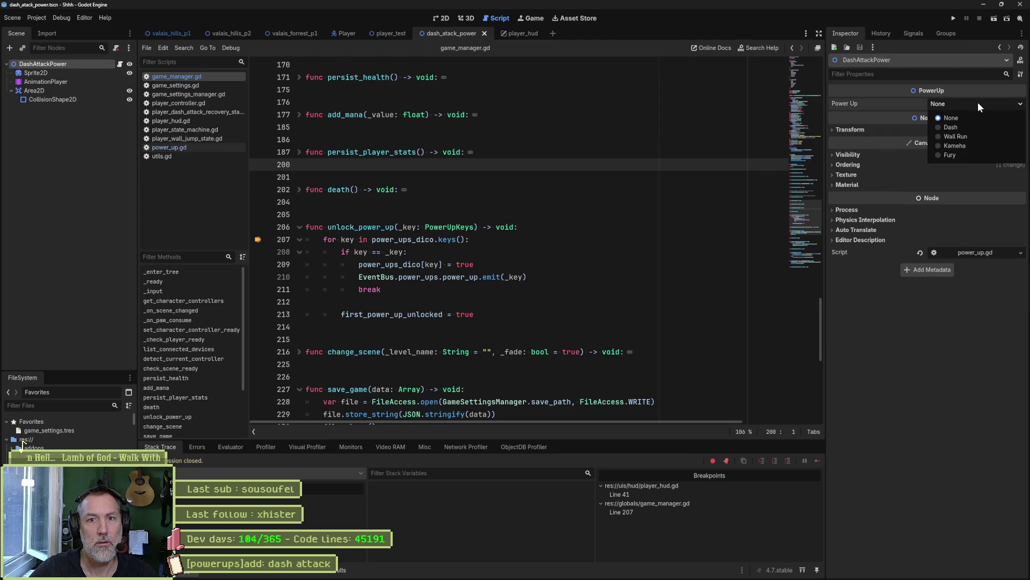
left_click(978, 102)
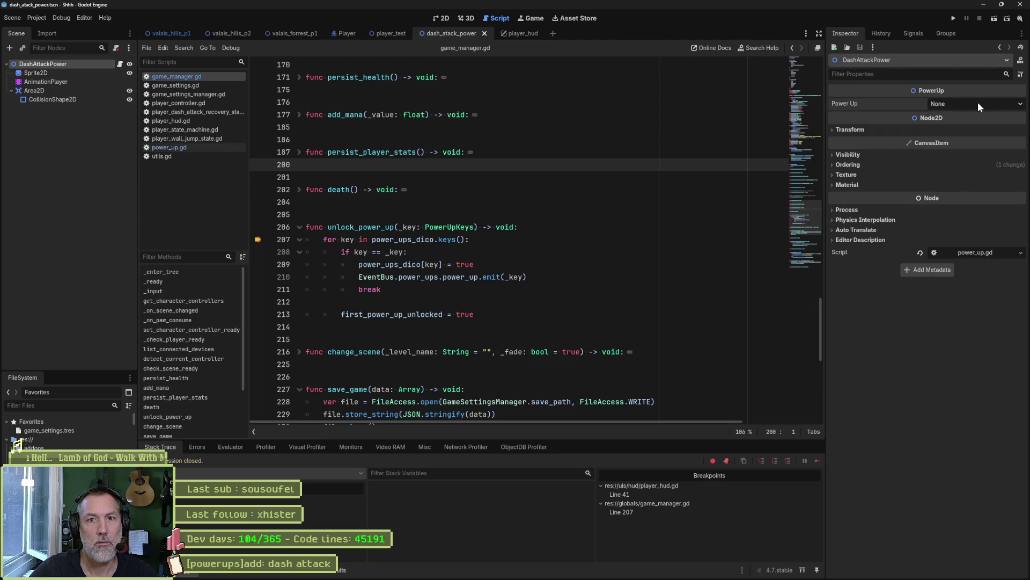
Open the node's power_up.gd script and reload the current project from the Project menu
left_click(120, 64)
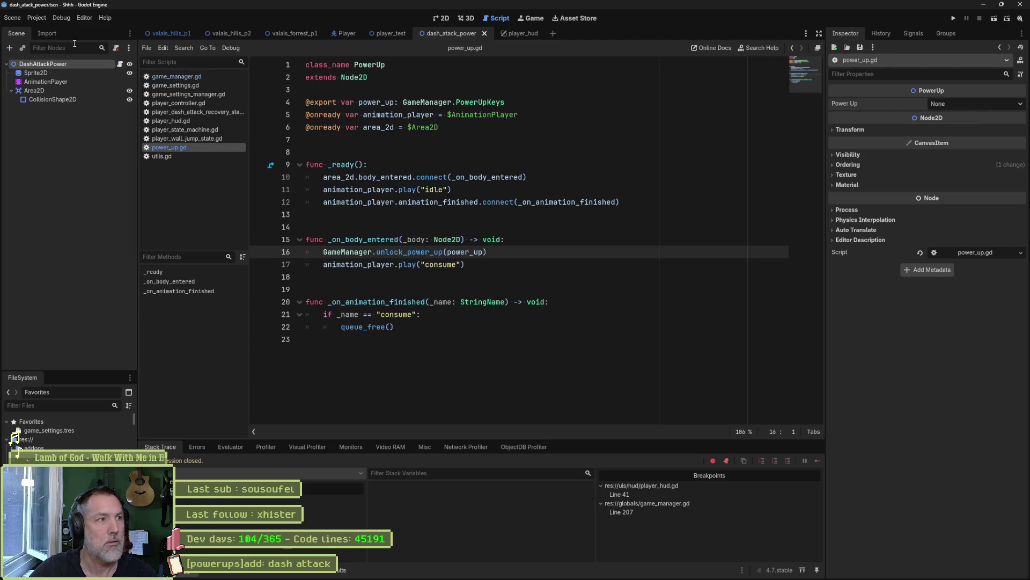
left_click(65, 18)
mouse_move(33, 17)
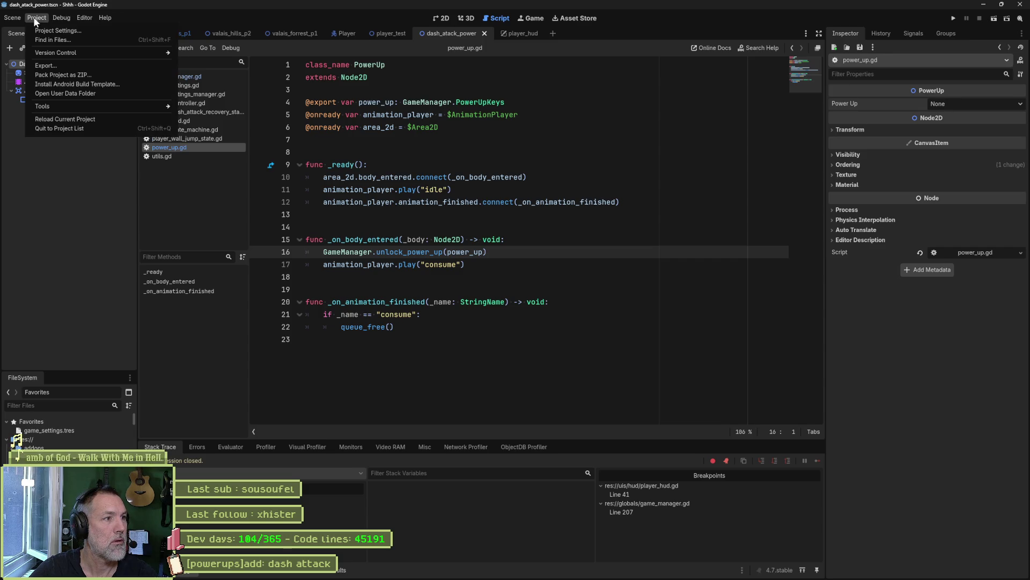
left_click(82, 119)
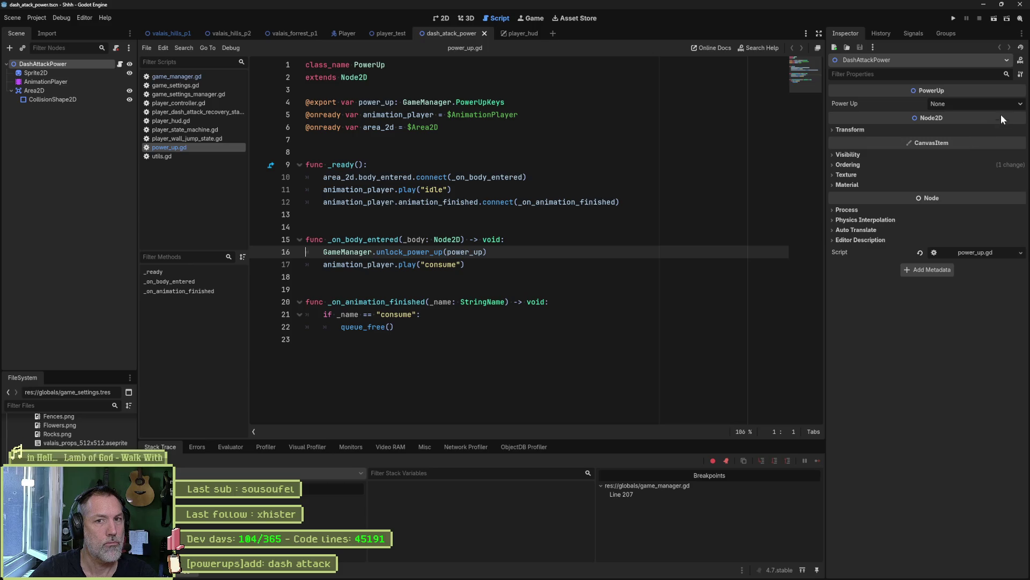
Set DashAttackPower's Power Up to Dash Attack, save the scene, and switch to player_test
left_click(1003, 104)
left_click(974, 129)
key("ctrl+s")
left_click(376, 34)
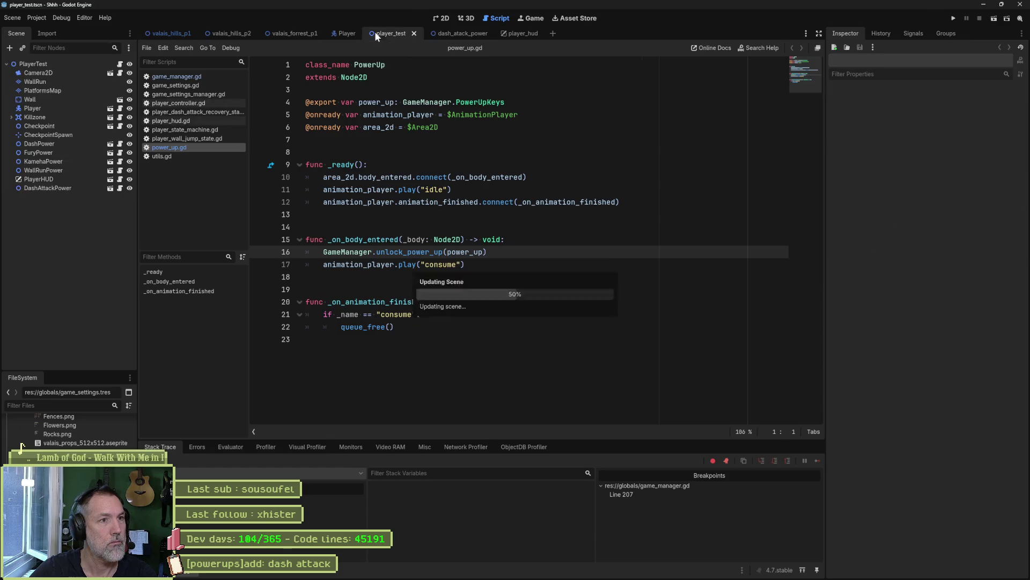
Debug-run the test level and continue past the line 207 breakpoint
key("F6")
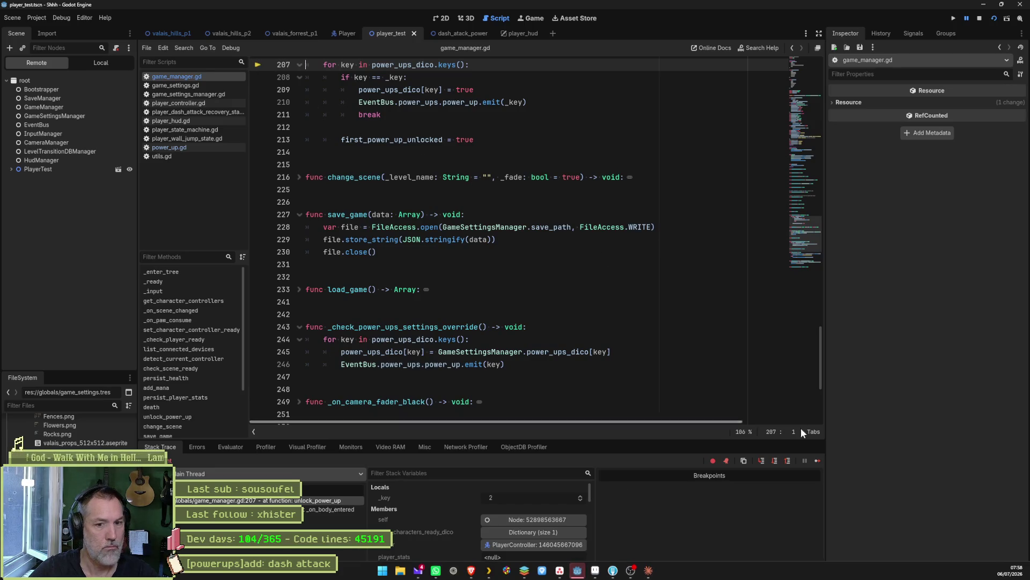
left_click(818, 461)
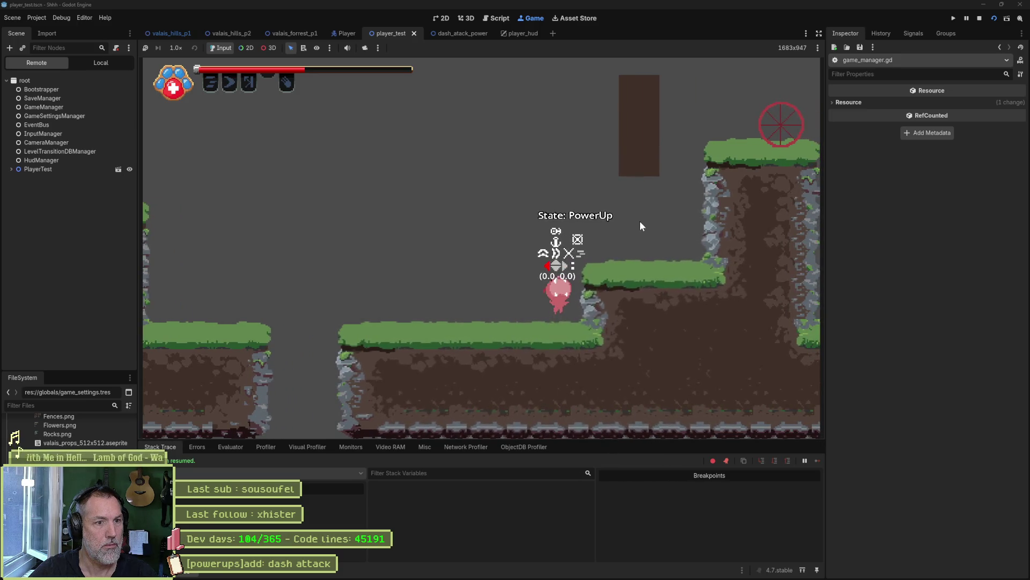
key("Left")
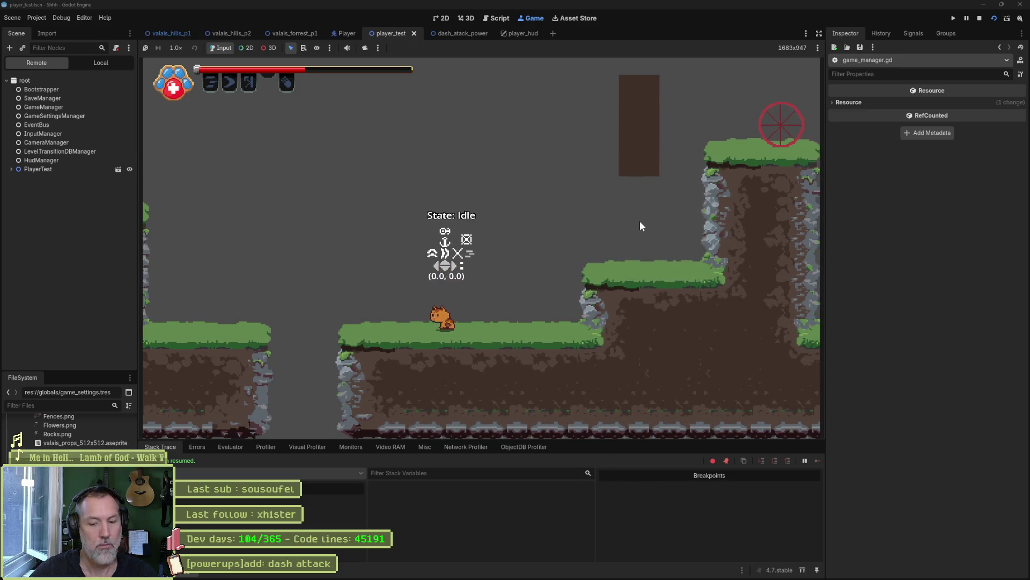
Restart the game, walk right to collect the first and purple orbs, then stop it
key("F6")
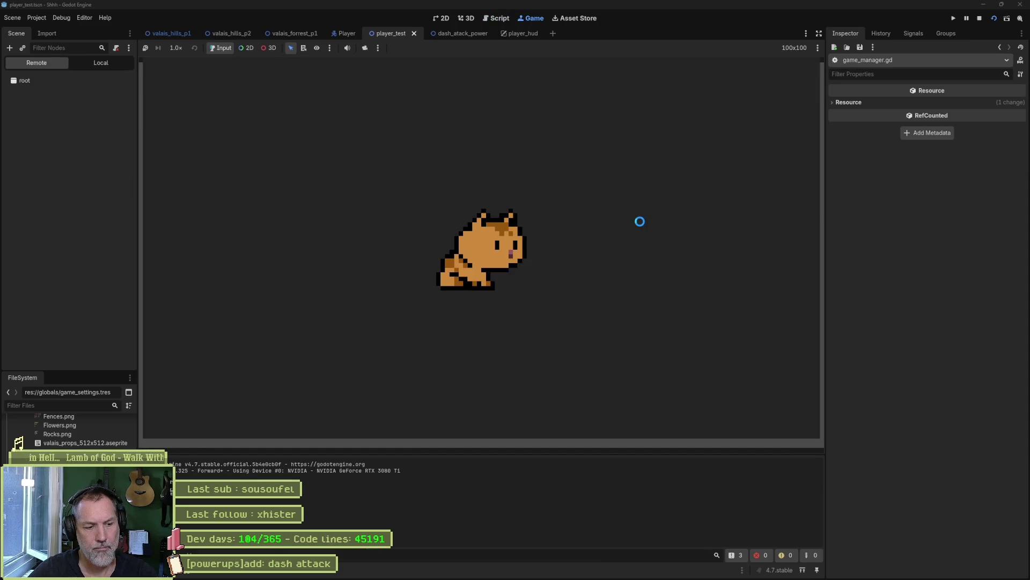
key("Right")
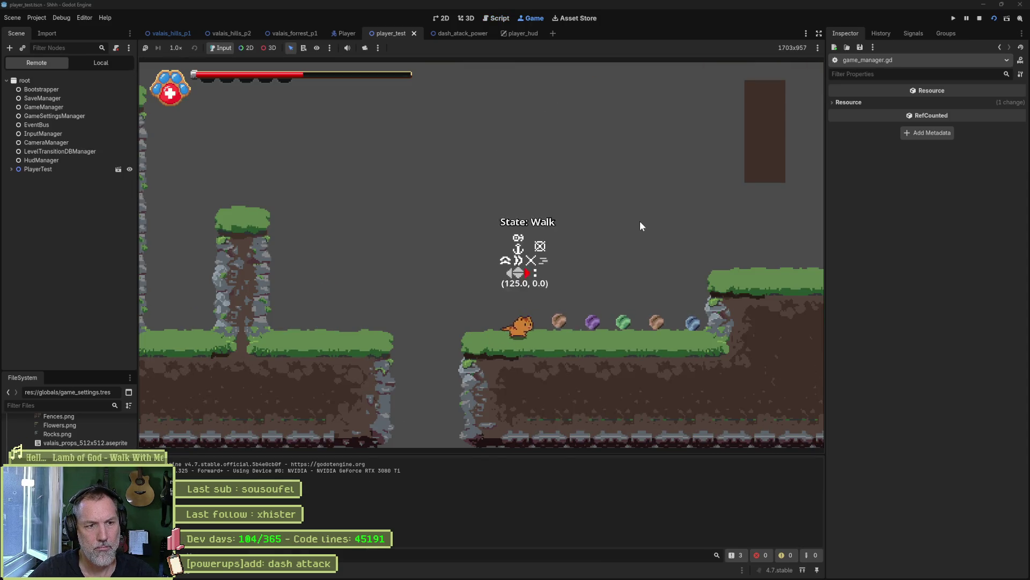
key("Right")
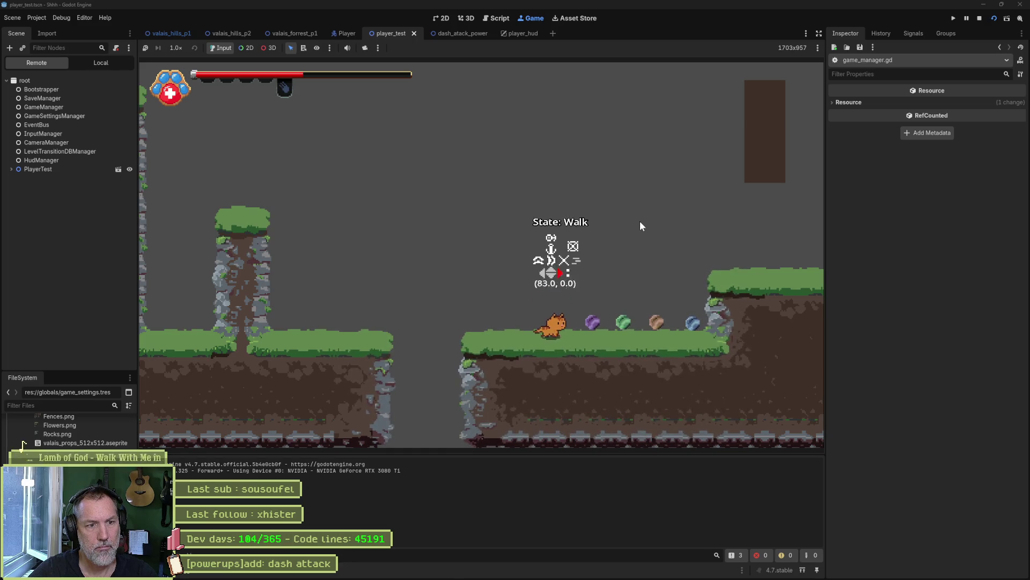
key("F8")
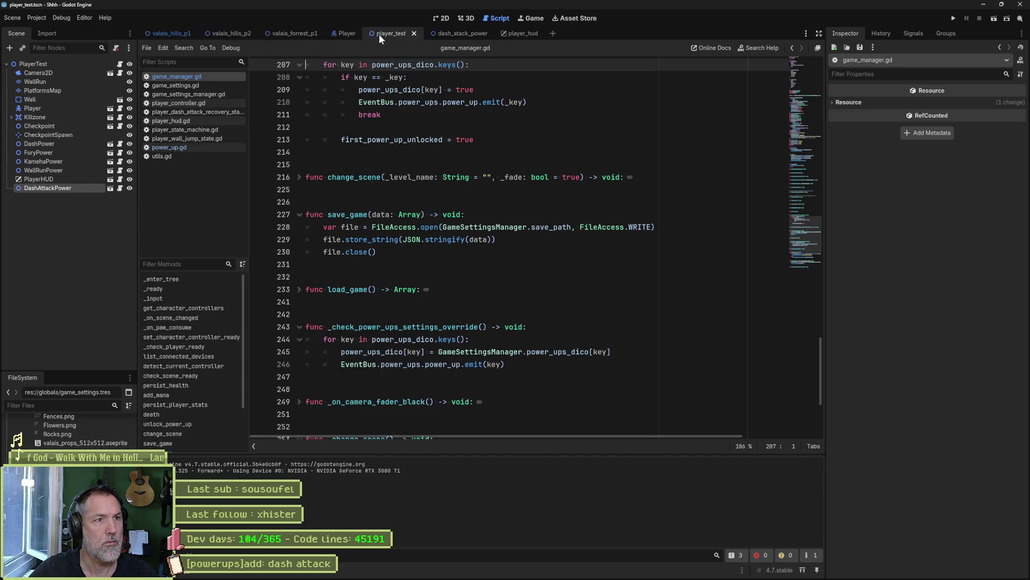
Move DashAttackPower just below CheckpointSpawn in the 2D level's scene tree
left_click(442, 18)
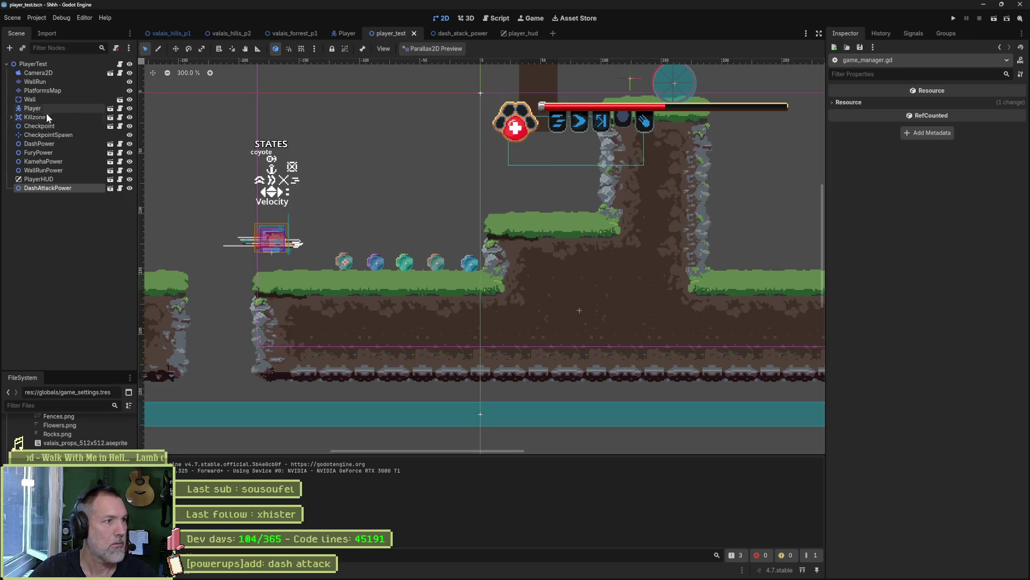
left_click_drag(40, 187, 38, 140)
left_click(39, 153)
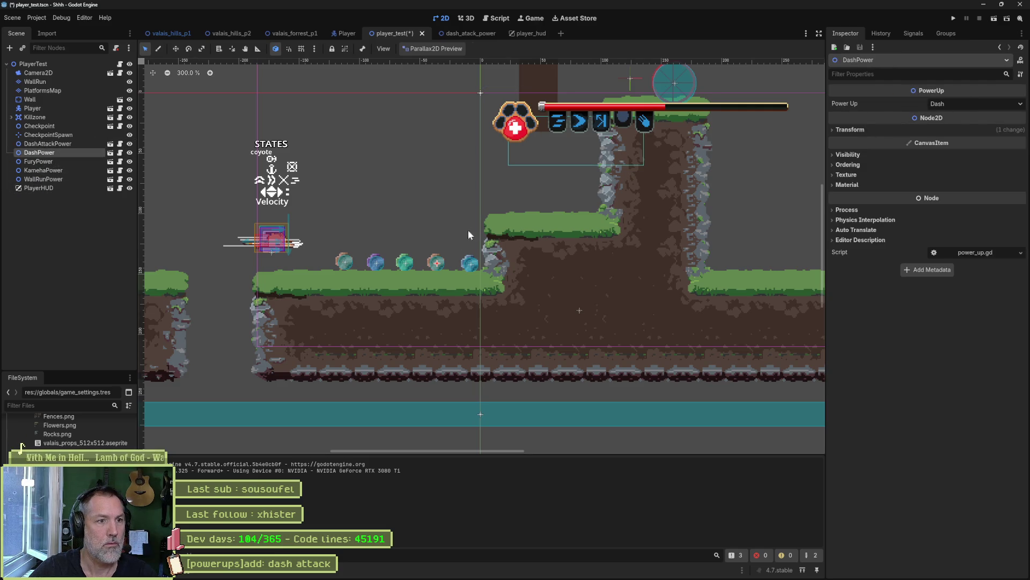
left_click(50, 164)
left_click(51, 170)
Set WallRunPower's Power Up to Wall Run in the level and save it
left_click(48, 179)
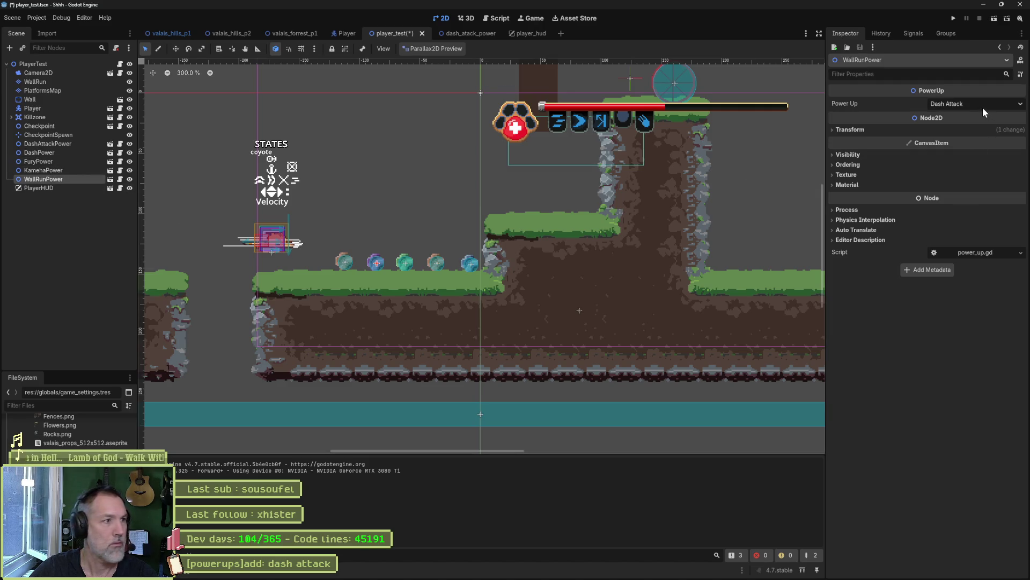
left_click(964, 103)
left_click(970, 141)
key("ctrl+s")
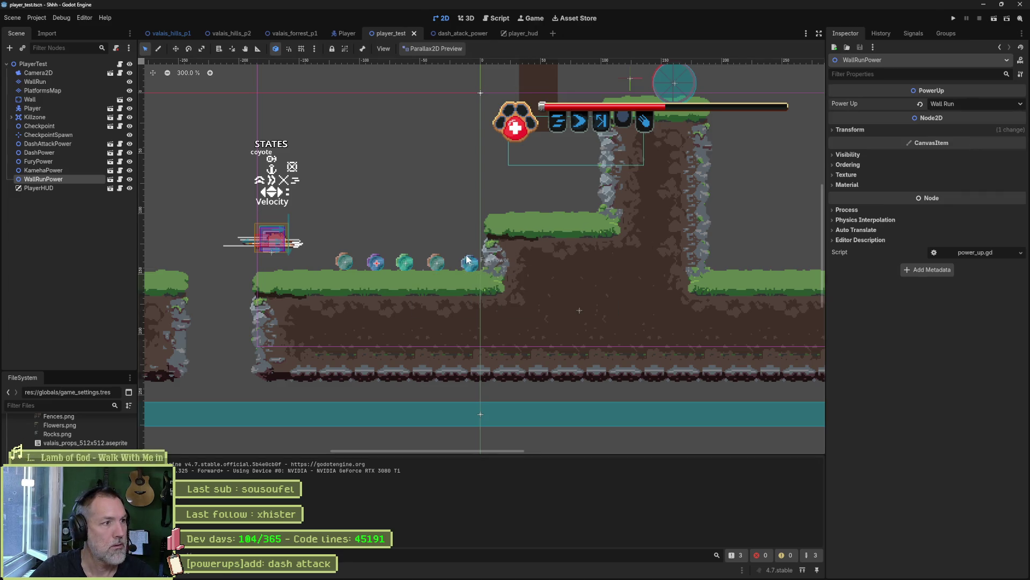
In the wall_run_power scene, set the root's Power Up to Wall Run and save
left_click(110, 180)
left_click(72, 72)
left_click(86, 65)
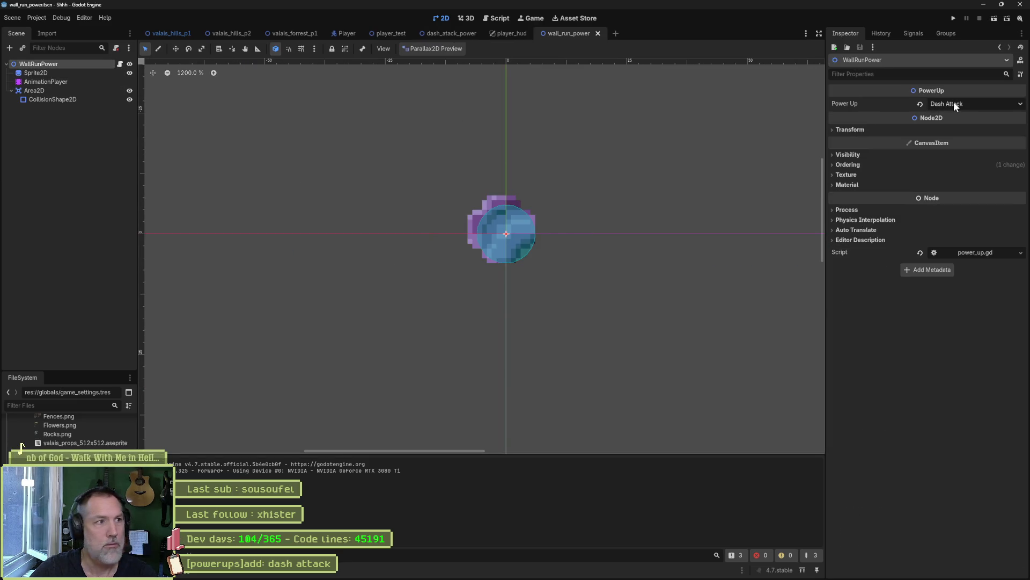
left_click(954, 104)
left_click(973, 146)
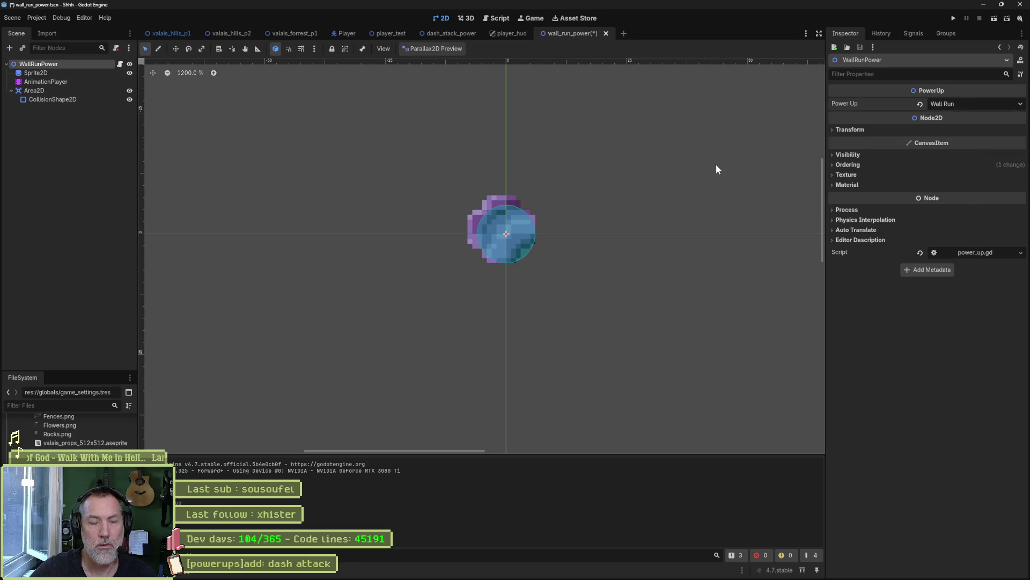
key("ctrl+s")
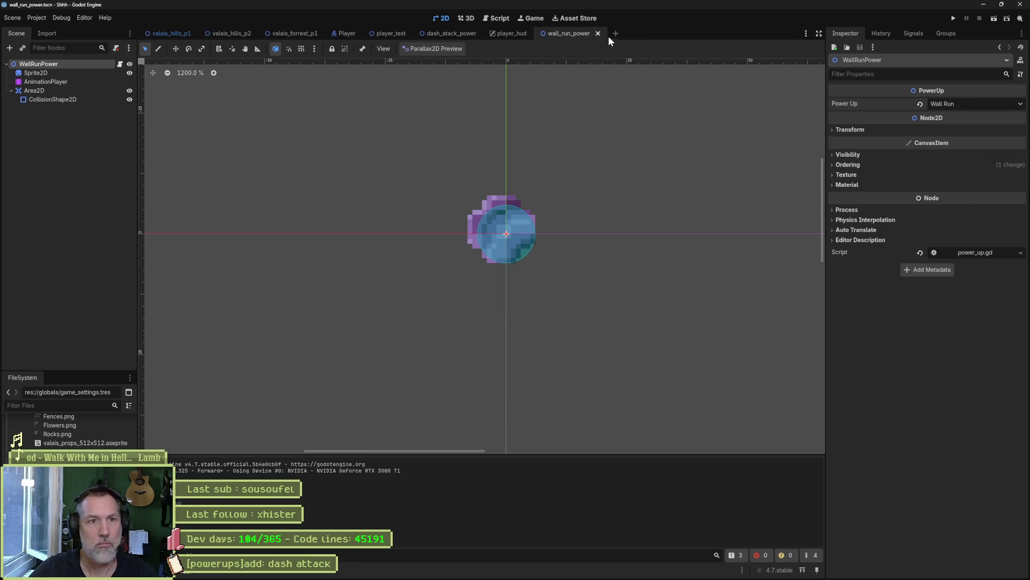
Close the wall_run_power, player_hud and dash attack power scene tabs
middle_click(562, 35)
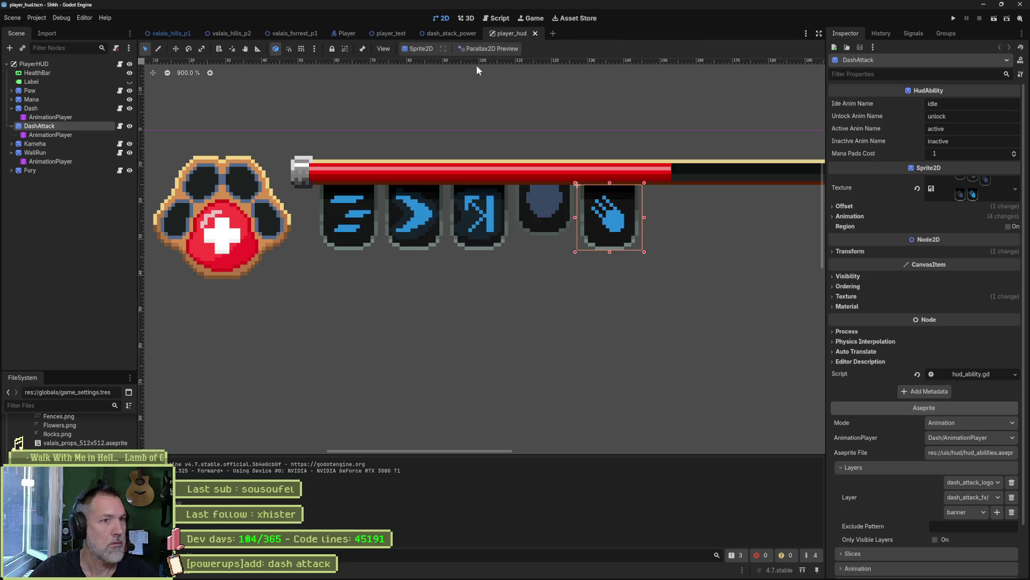
middle_click(520, 35)
middle_click(431, 35)
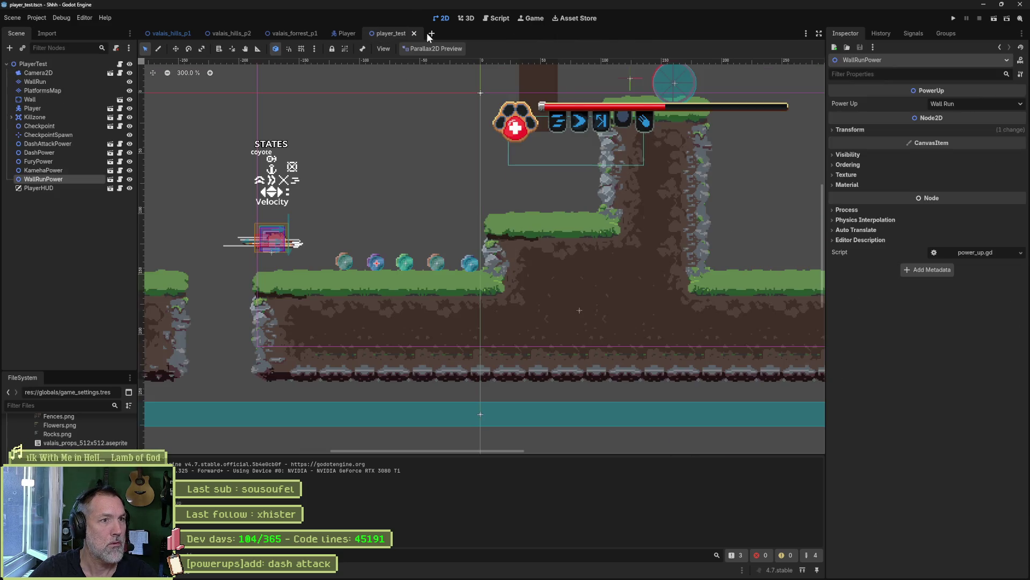
Review the dash attack power and DashPower scenes, closing each afterward
left_click(110, 144)
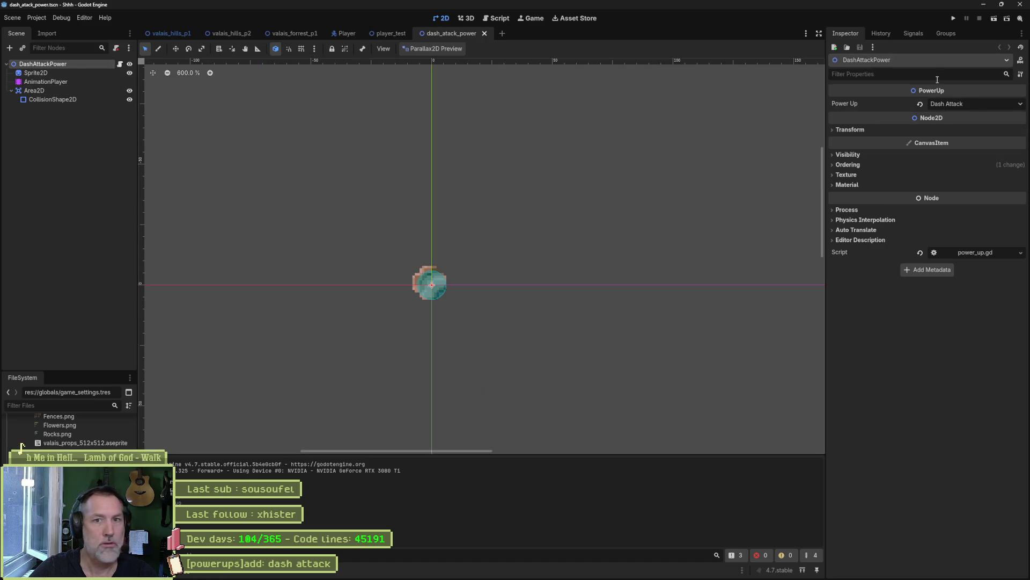
middle_click(432, 34)
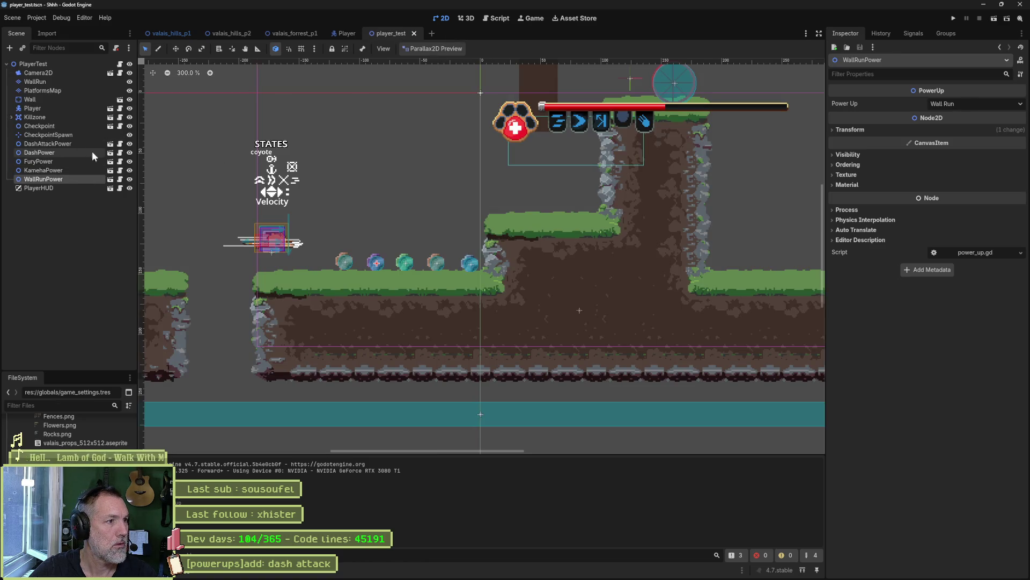
left_click(110, 153)
left_click(75, 64)
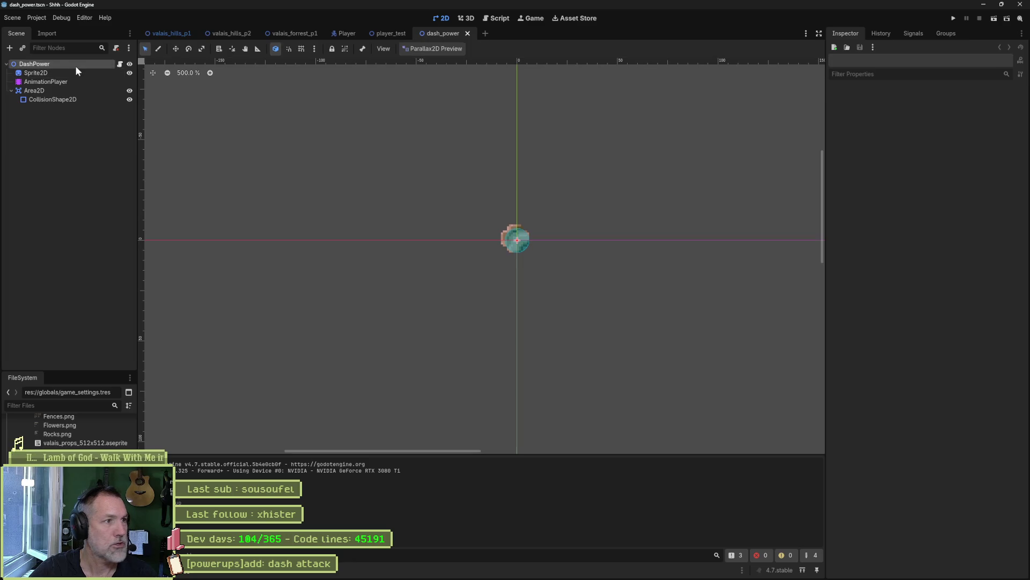
middle_click(455, 33)
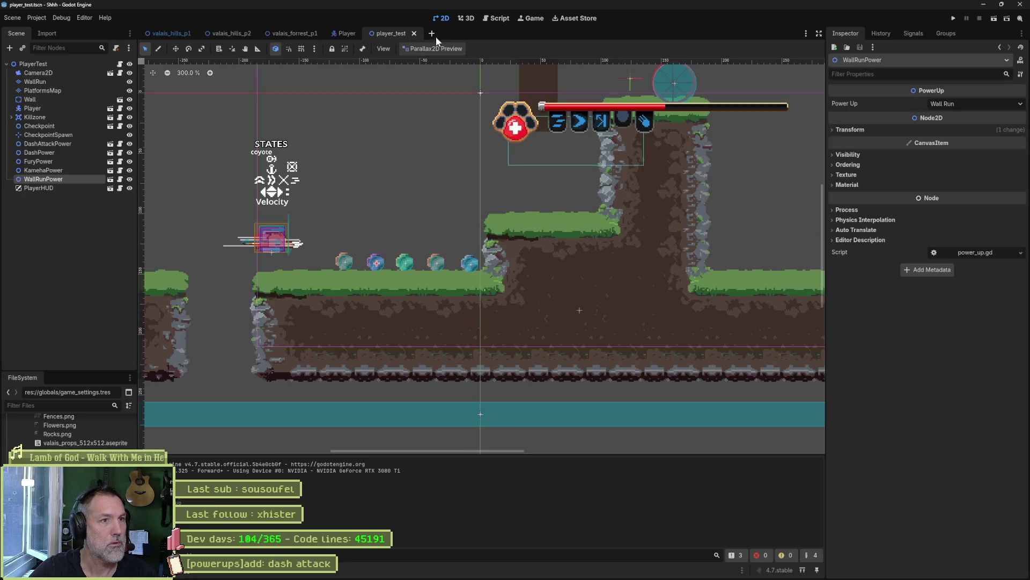
Correct FuryPower's Power Up setting, save its scene and close it
left_click(110, 161)
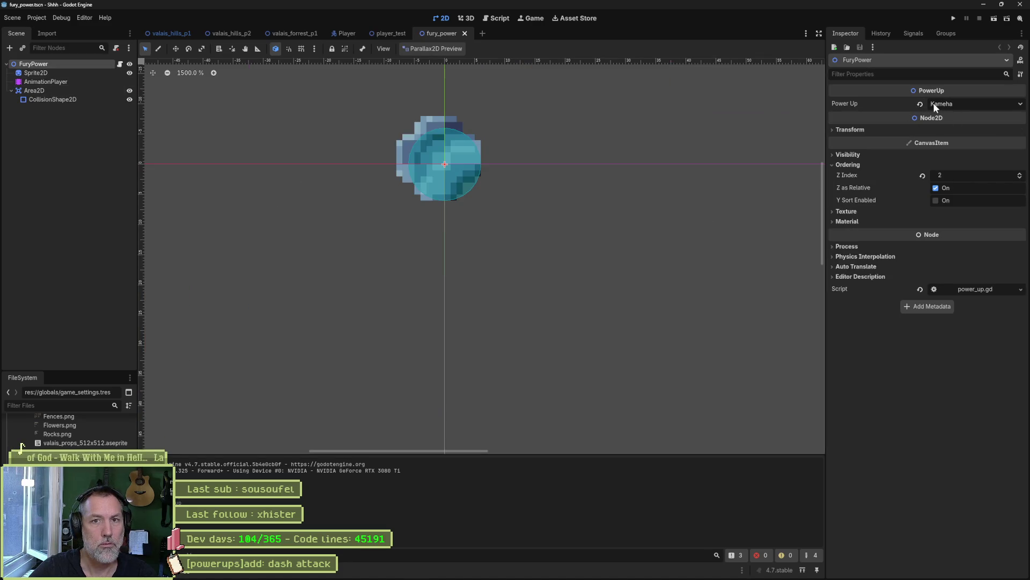
middle_click(441, 34)
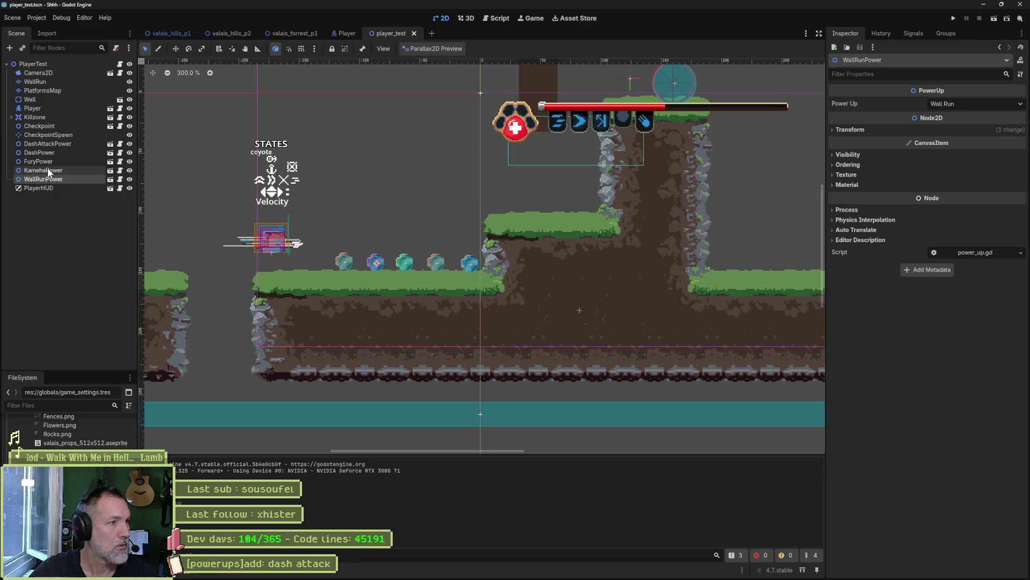
left_click(110, 161)
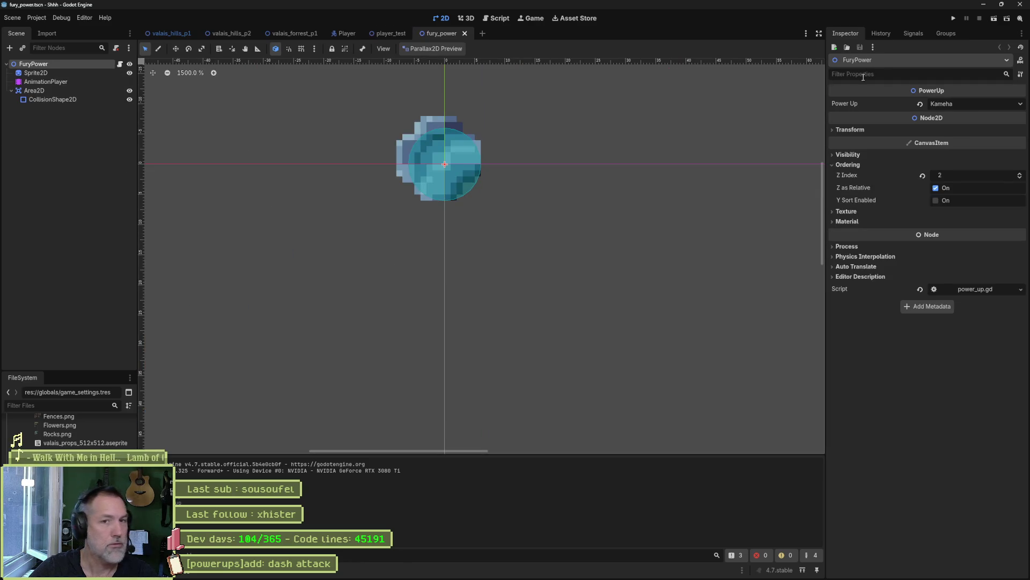
left_click(966, 103)
key("ctrl+s")
middle_click(444, 34)
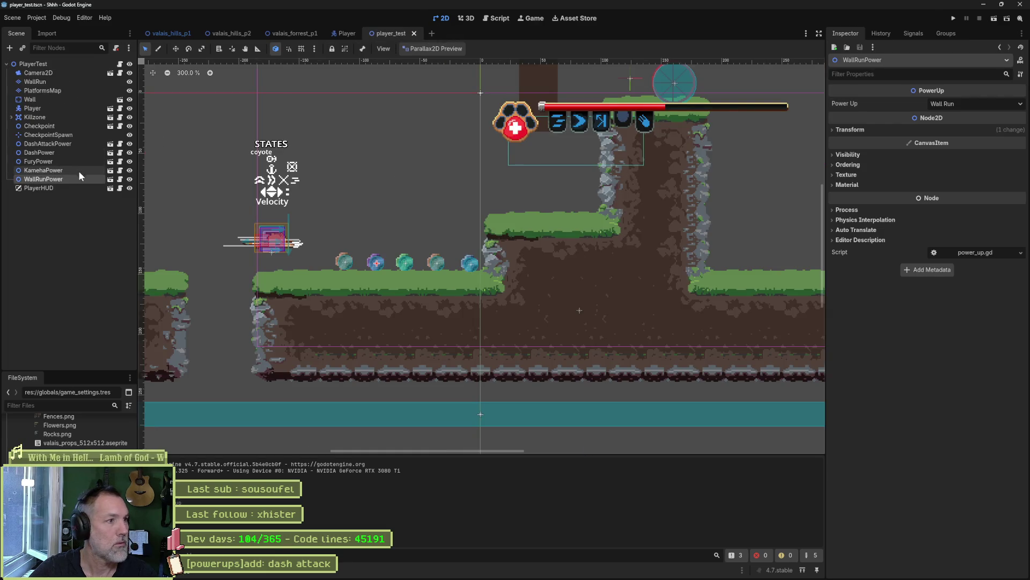
Set KamehaPower's Power Up to Kameha, save and close its scene
left_click(110, 171)
left_click(38, 63)
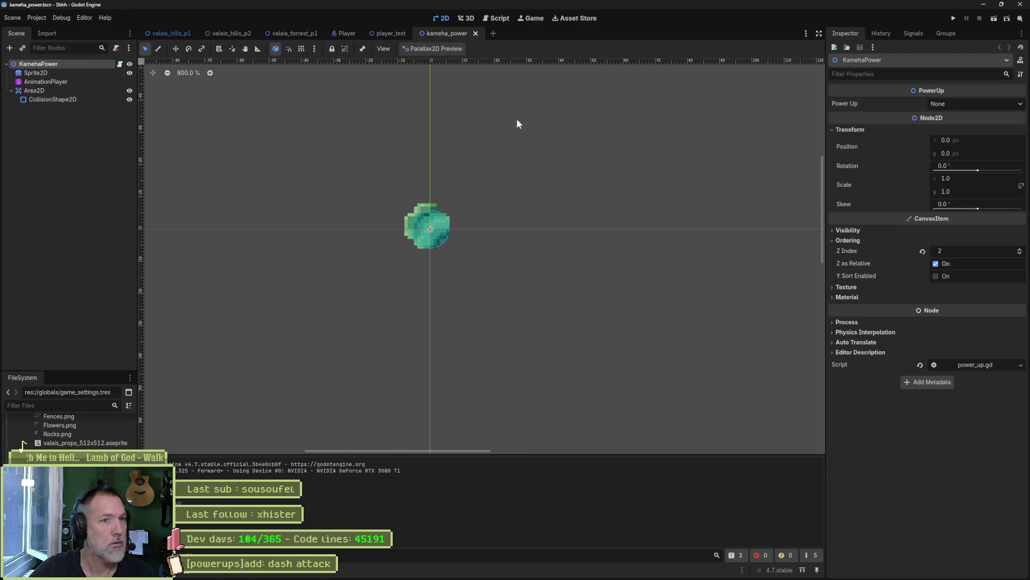
left_click(961, 104)
left_click(947, 155)
key("ctrl+s")
left_click(483, 33)
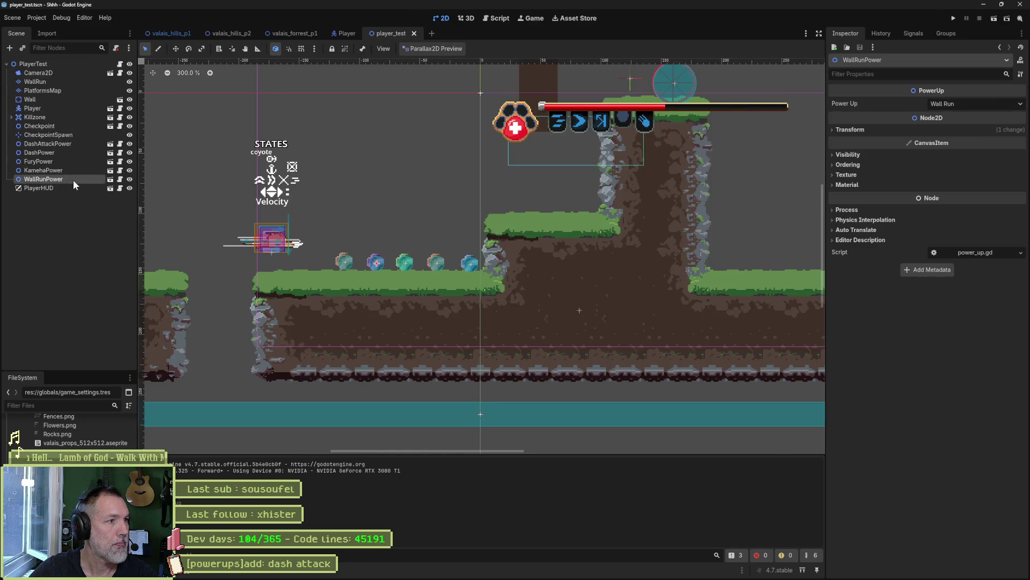
Check the WallRunPower scene, close it, and run the test level with F6
left_click(110, 179)
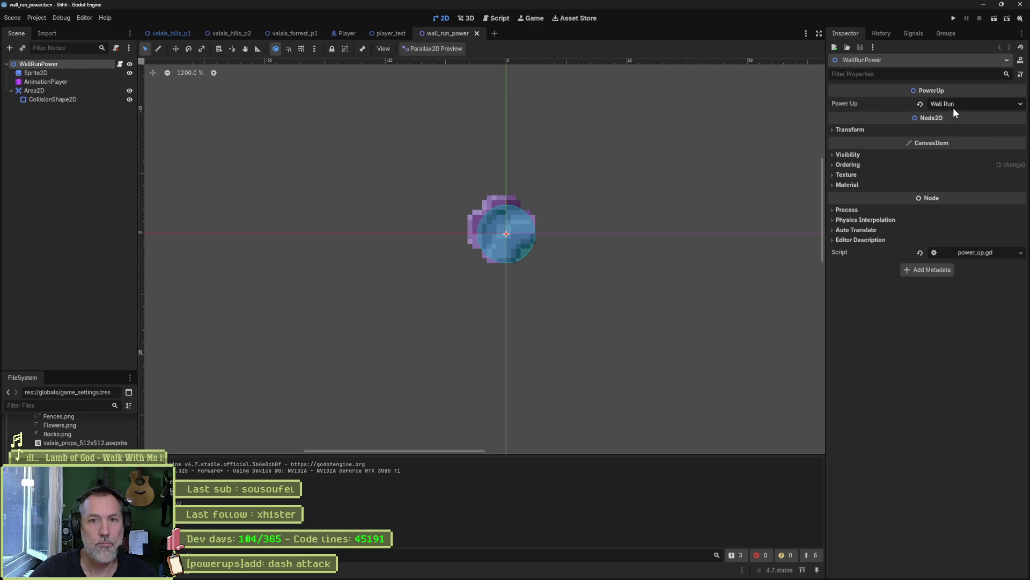
middle_click(445, 37)
key("F6")
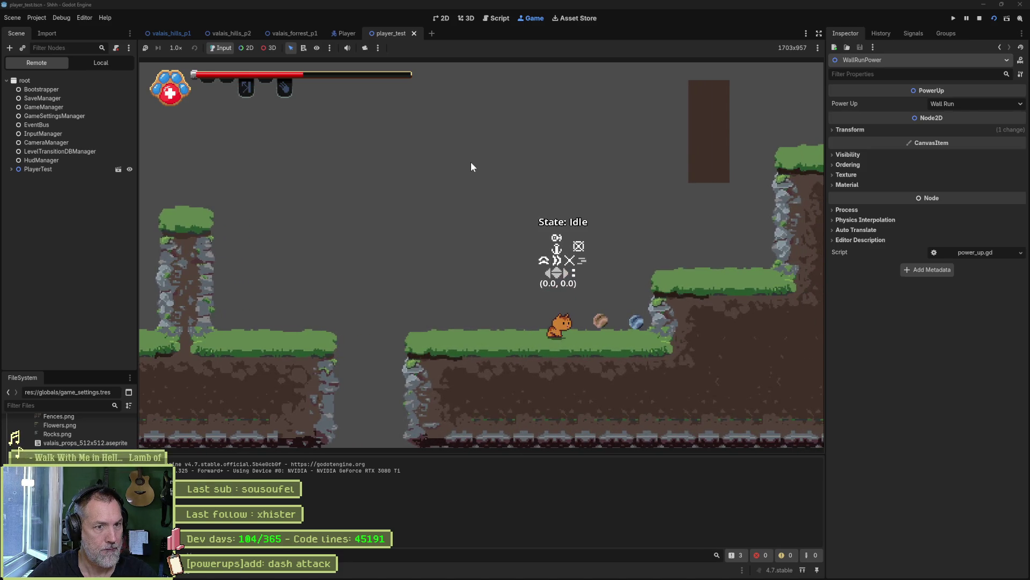
Stop the run, revert KamehaPower's Power Up to Kameha, and save player_test
key("Right")
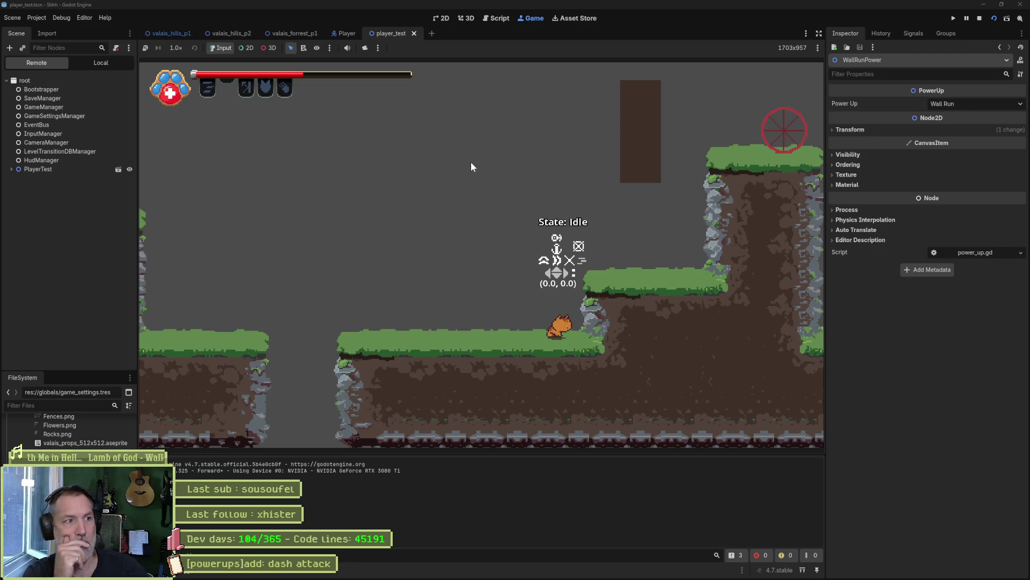
key("F8")
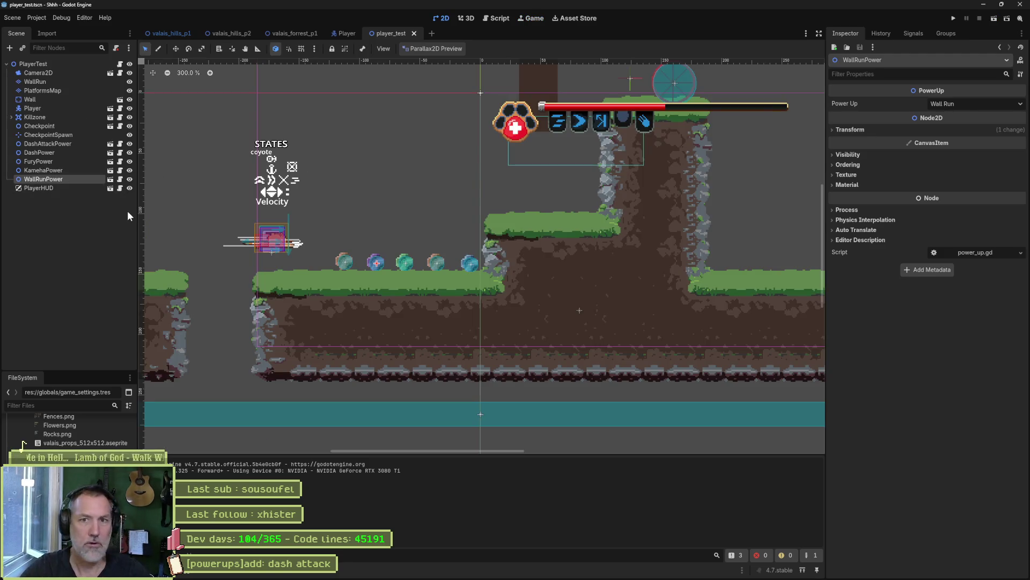
left_click(64, 170)
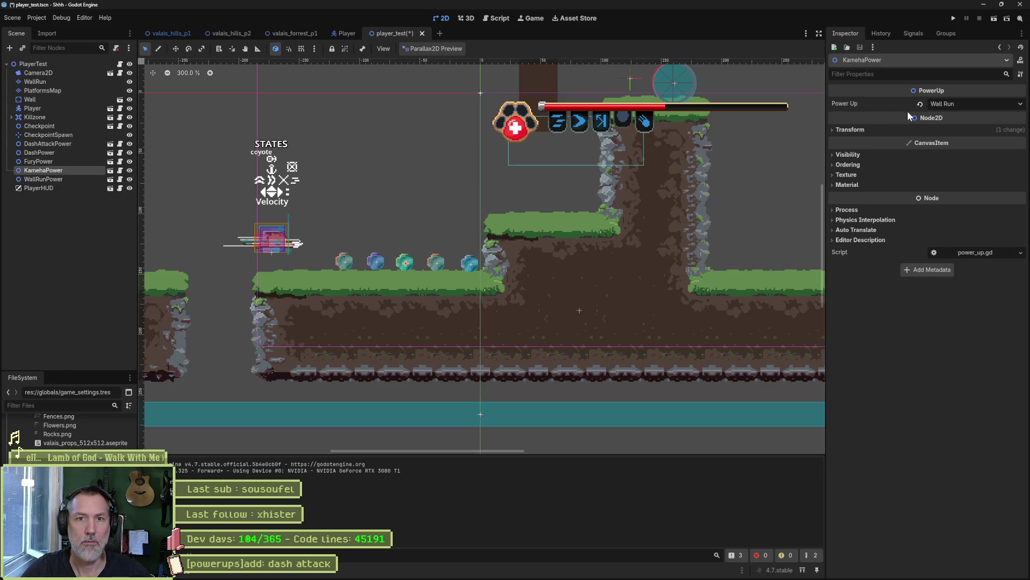
left_click(920, 105)
key("ctrl+s")
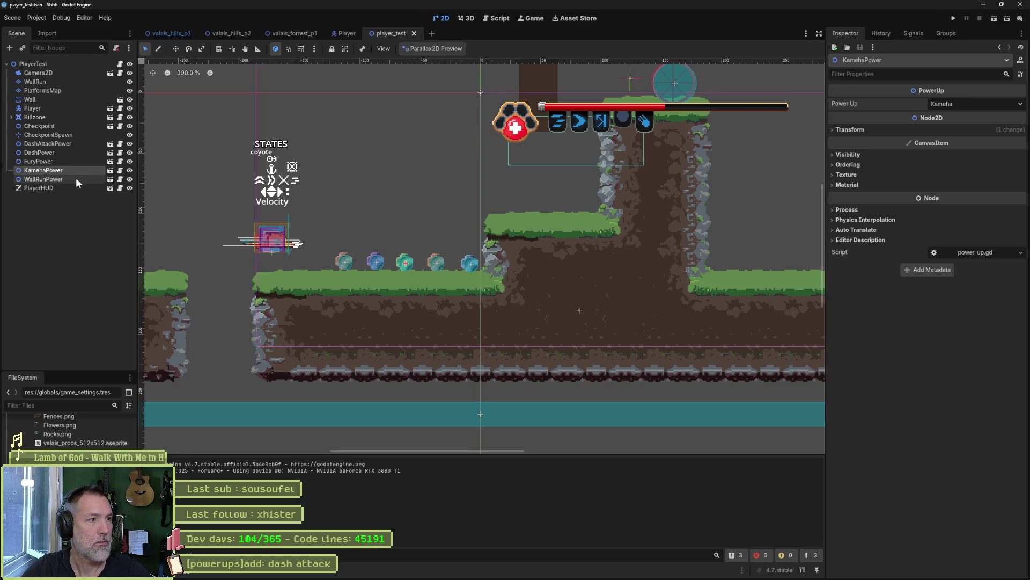
Check the FuryPower, DashPower and DashAttackPower settings, then start a new run
left_click(79, 161)
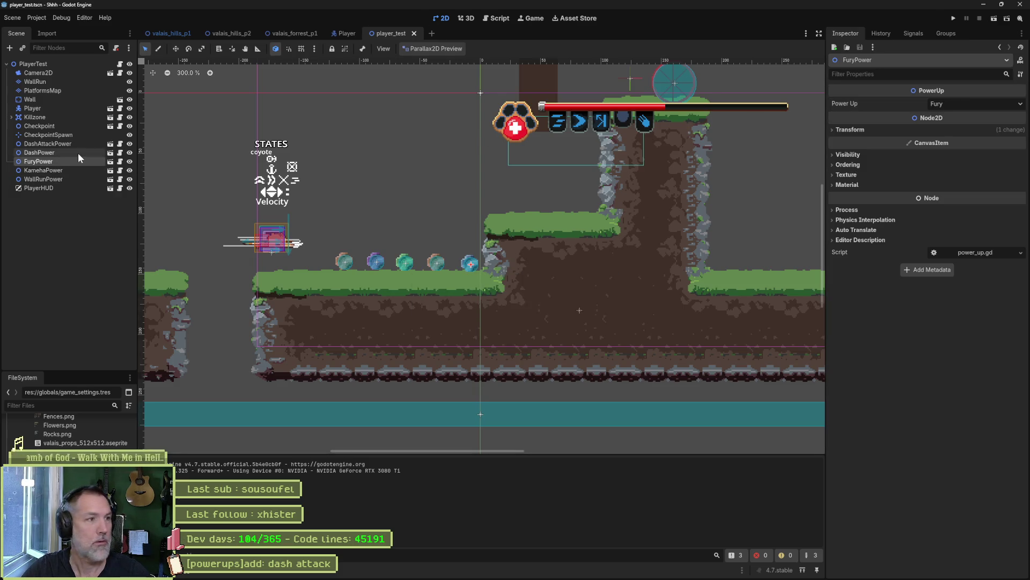
left_click(79, 153)
left_click(79, 143)
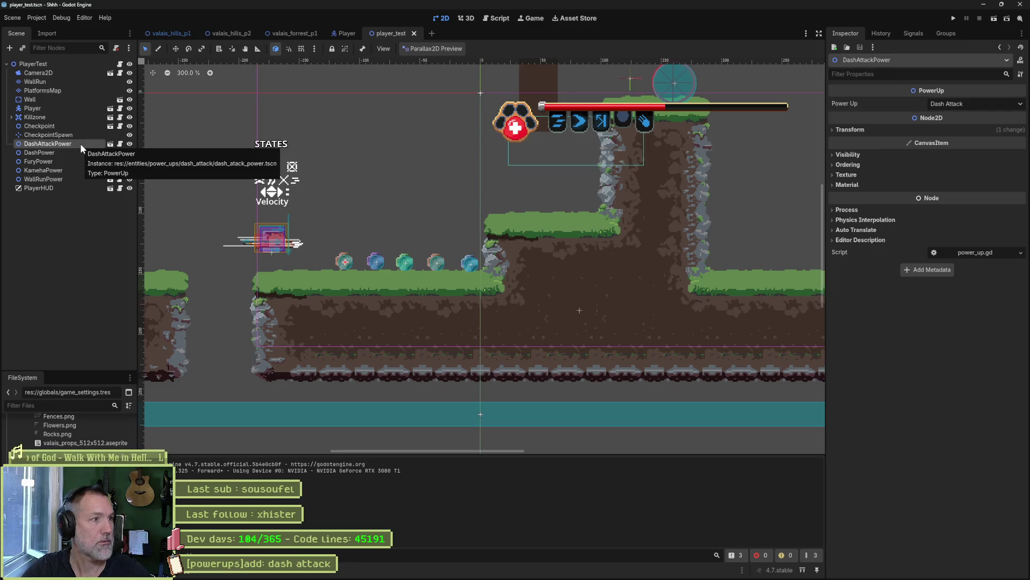
key("F6")
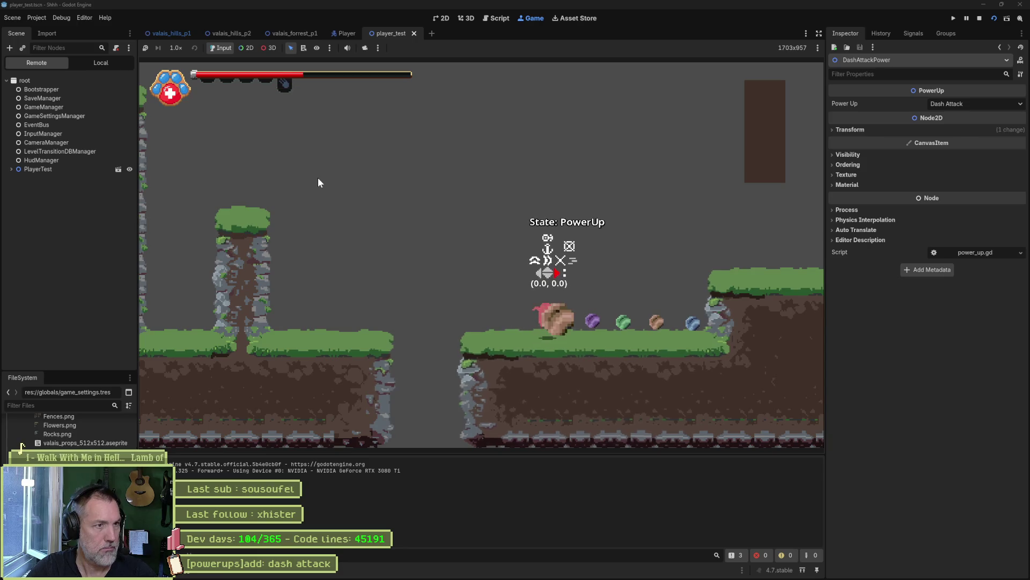
Walk right collecting the purple, green, brown and blue dash power-ups, then stop the game
key("d")
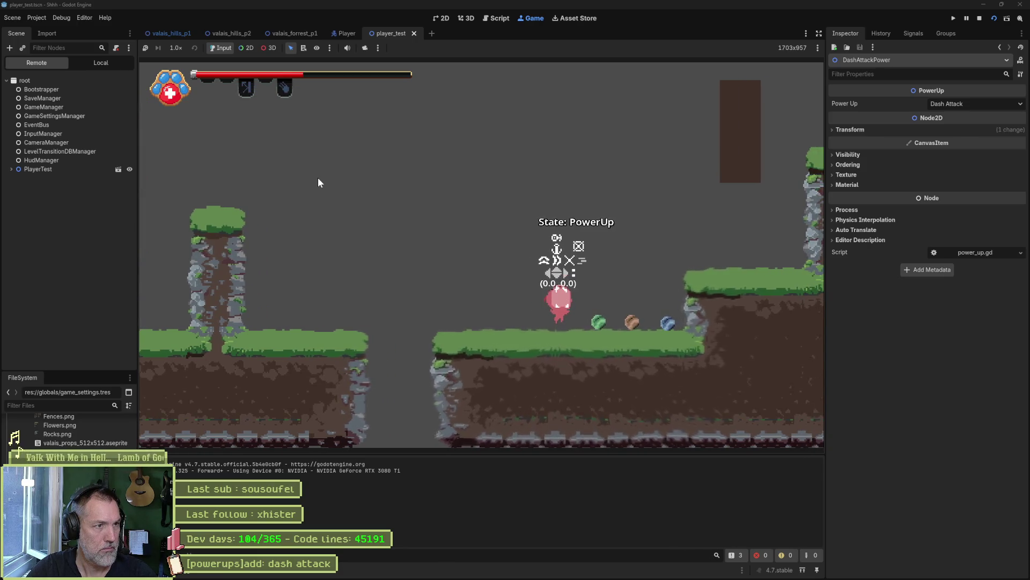
key("d")
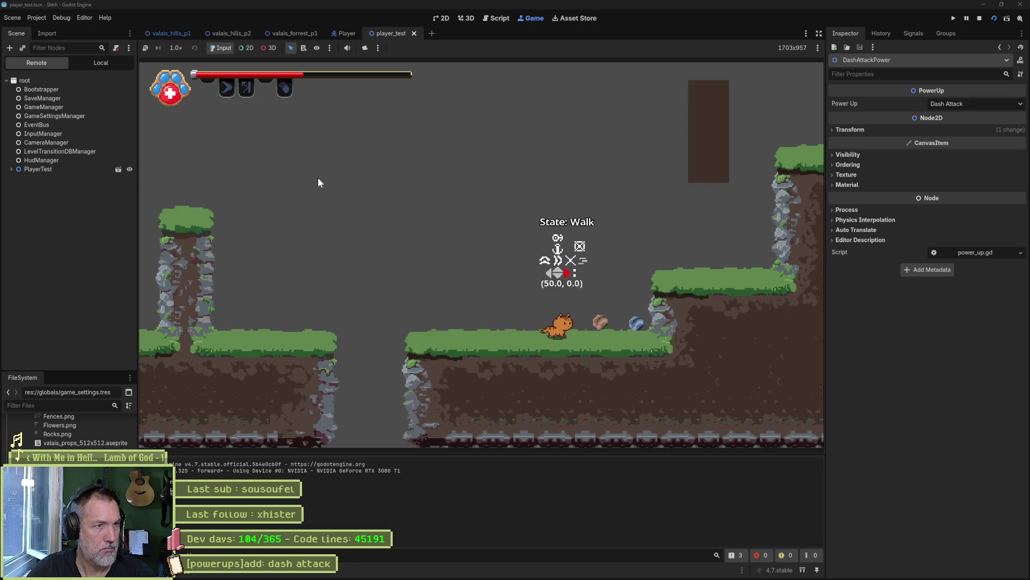
key("d")
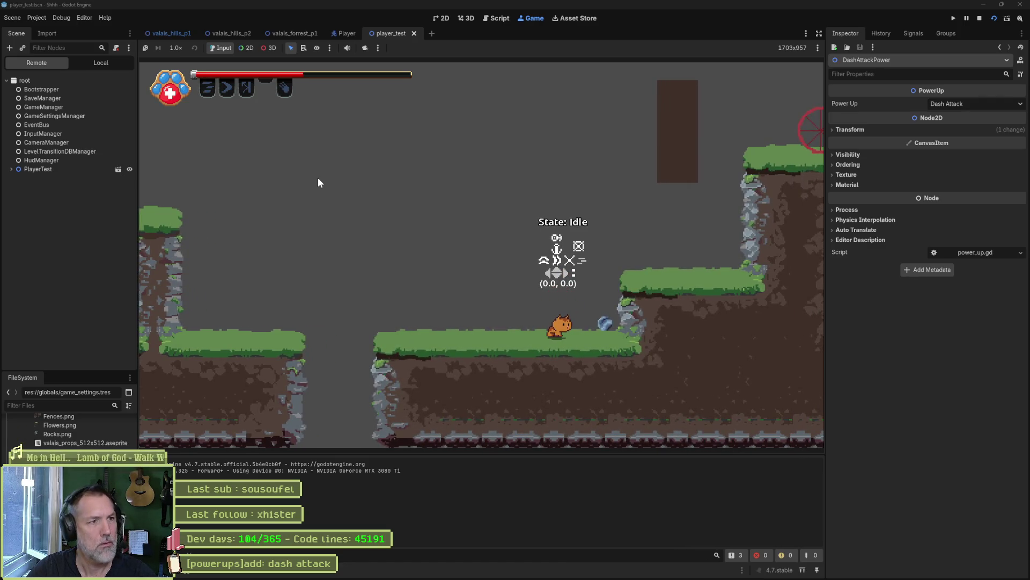
key("d")
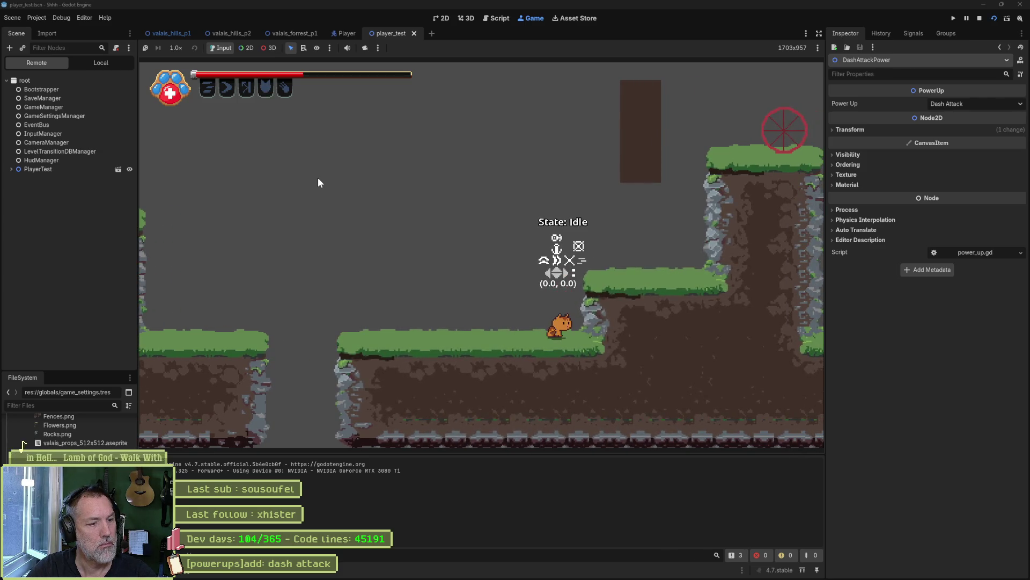
key("F8")
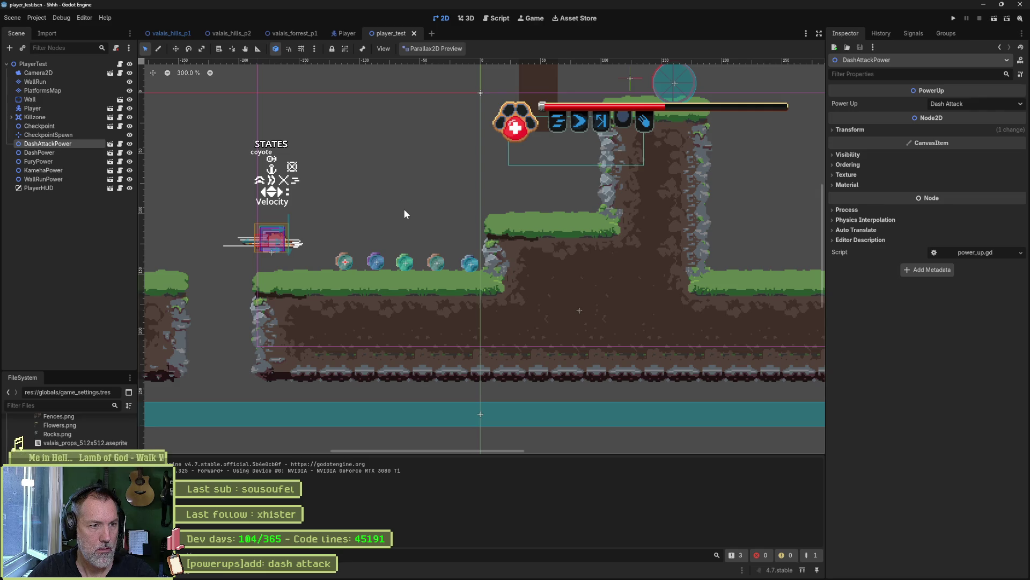
Run and stop player_test, then open DashPower's dash_power scene and its power_up.gd script
key("F6")
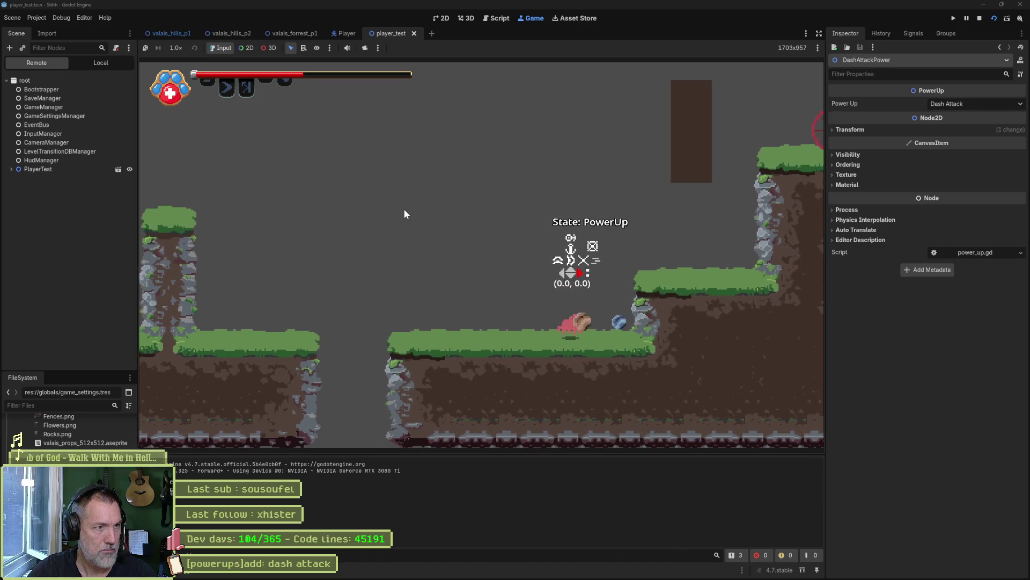
key("F8")
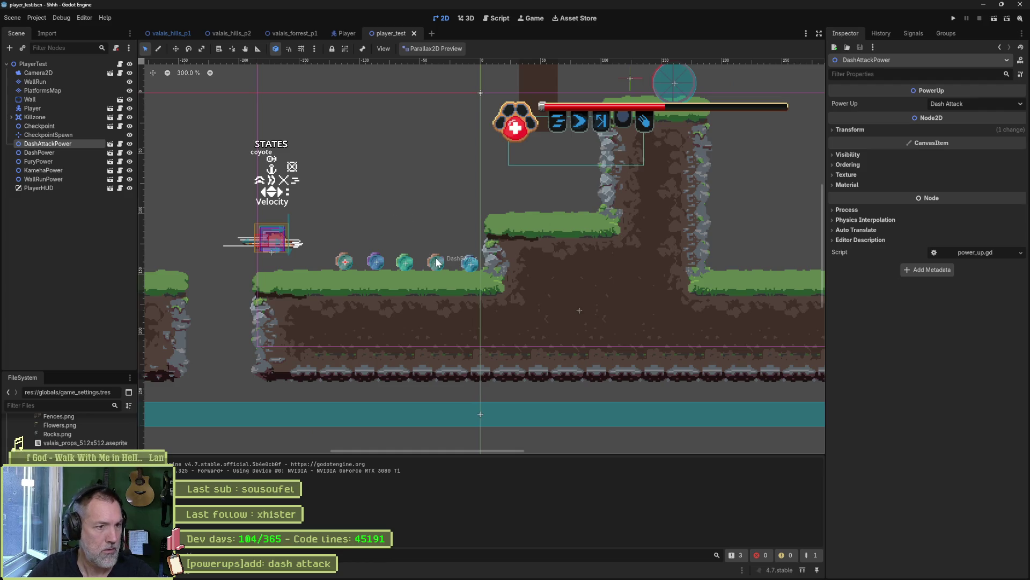
left_click(86, 155)
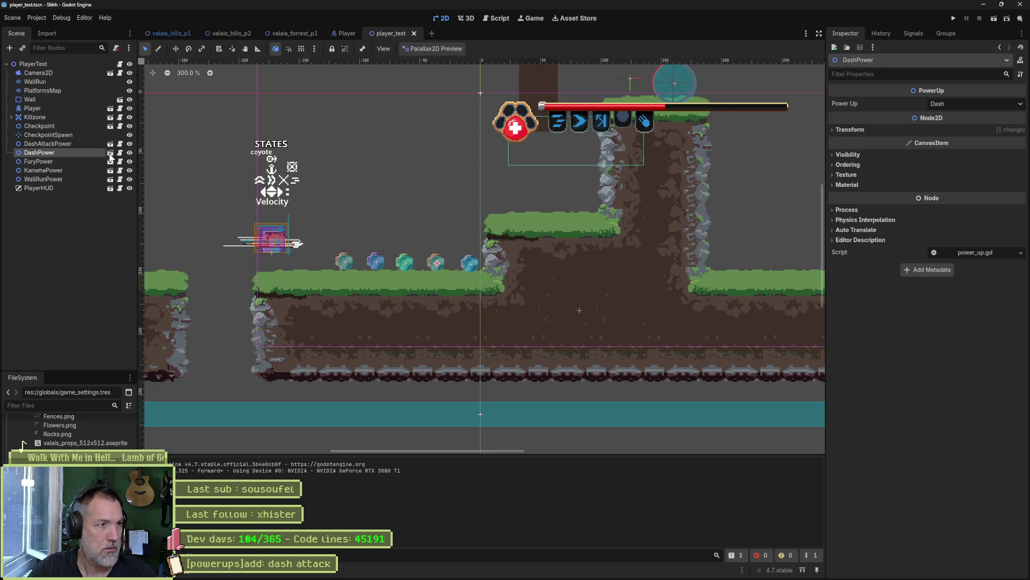
left_click(110, 153)
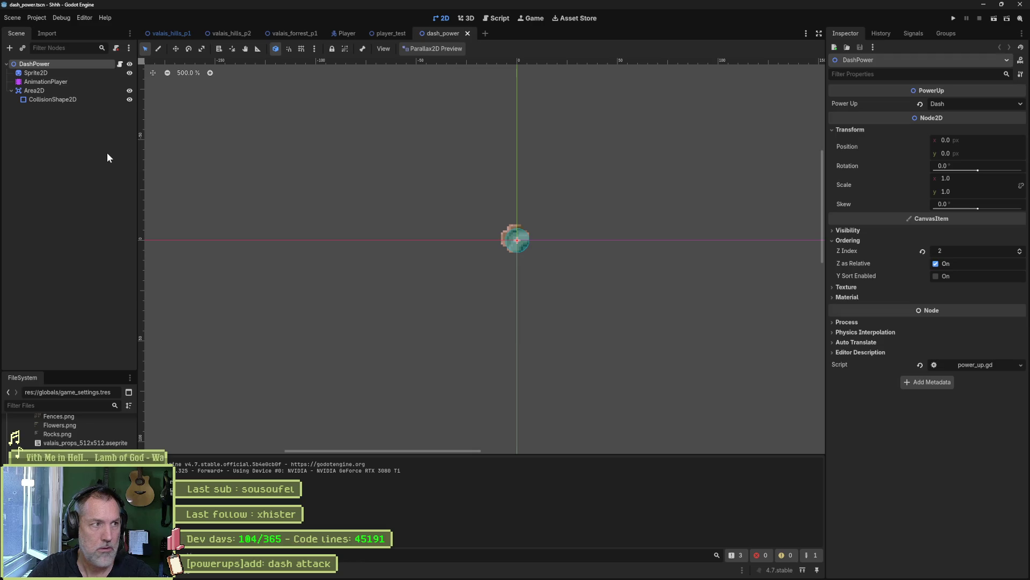
left_click(119, 64)
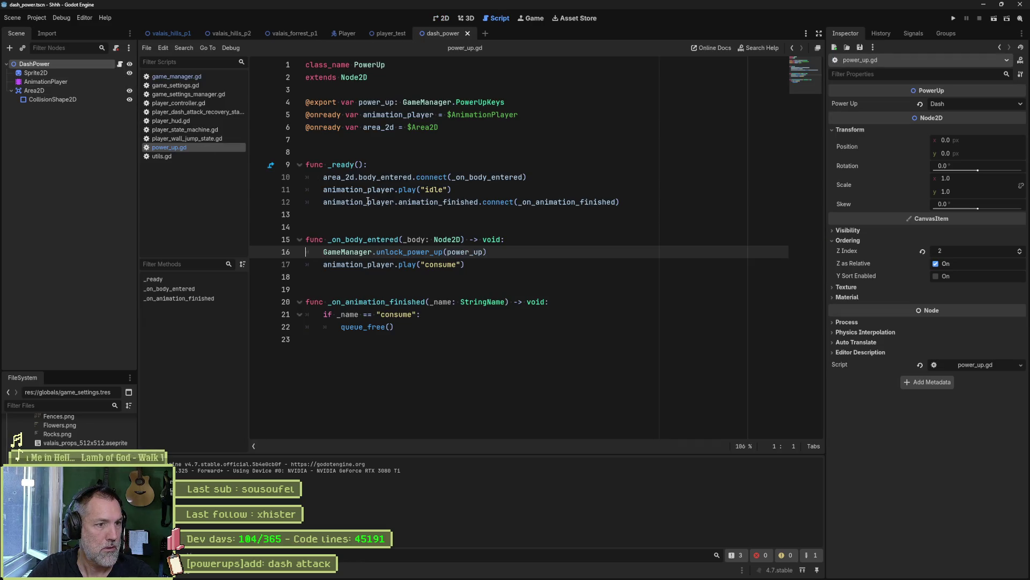
Trace unlock_power_up from power_up.gd line 16 into game_manager.gd, then open player_hud.gd
left_click(399, 251)
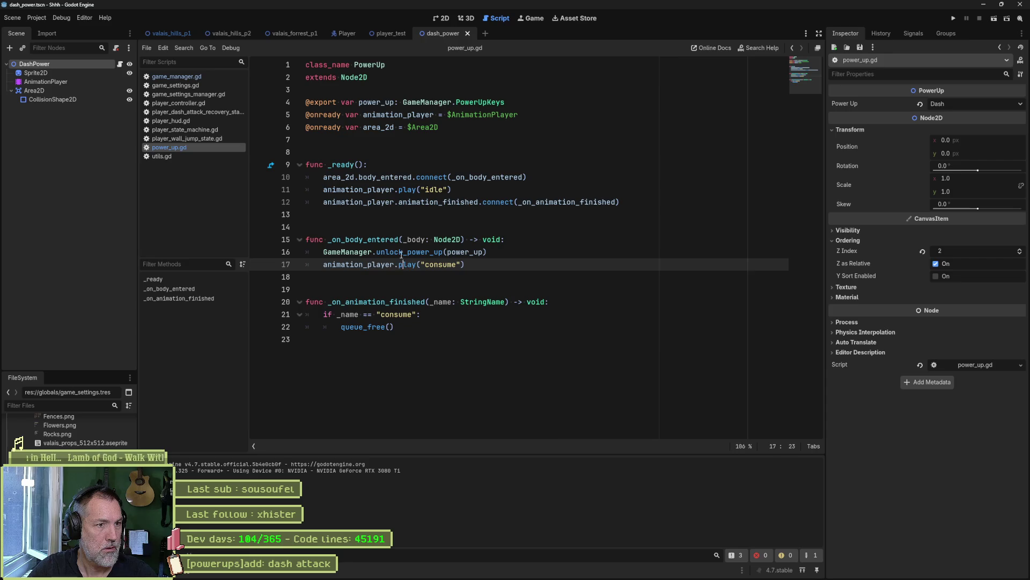
left_click(195, 76)
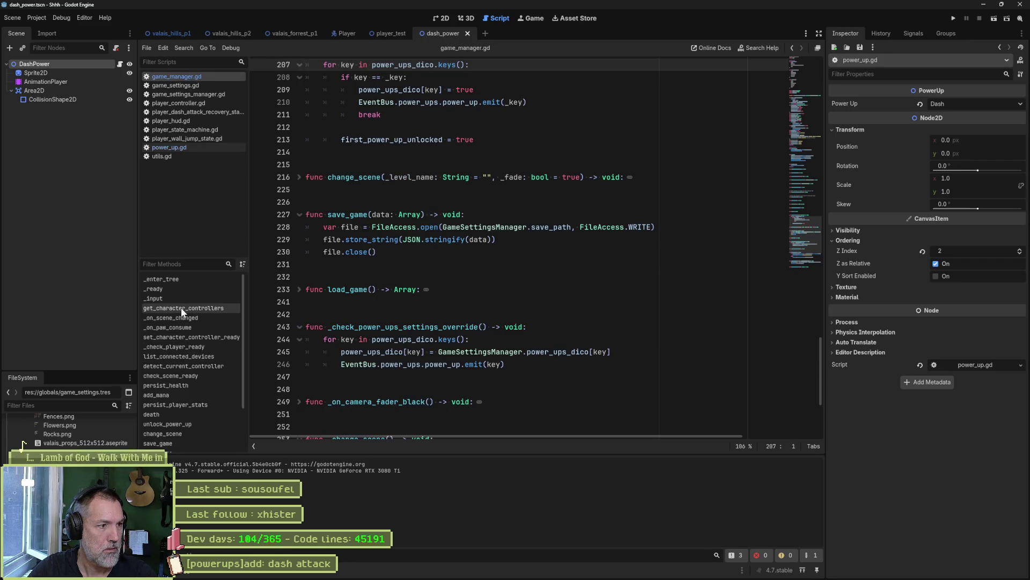
scroll(191, 400, "down", 3)
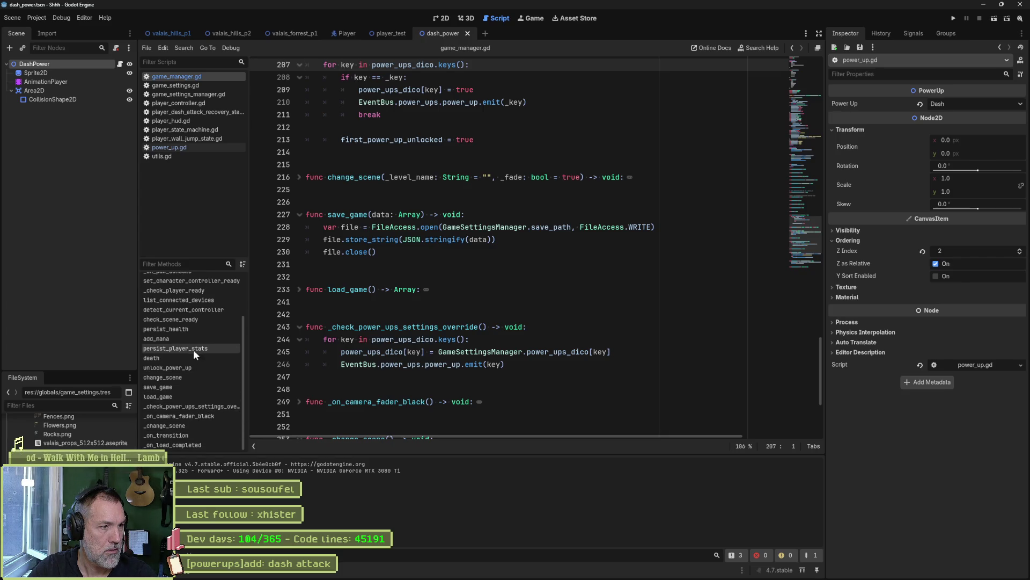
scroll(197, 329, "up", 2)
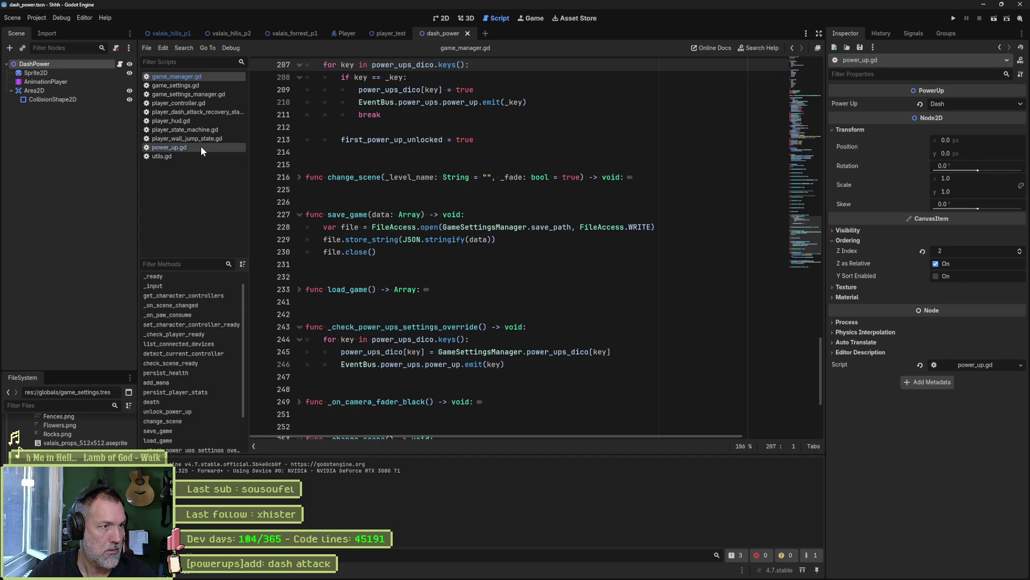
left_click(198, 123)
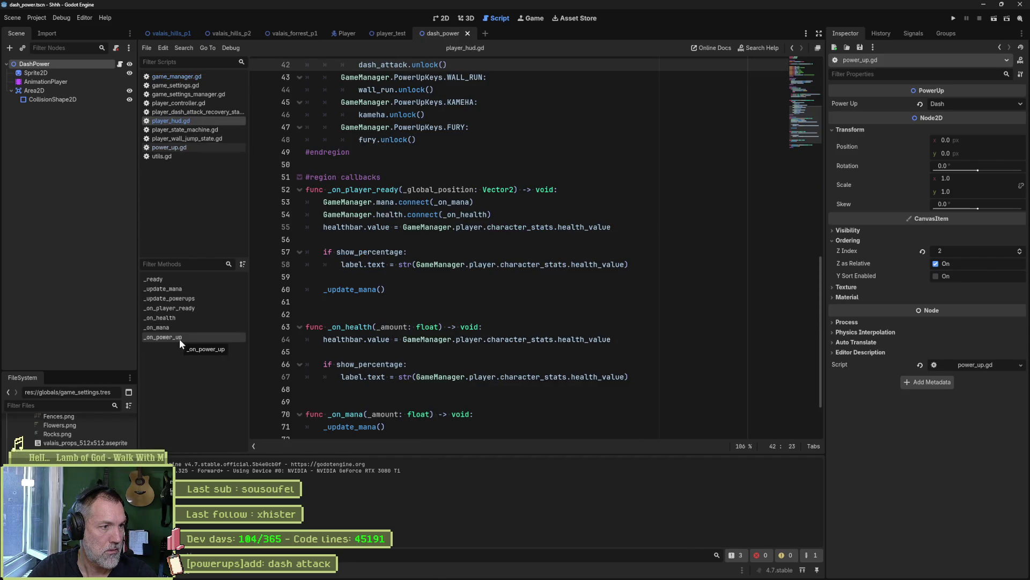
Remove the line-41 breakpoint on the DASH_ATTACK case in _update_powerups
left_click(189, 298)
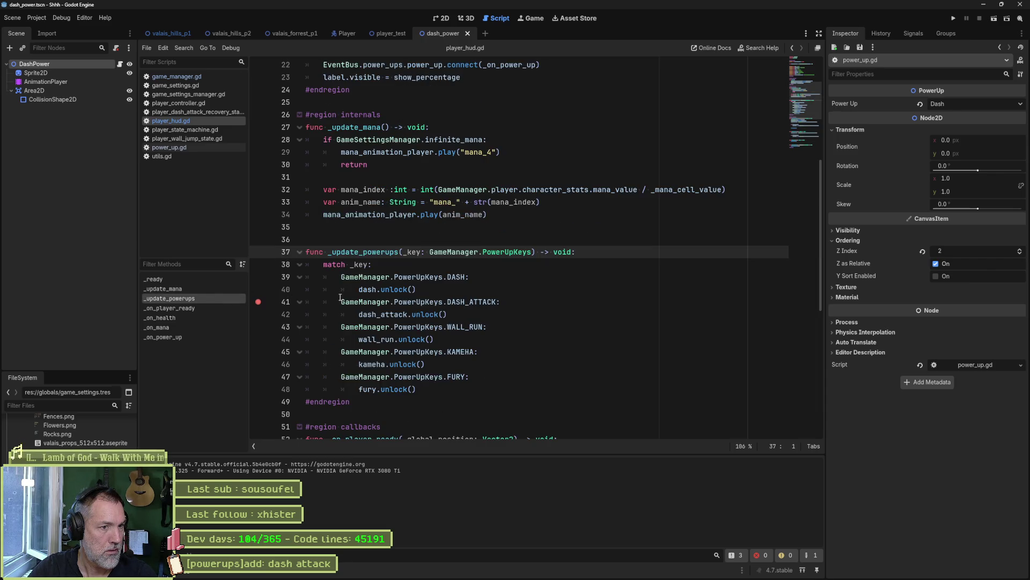
left_click(258, 301)
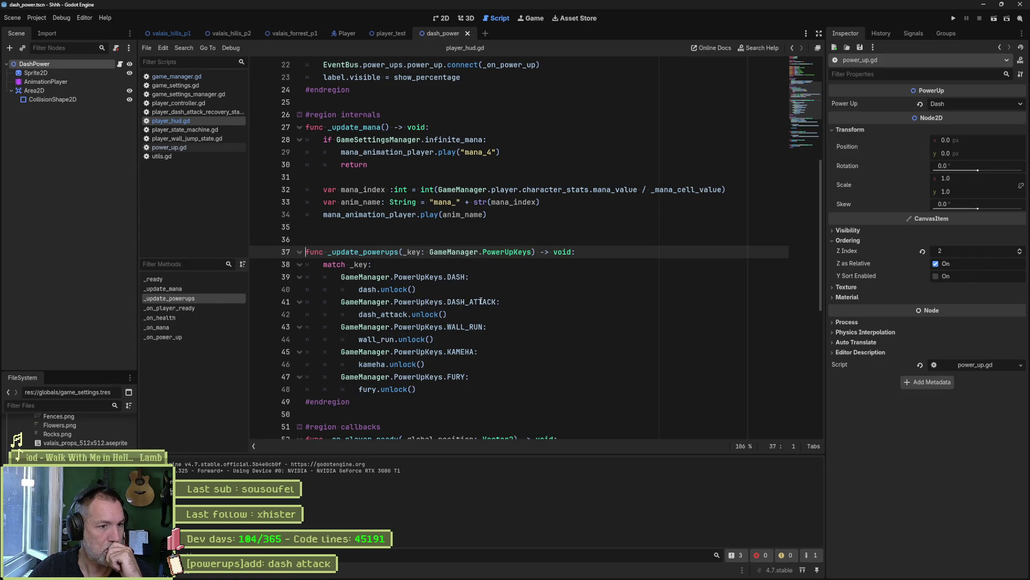
scroll(484, 317, "down", 3)
scroll(517, 280, "down", 5)
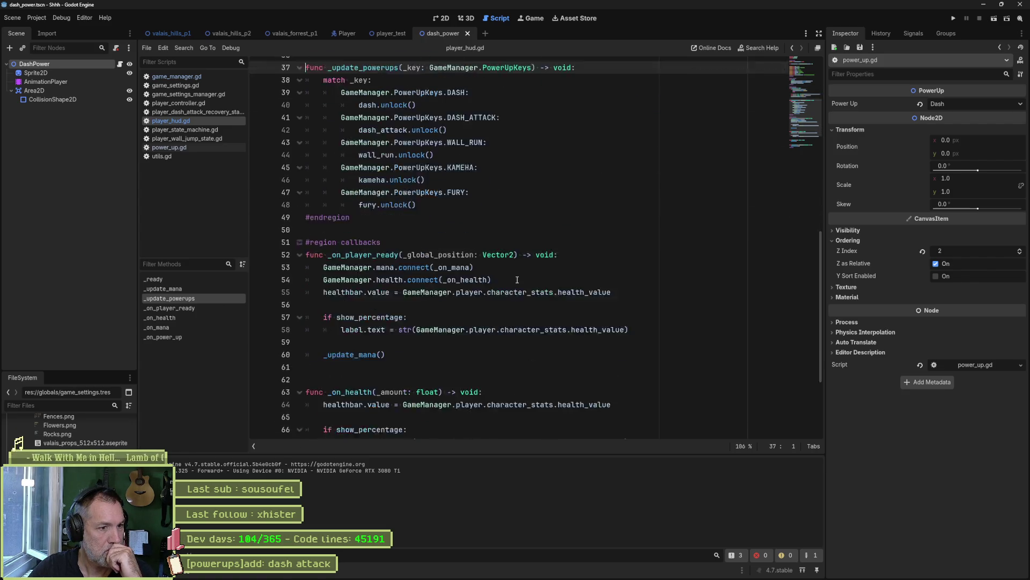
scroll(526, 279, "up", 9)
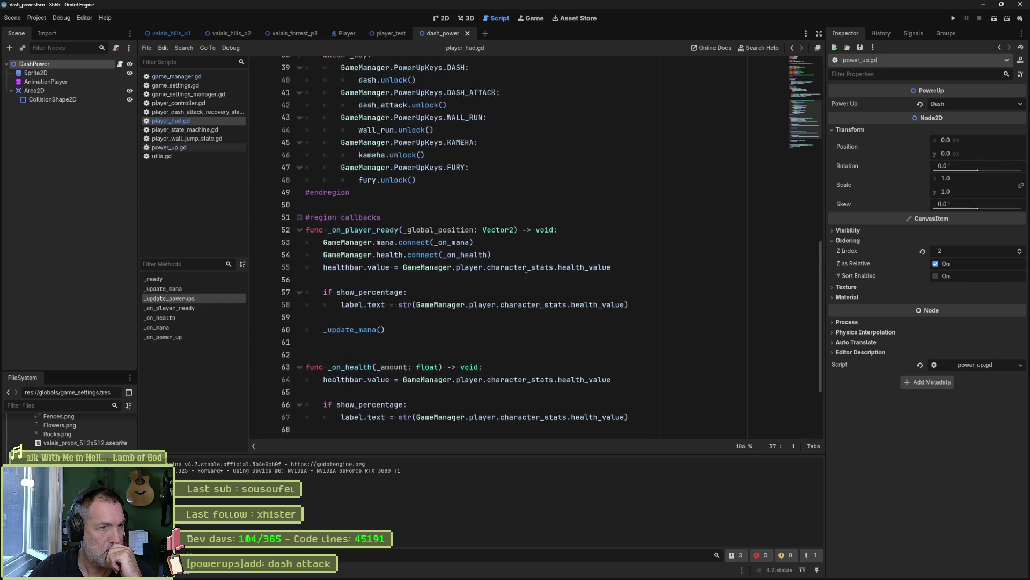
scroll(526, 276, "up", 2)
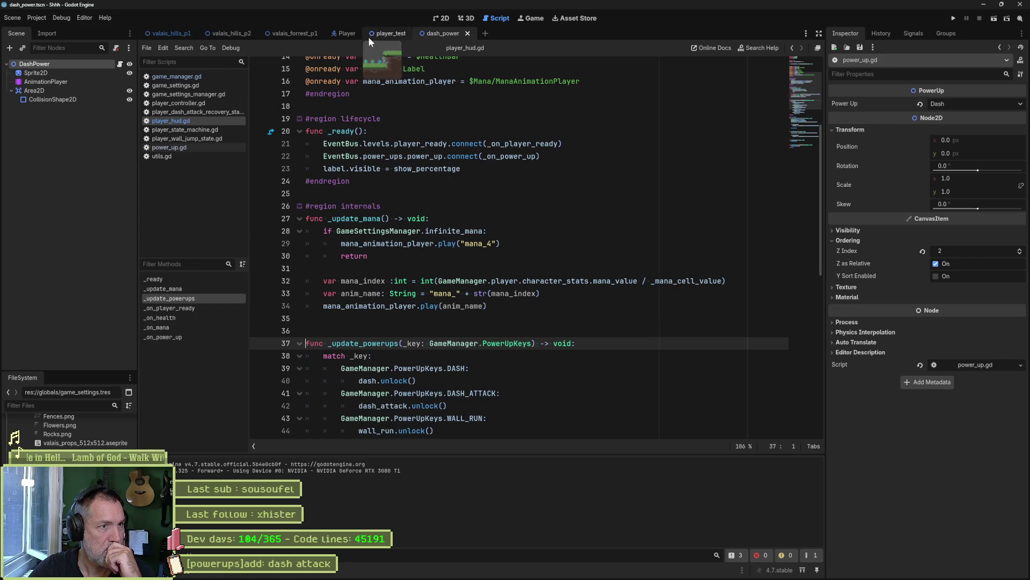
left_click(63, 83)
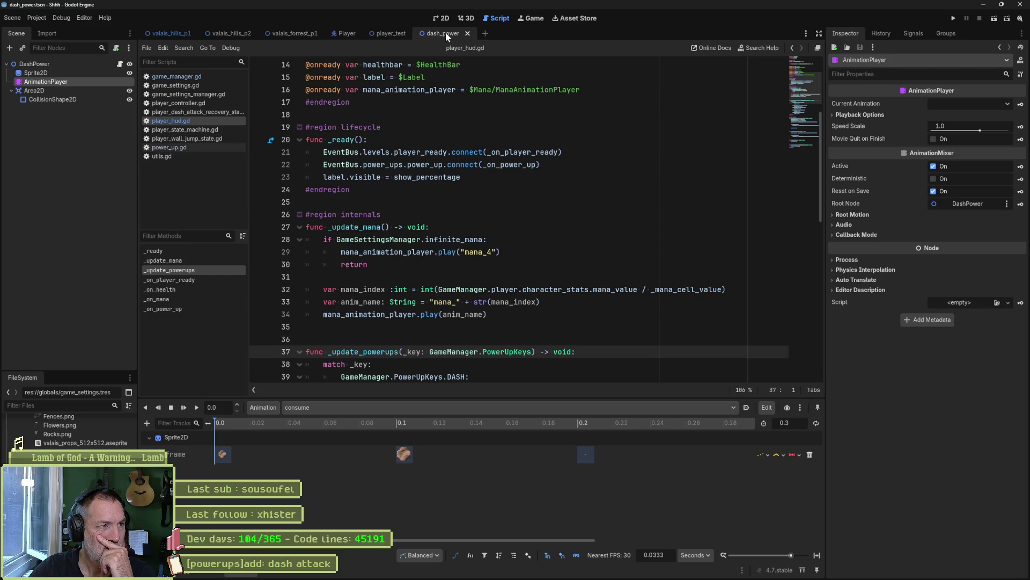
Review _on_power_up and the dash_attack.unlock() call on line 42 of _update_powerups
left_click(89, 64)
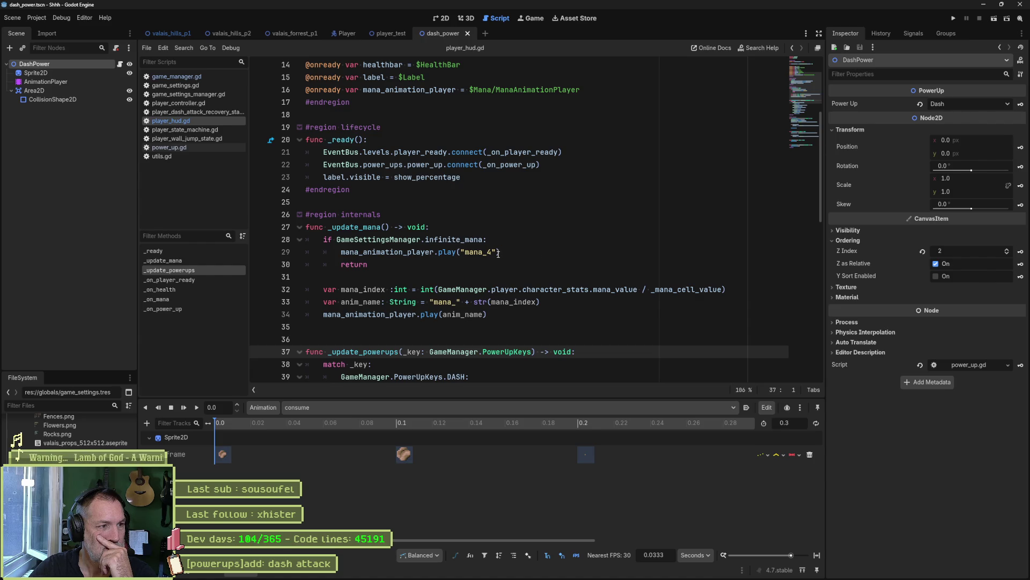
left_click(218, 309)
left_click(191, 269)
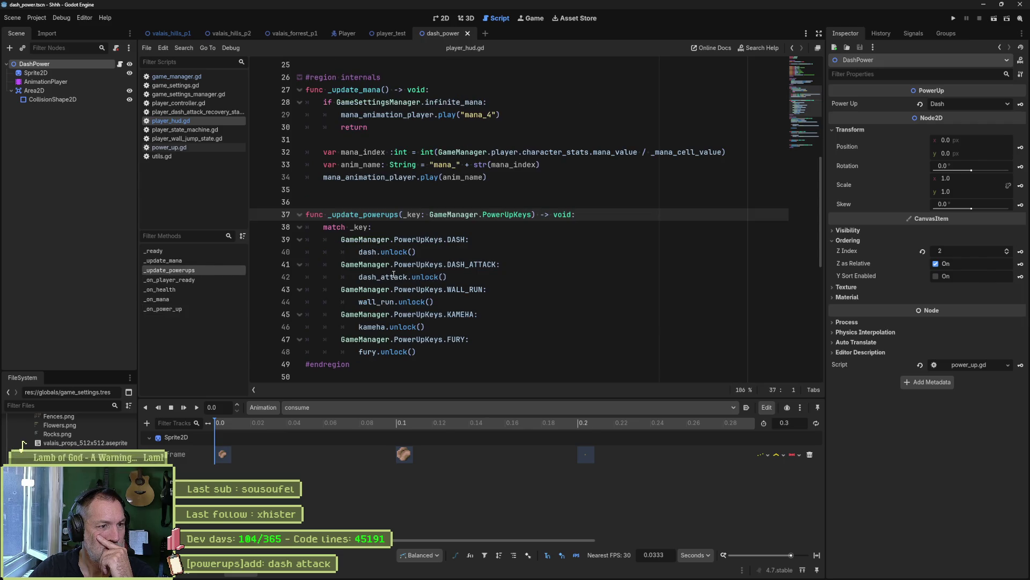
left_click(431, 278)
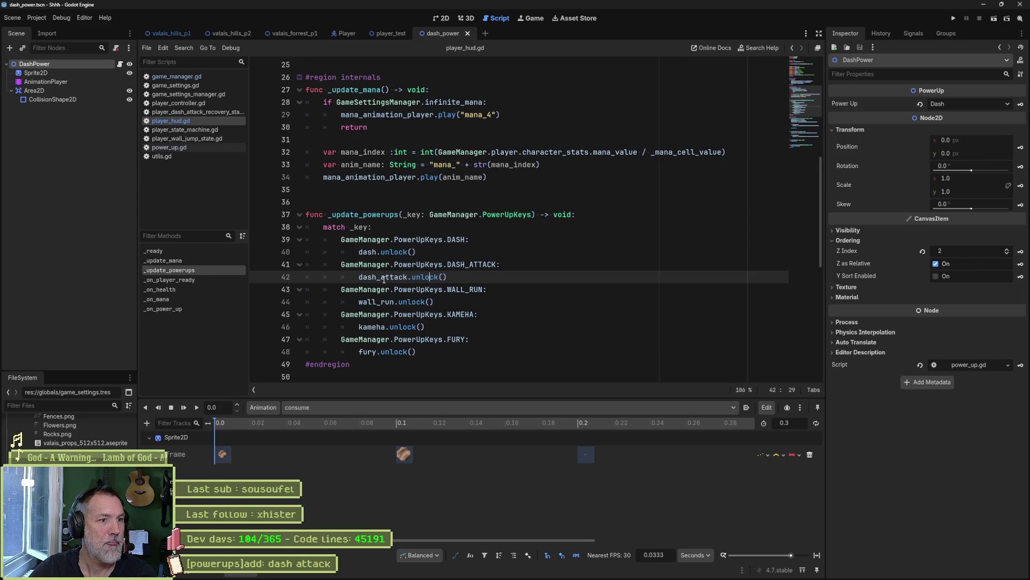
mouse_move(384, 280)
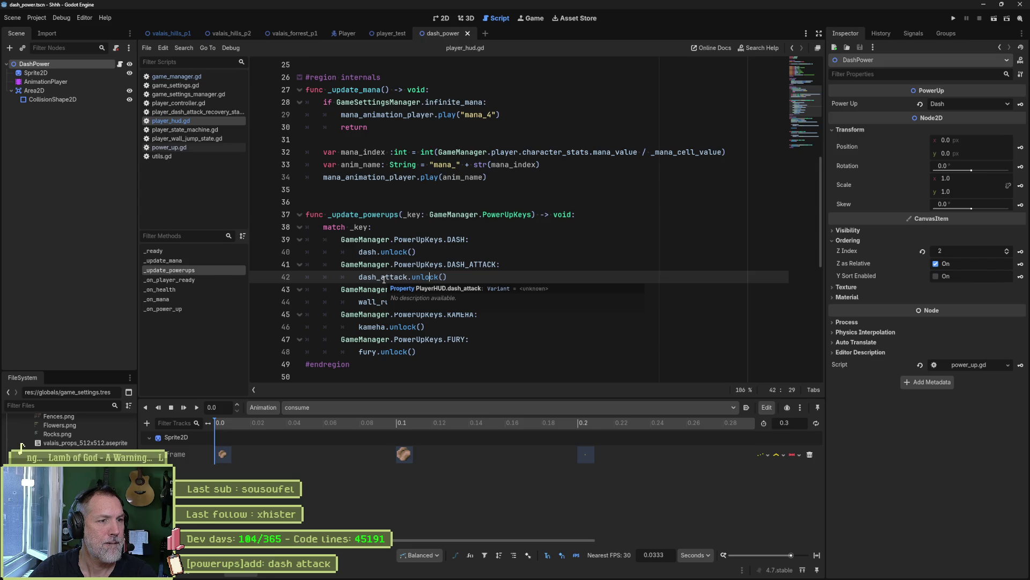
scroll(384, 279, "up", 8)
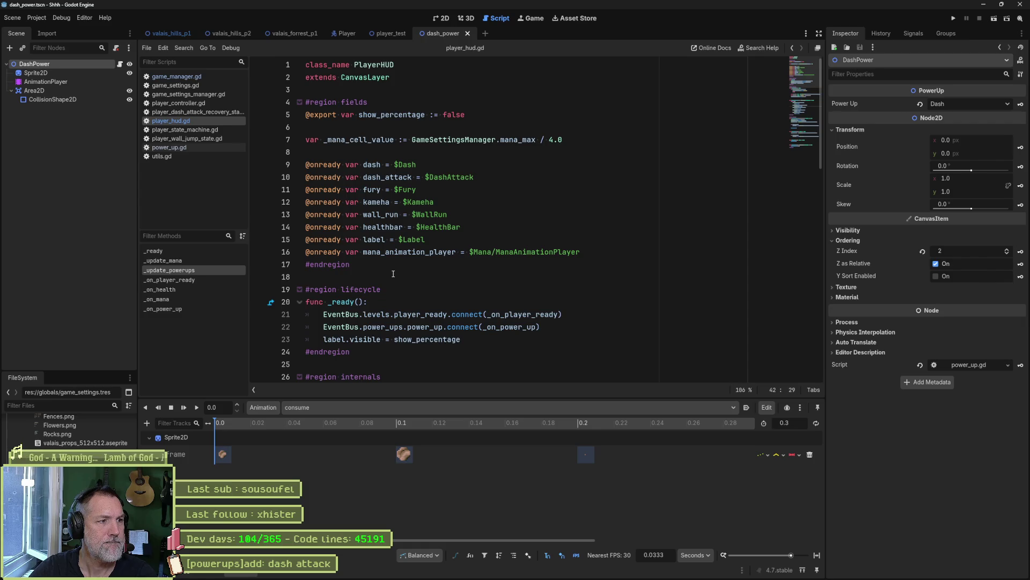
scroll(386, 271, "down", 7)
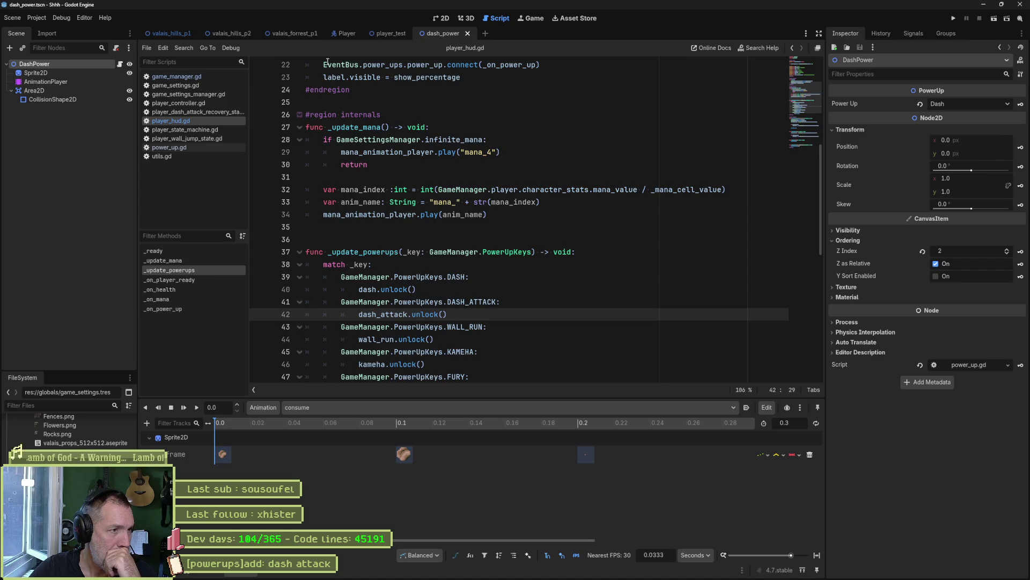
Filter game_manager.gd's methods by 'unl' to view unlock_power_up, then return to player_hud.gd
left_click(227, 149)
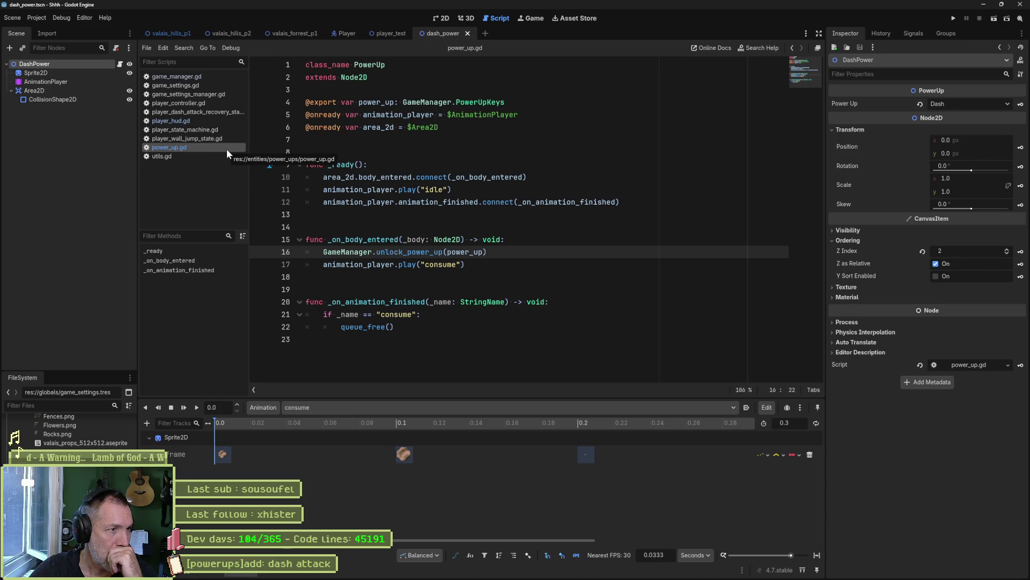
left_click(177, 77)
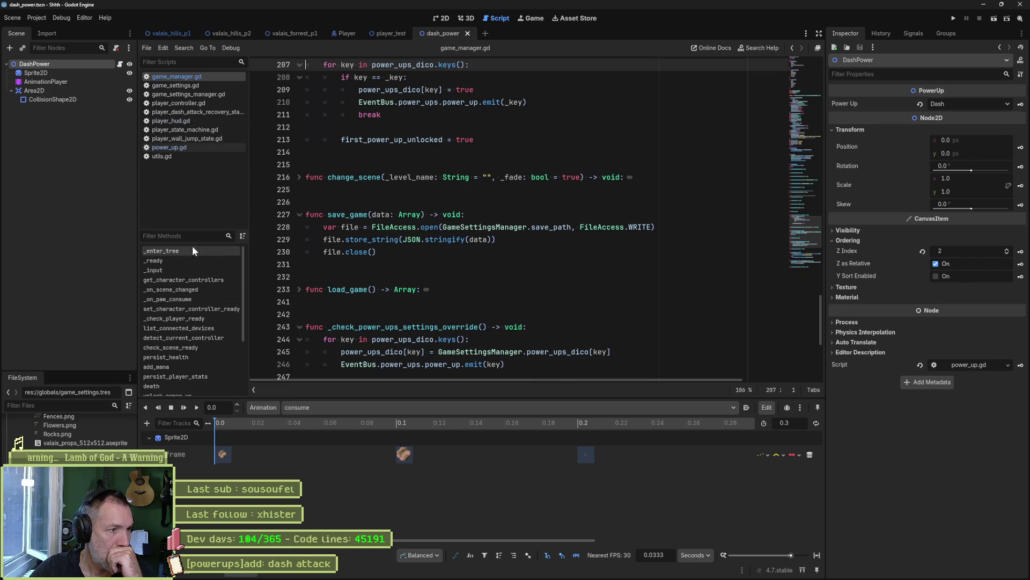
left_click(203, 235)
type("unl")
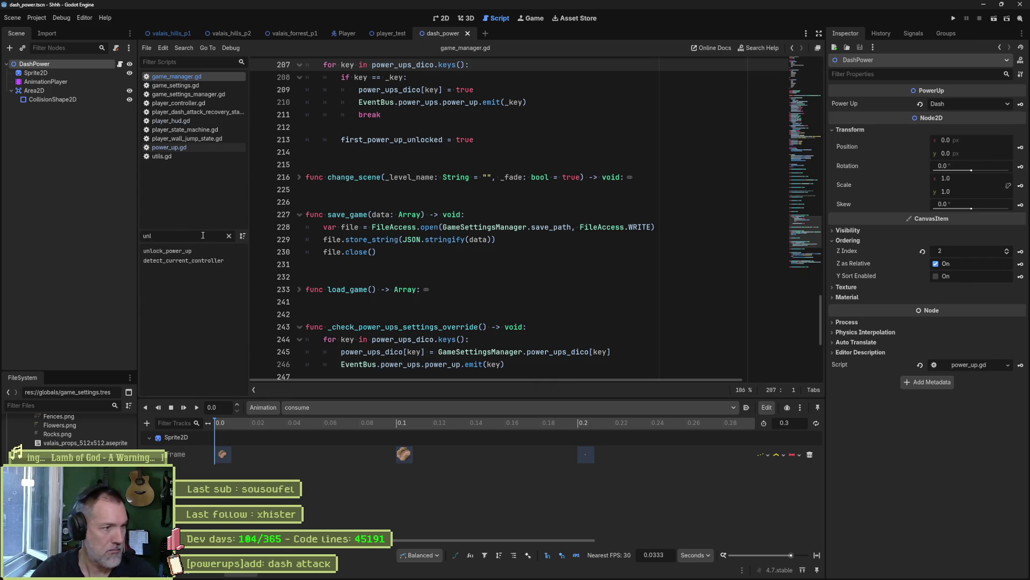
left_click(184, 252)
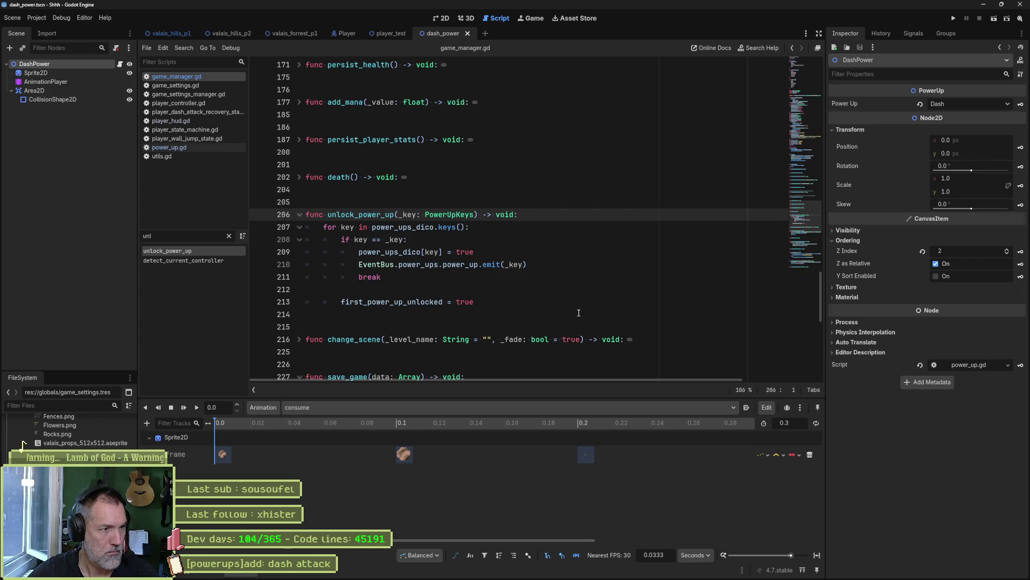
left_click(199, 121)
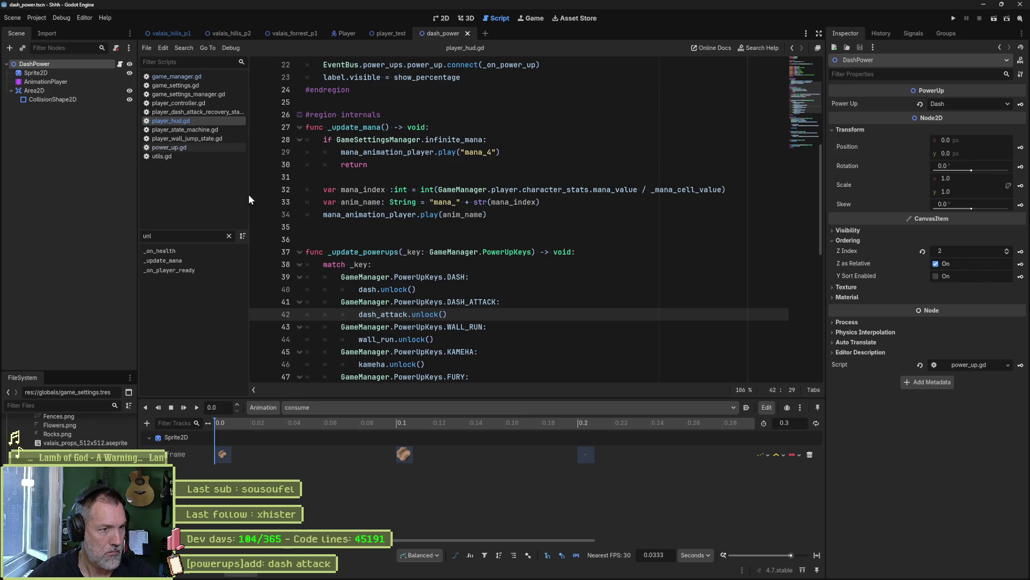
Select the dash_attack unlock line and the DASH case lines in player_hud.gd's match block
double_click(373, 315)
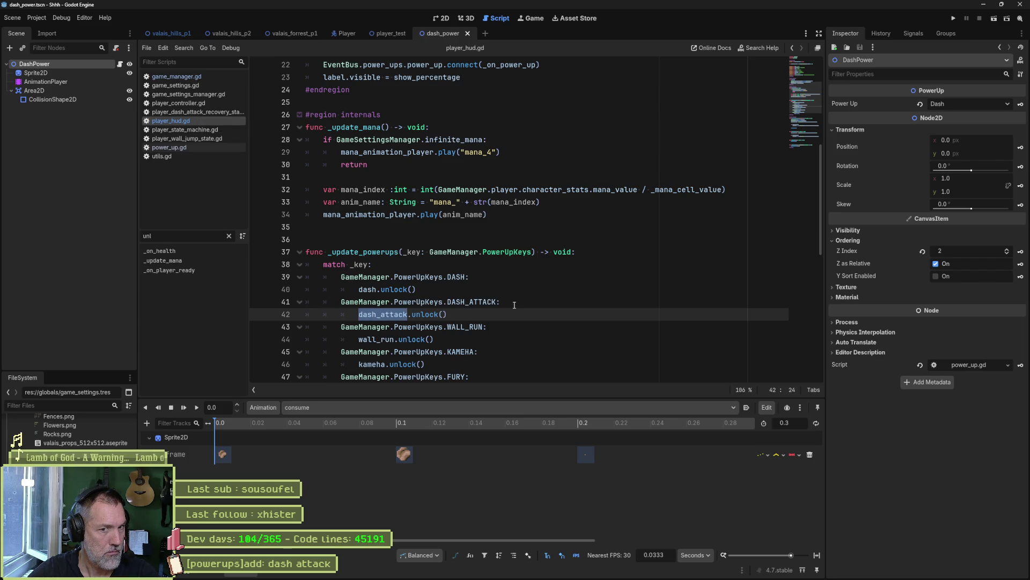
triple_click(430, 315)
double_click(430, 315)
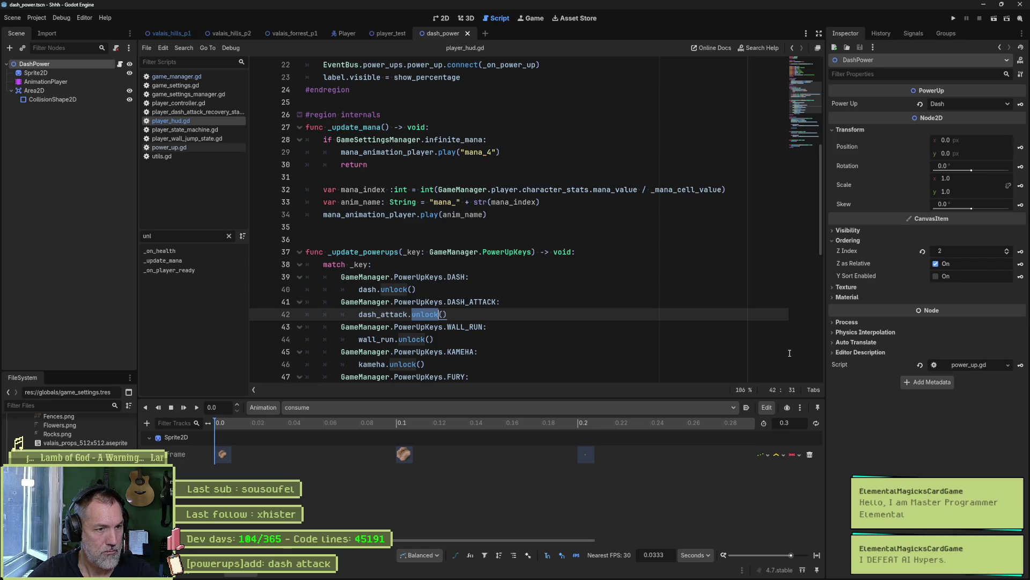
mouse_move(482, 290)
left_mouse_down()
mouse_move(502, 264)
mouse_move(498, 290)
left_mouse_up()
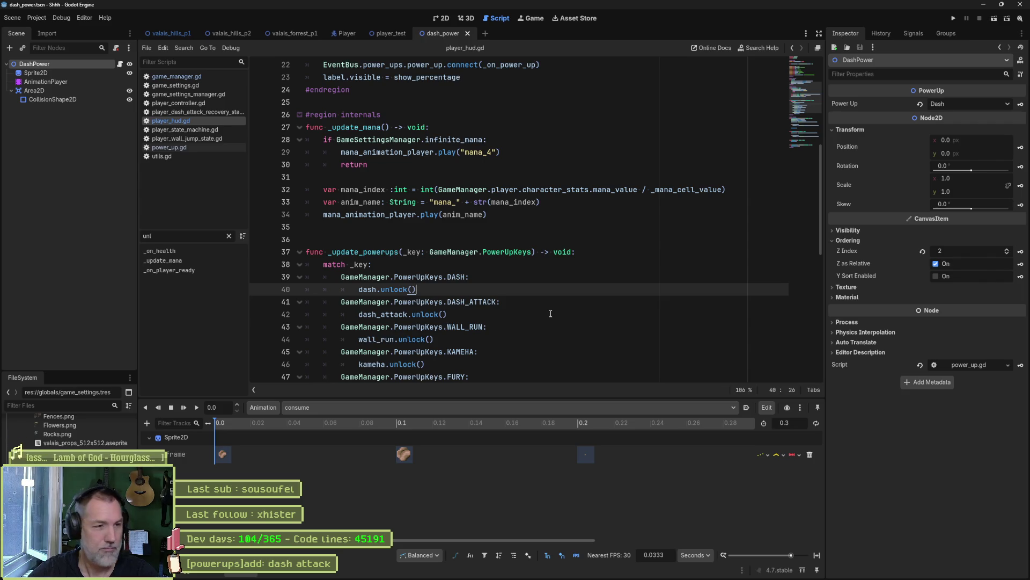
left_click_drag(530, 283, 487, 276)
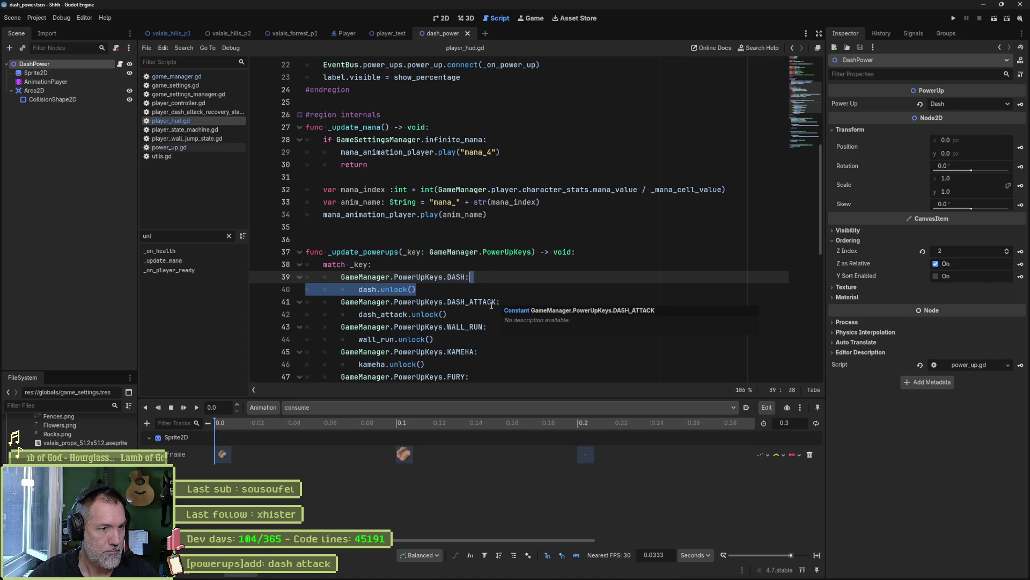
scroll(463, 331, "down", 2)
scroll(463, 332, "down", 1)
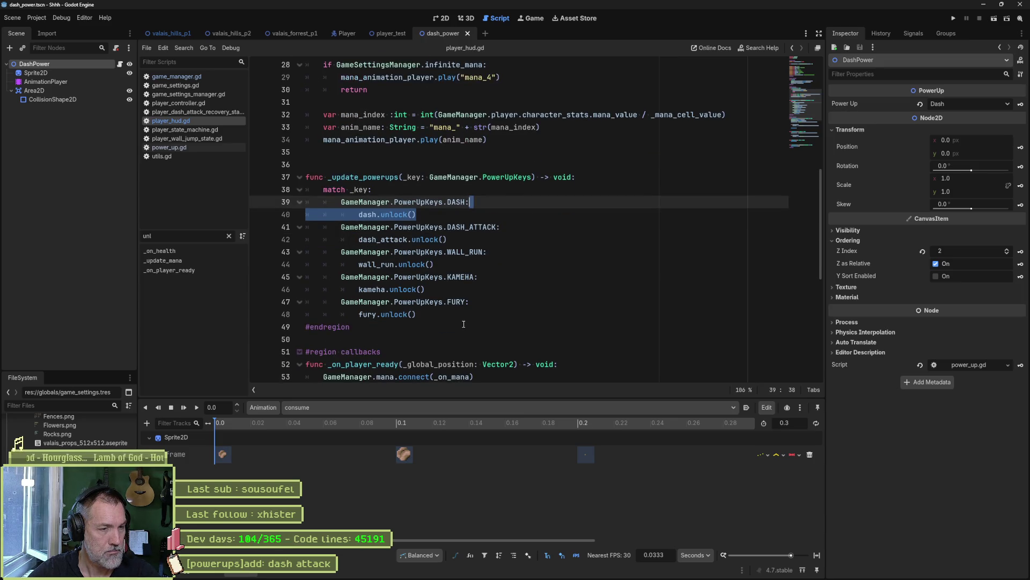
scroll(464, 325, "up", 5)
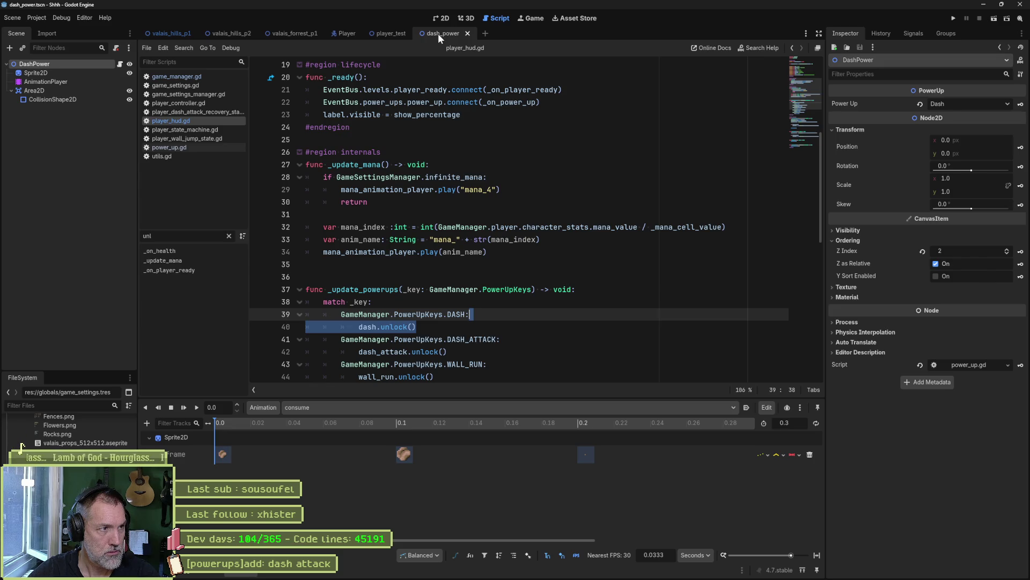
Switch to player_test and back to dash_power, then open the resource quick-open search
left_click(381, 33)
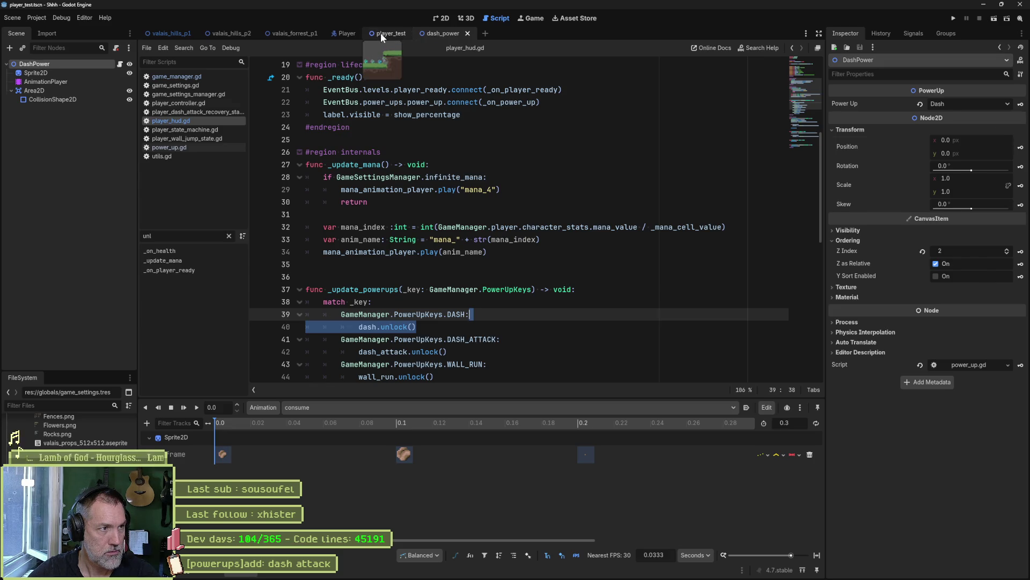
left_click(450, 33)
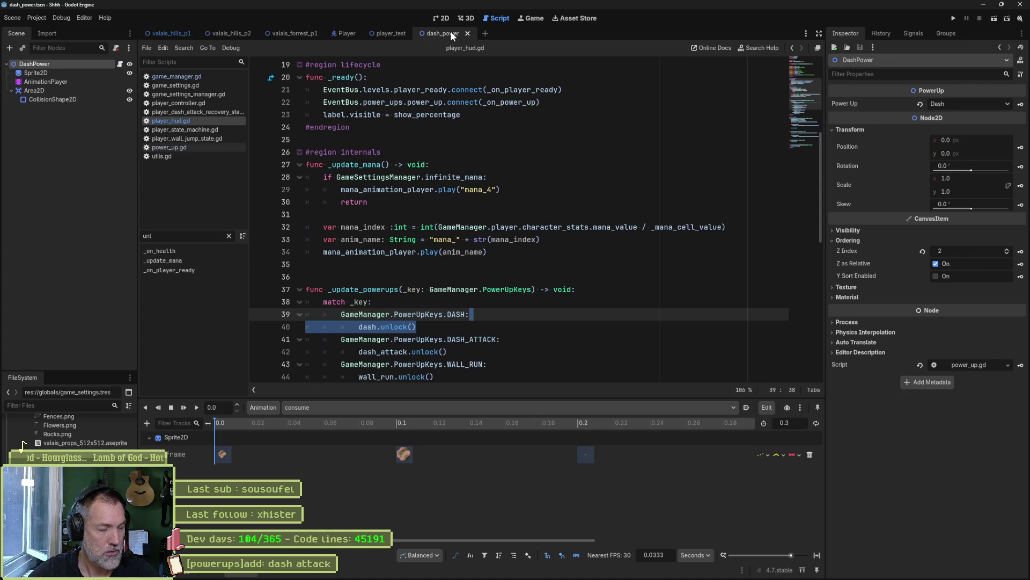
scroll(536, 227, "up", 1)
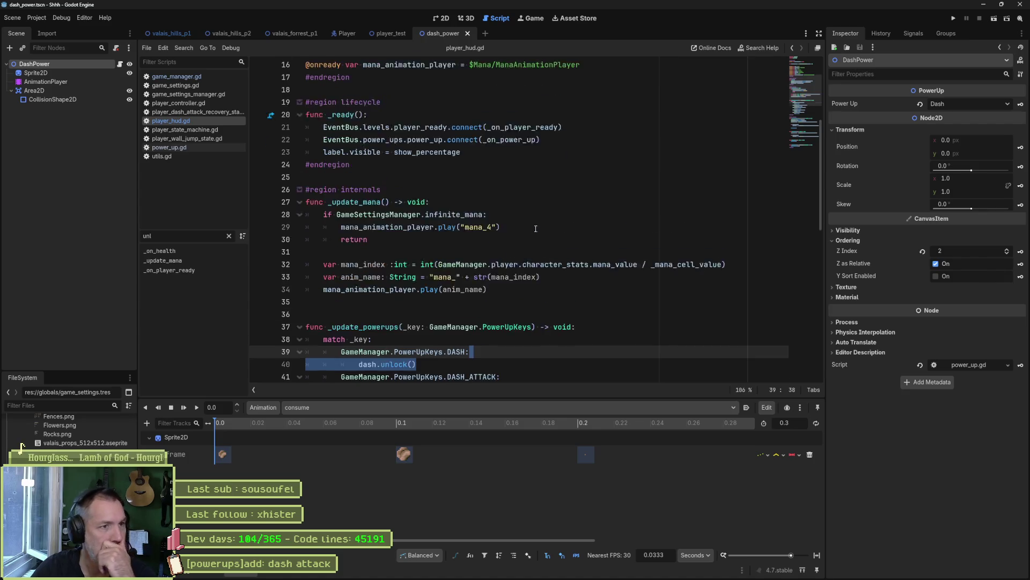
scroll(536, 227, "up", 1)
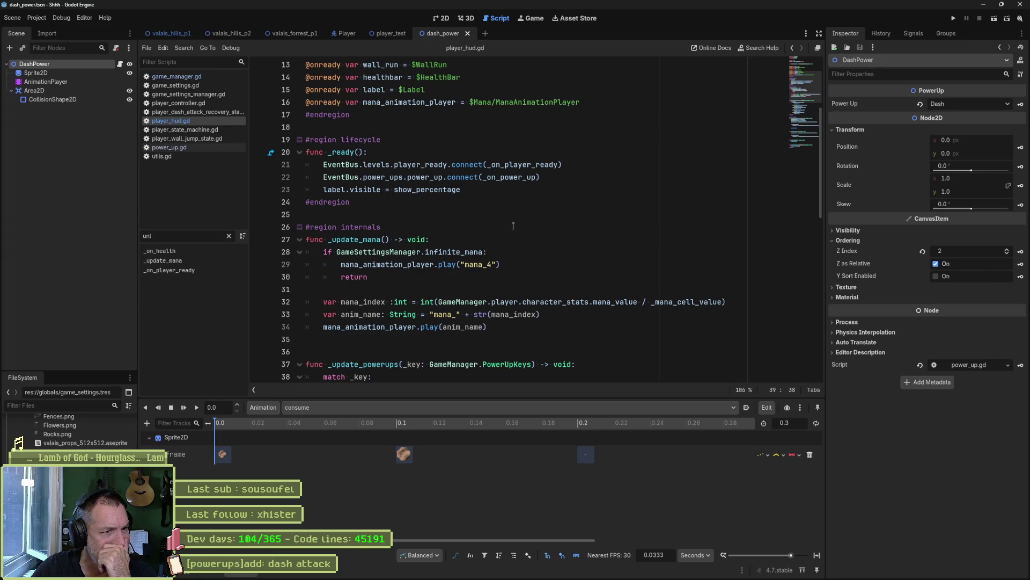
scroll(513, 226, "down", 4)
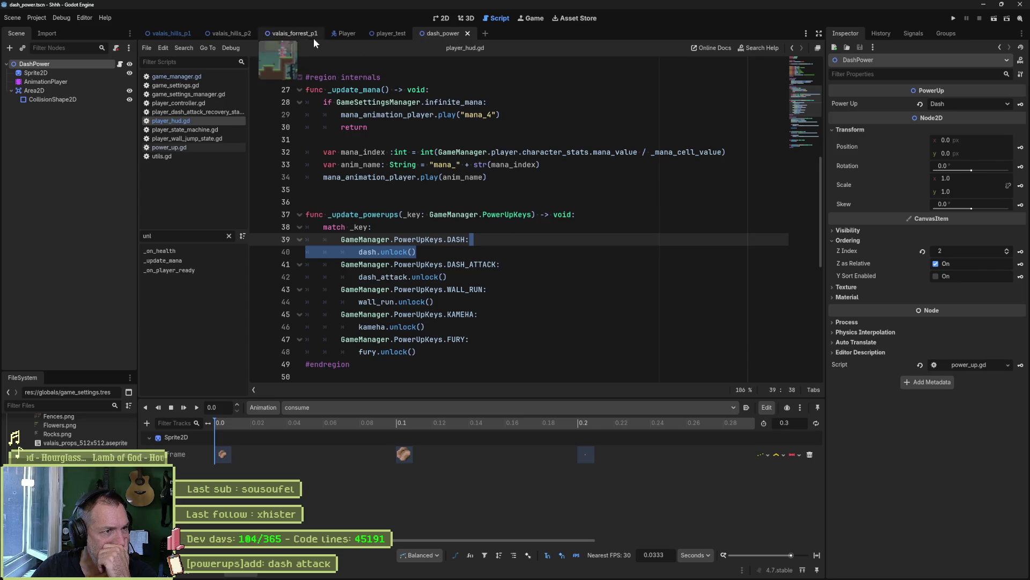
mouse_move(503, 148)
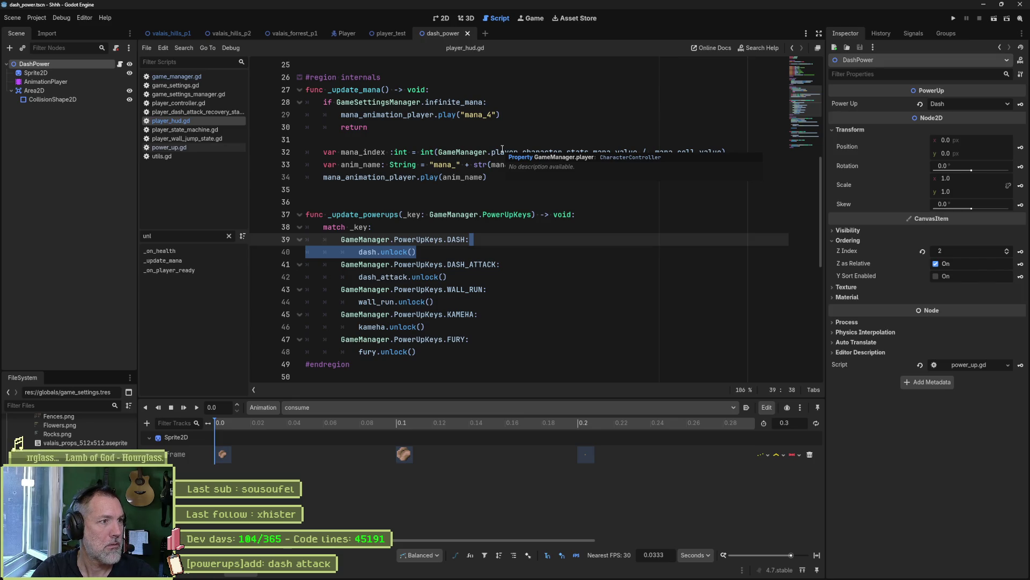
key("shift+alt+o")
key("Escape")
key("shift+alt+o")
Open player_hud.tscn from a 'play' search and check DashAttack's unlock animation name
type("player")
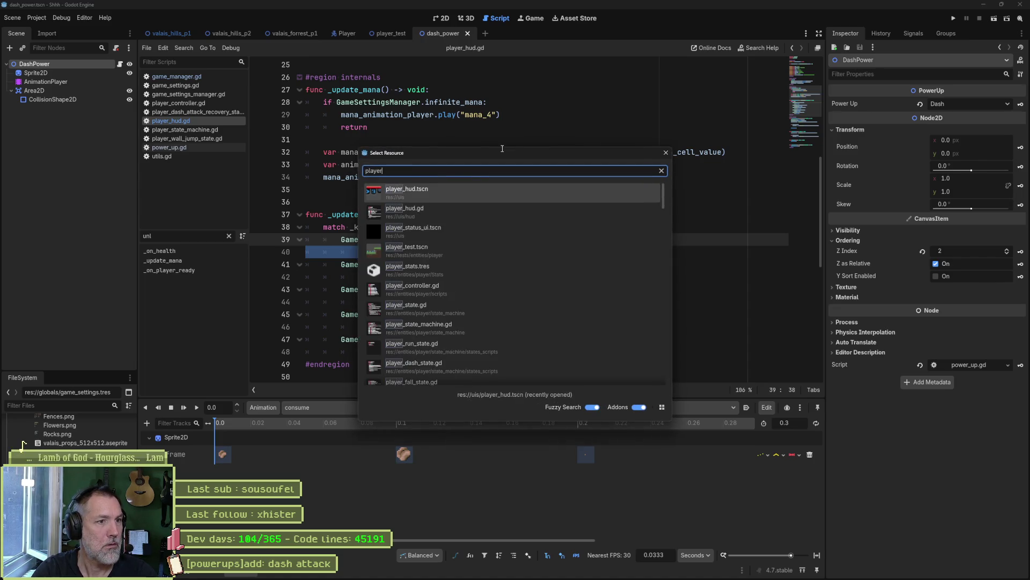
key("Return")
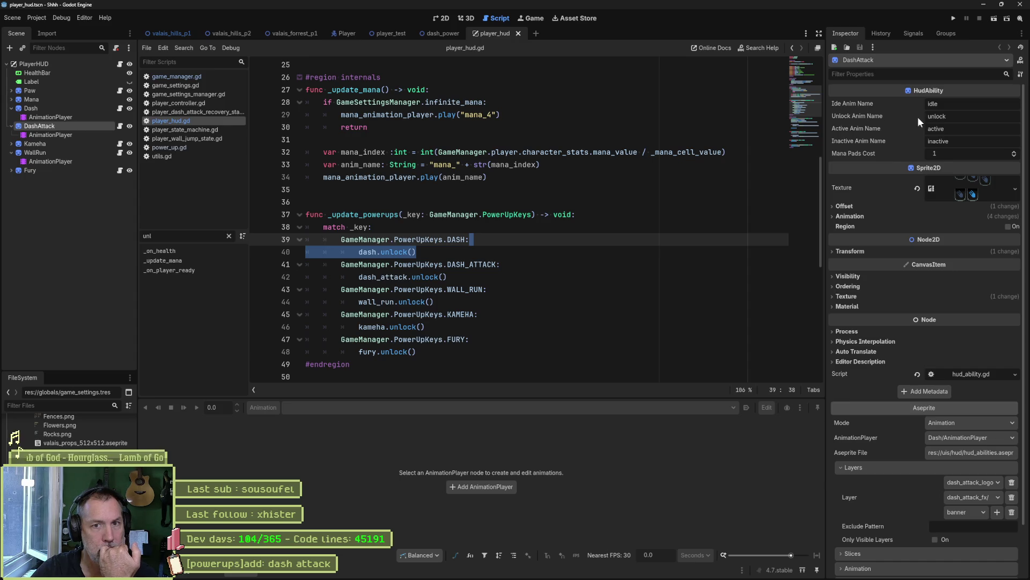
left_click(947, 118)
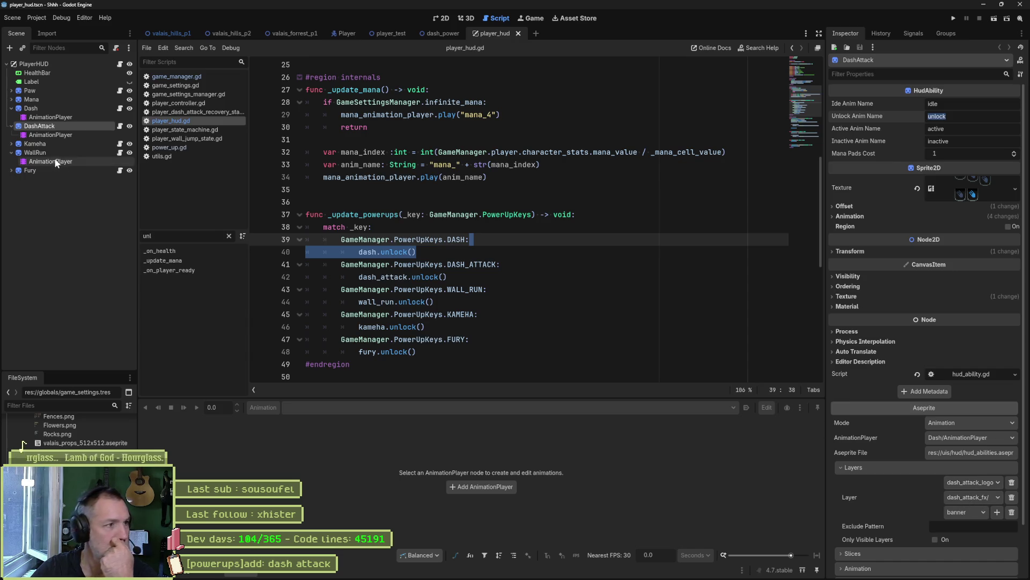
Reimport the Dash icon's changed Aseprite source and run the project with F5
left_click(59, 108)
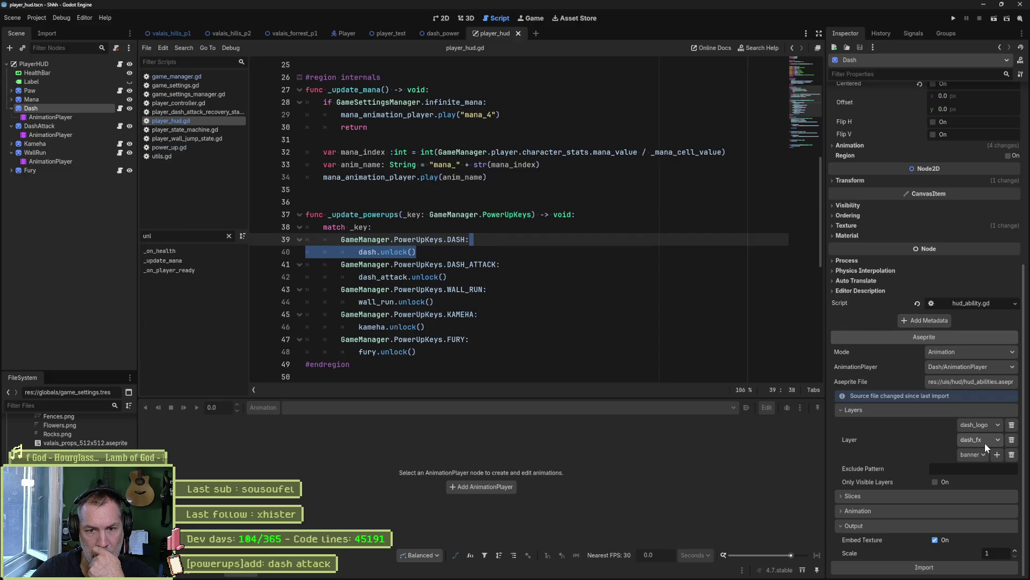
left_click(939, 565)
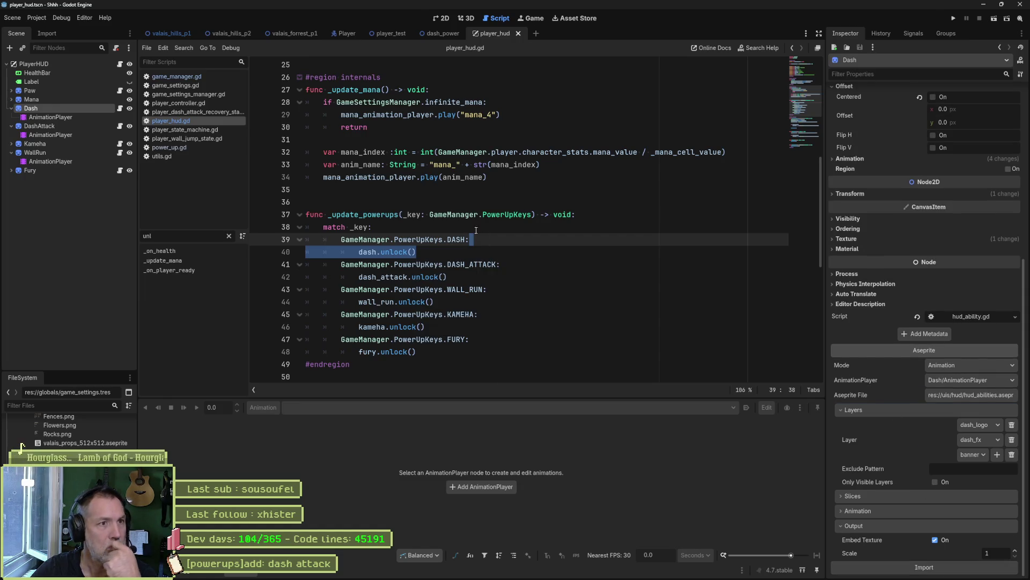
key("F5")
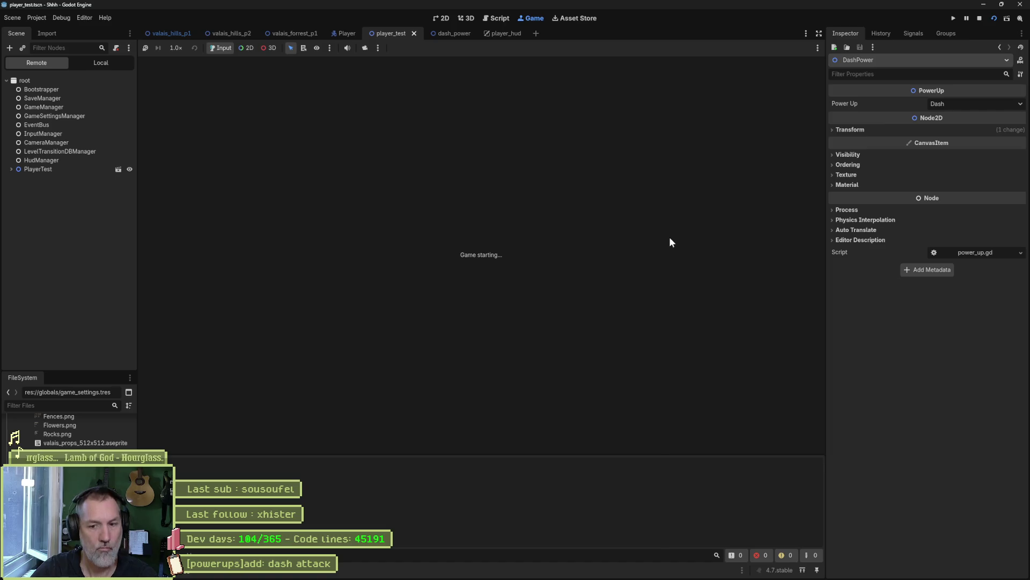
Walk the player into the power-up, stop the game, and bring back the player_hud scene
key("Right")
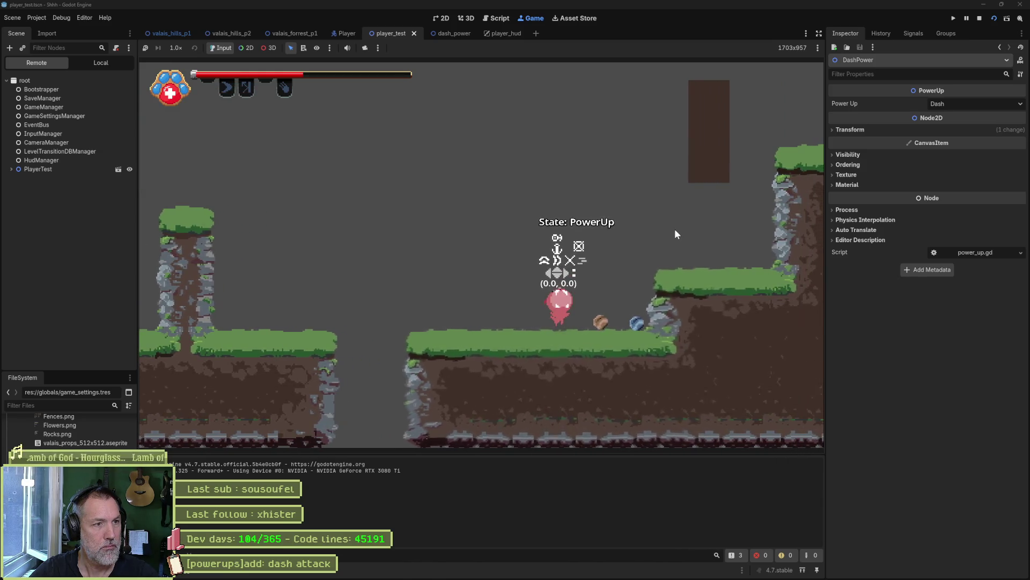
key("F8")
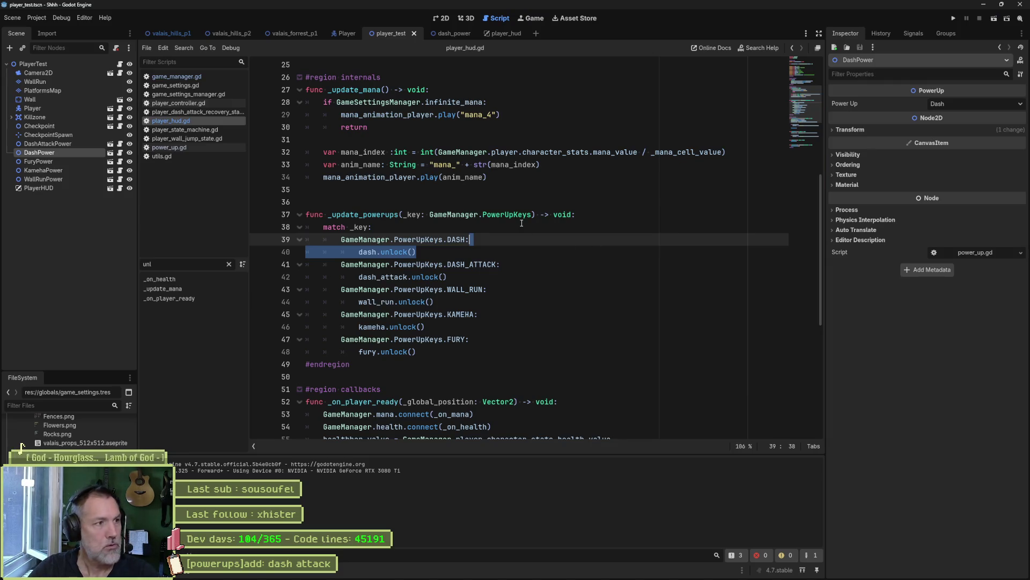
left_click(452, 34)
mouse_move(498, 33)
left_mouse_down()
mouse_move(446, 18)
mouse_move(507, 34)
left_mouse_up()
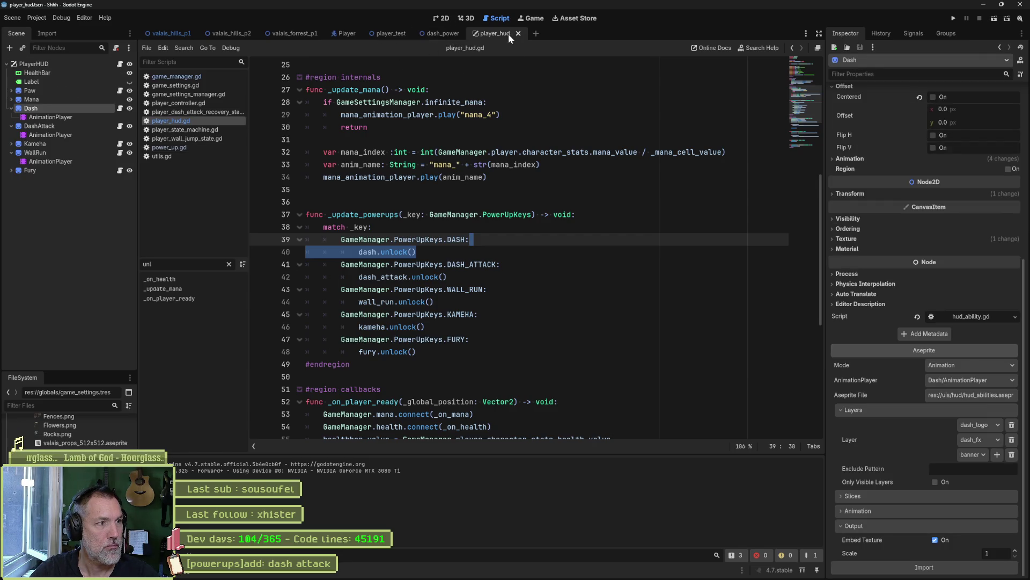
Review player_hud.gd's dash unlock line, then bring up the Dash node's hud_ability.gd at unlock()
left_click(119, 64)
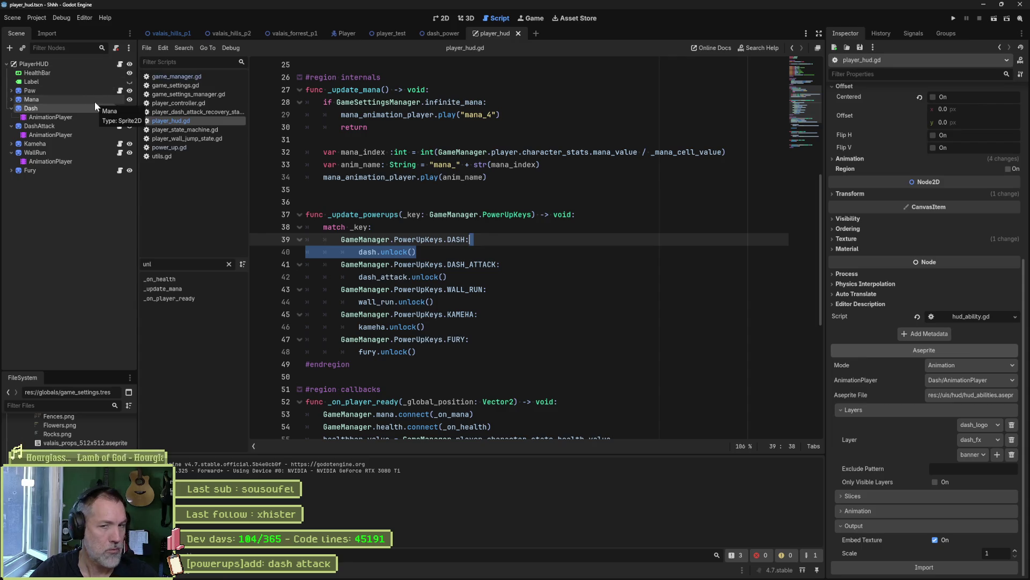
scroll(915, 249, "up", 5)
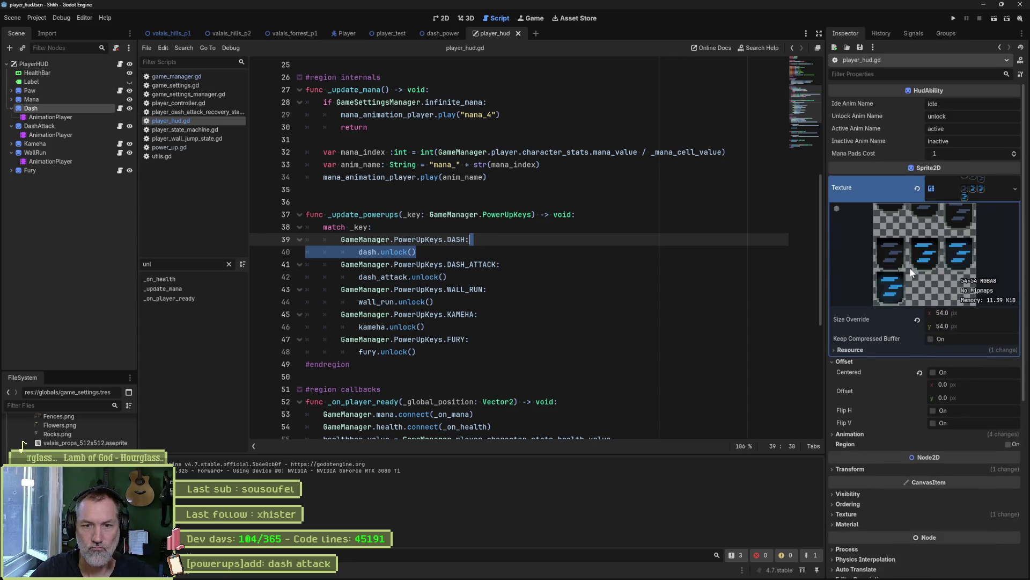
left_click(964, 185)
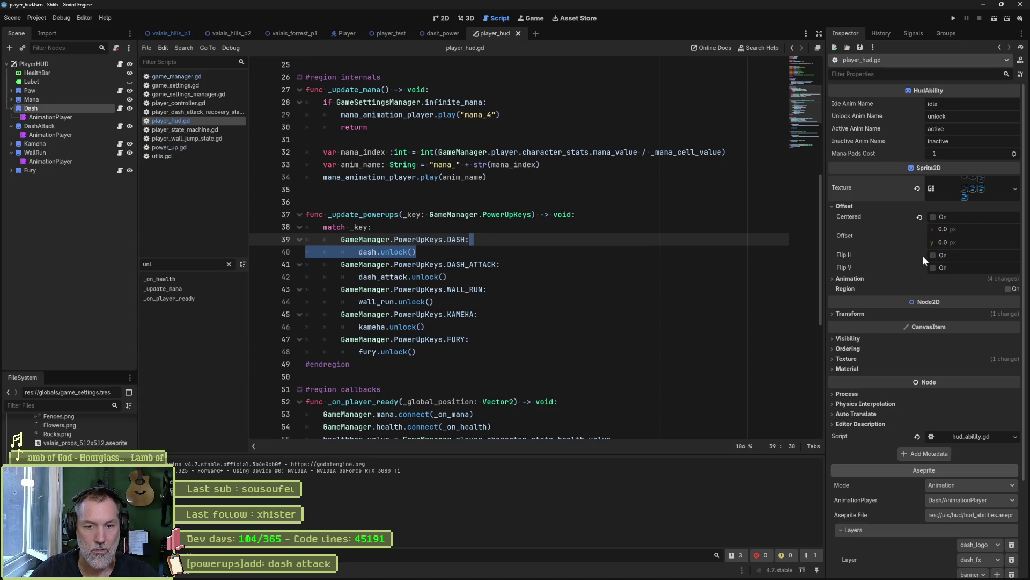
scroll(923, 255, "down", 3)
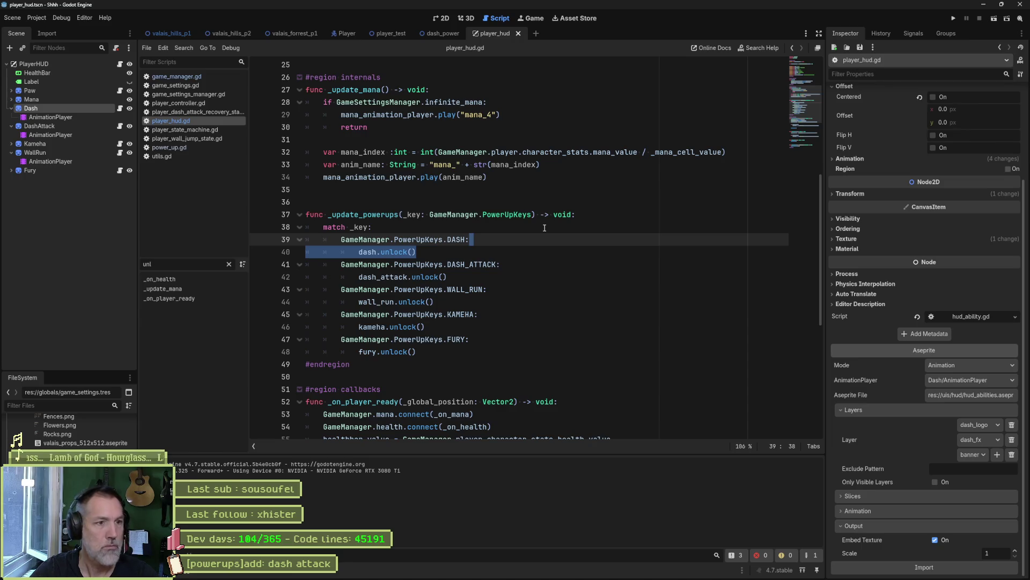
scroll(602, 254, "up", 8)
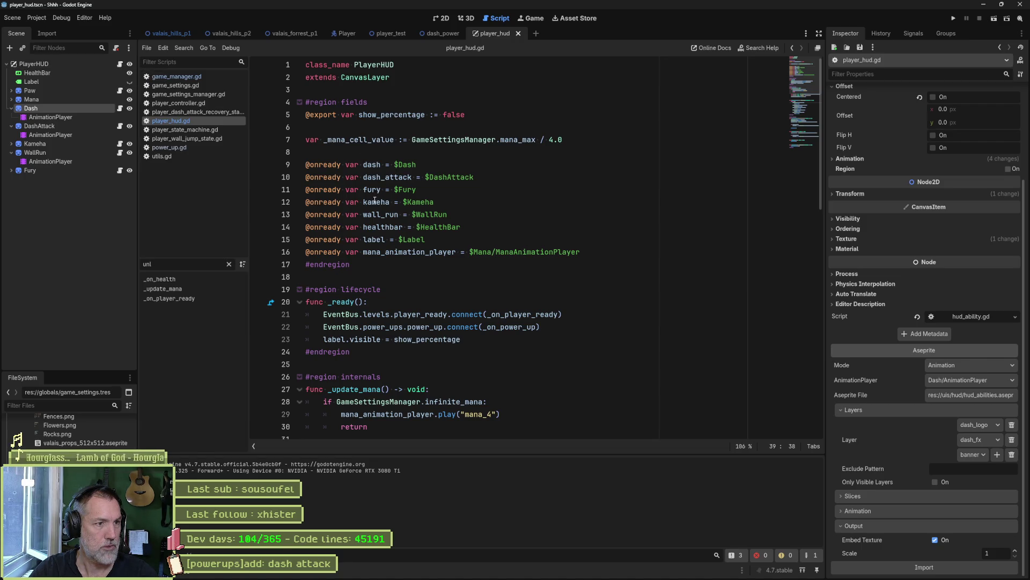
scroll(374, 209, "down", 5)
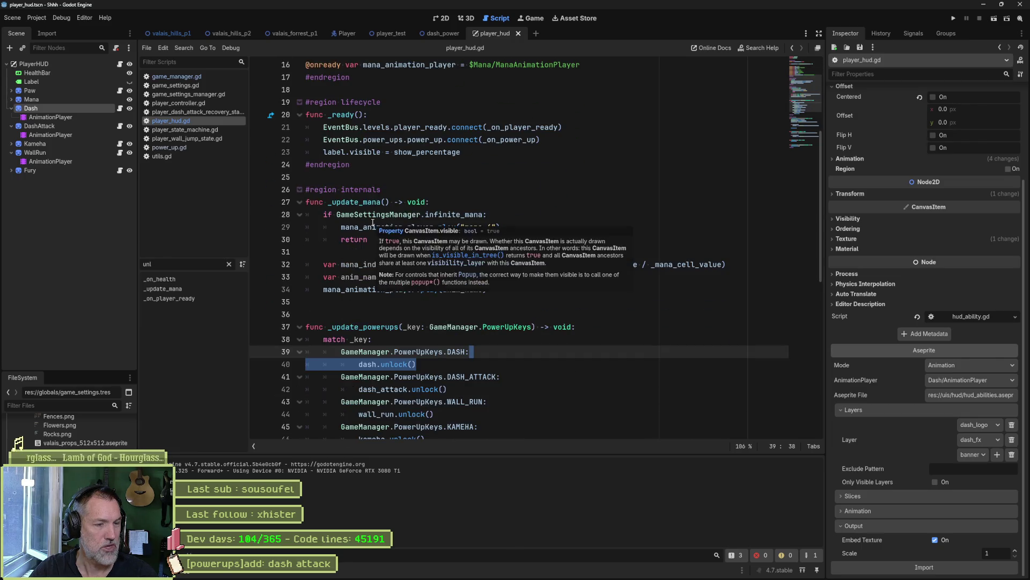
scroll(373, 222, "down", 1)
left_click(414, 327)
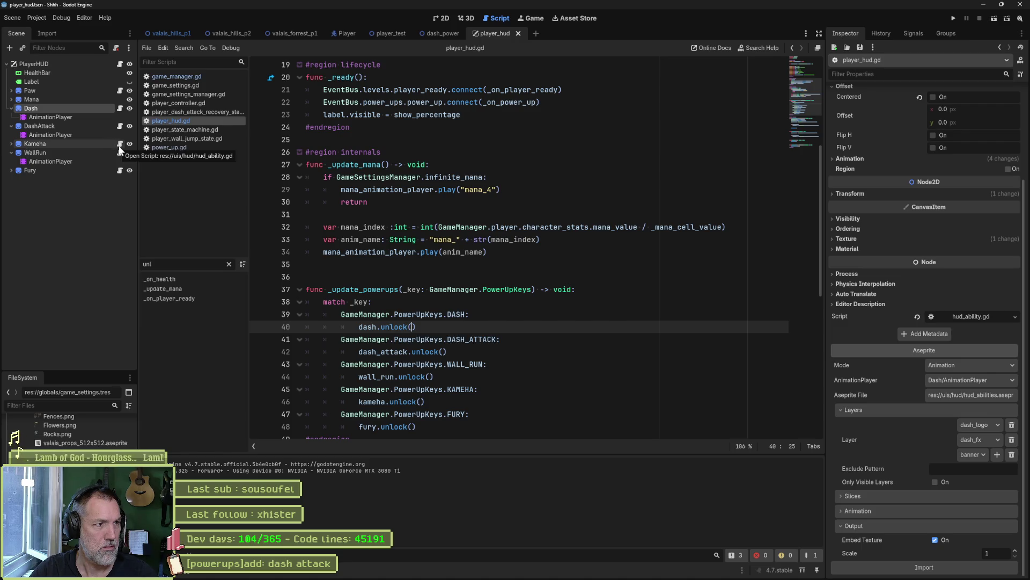
left_click(121, 109)
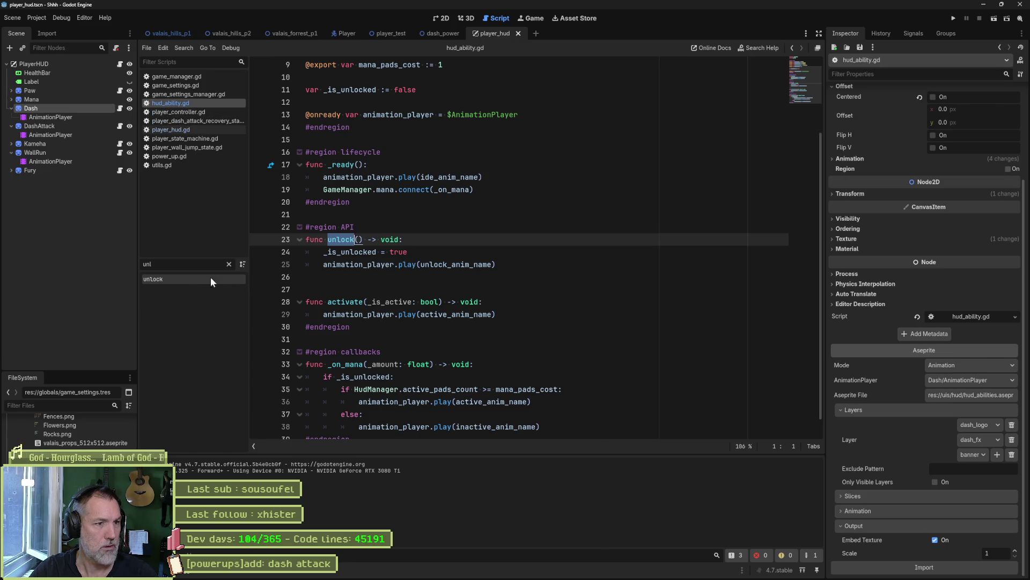
Inspect unlock_anim_name in hud_ability.gd's unlock(), then return to the player_test level in 2D
left_click(476, 252)
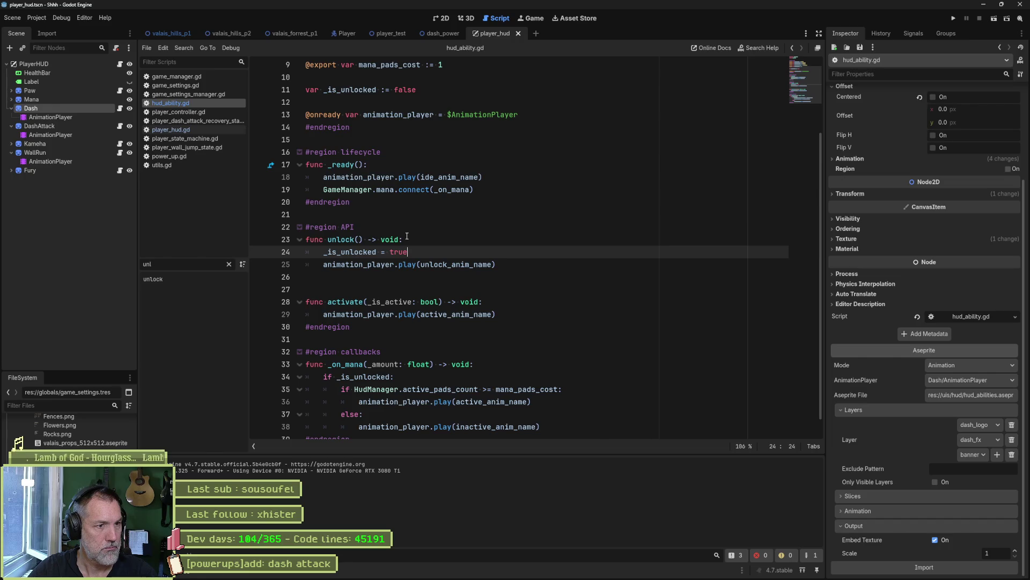
double_click(450, 264)
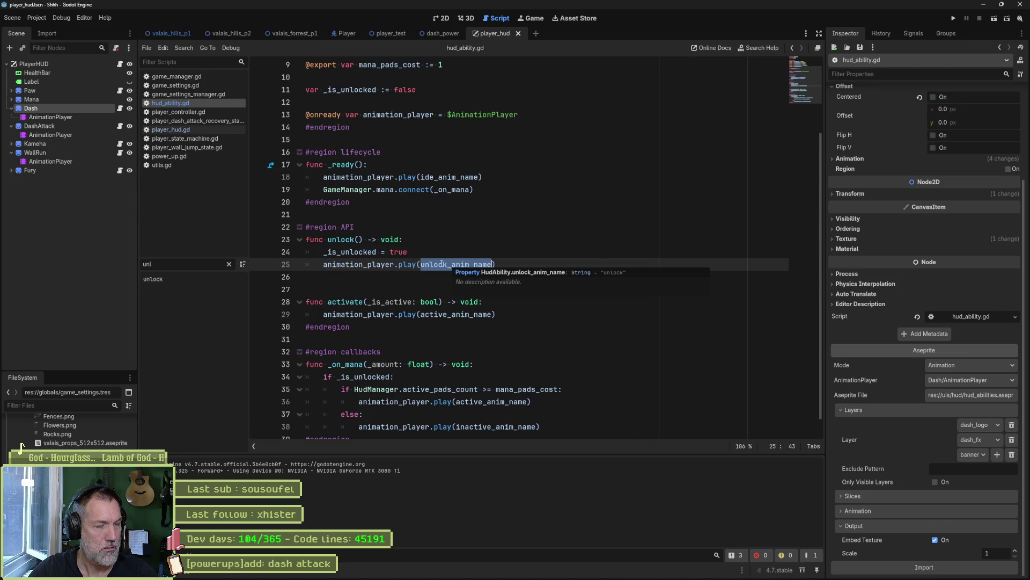
mouse_move(351, 240)
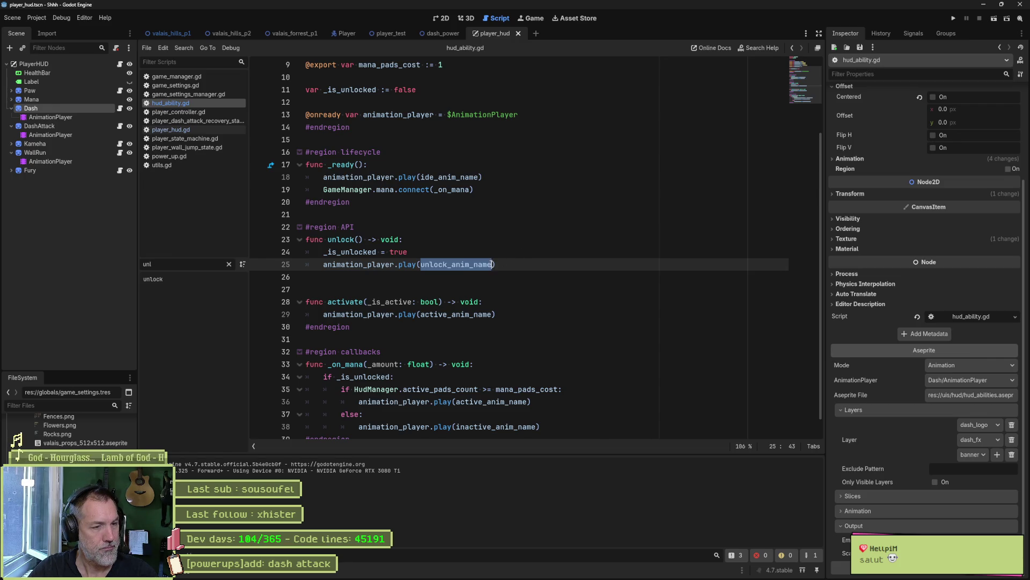
mouse_move(494, 260)
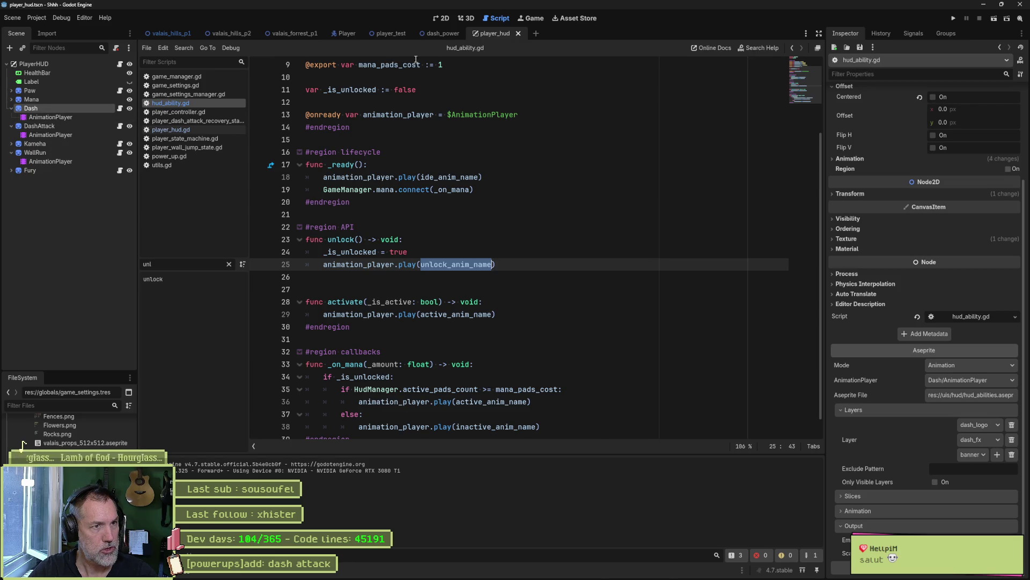
left_click(385, 33)
left_click(441, 18)
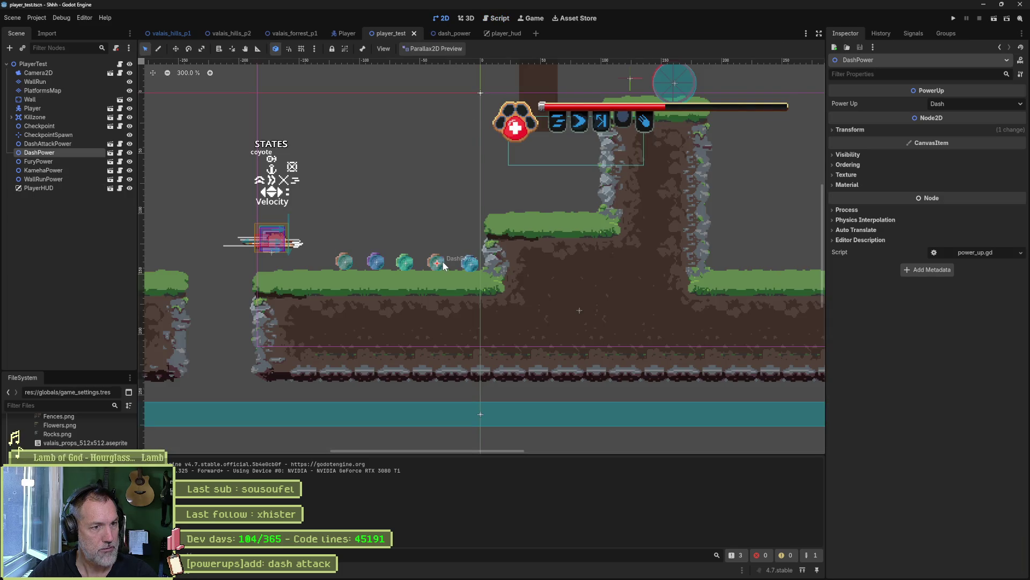
Move the DashPower pickup about 95 px left, then save and test-run the level to collect it
key("w")
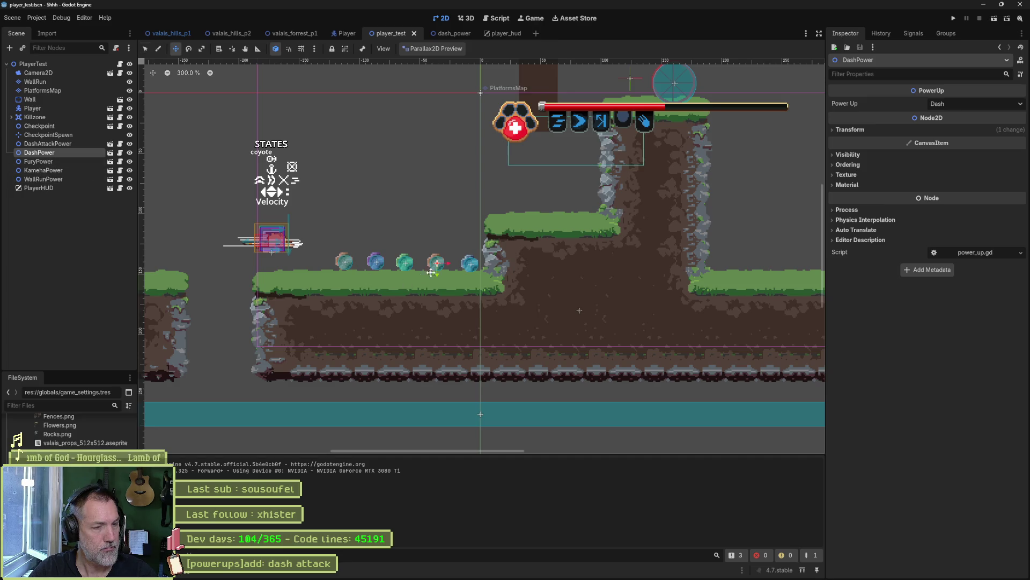
left_click_drag(448, 261, 327, 261)
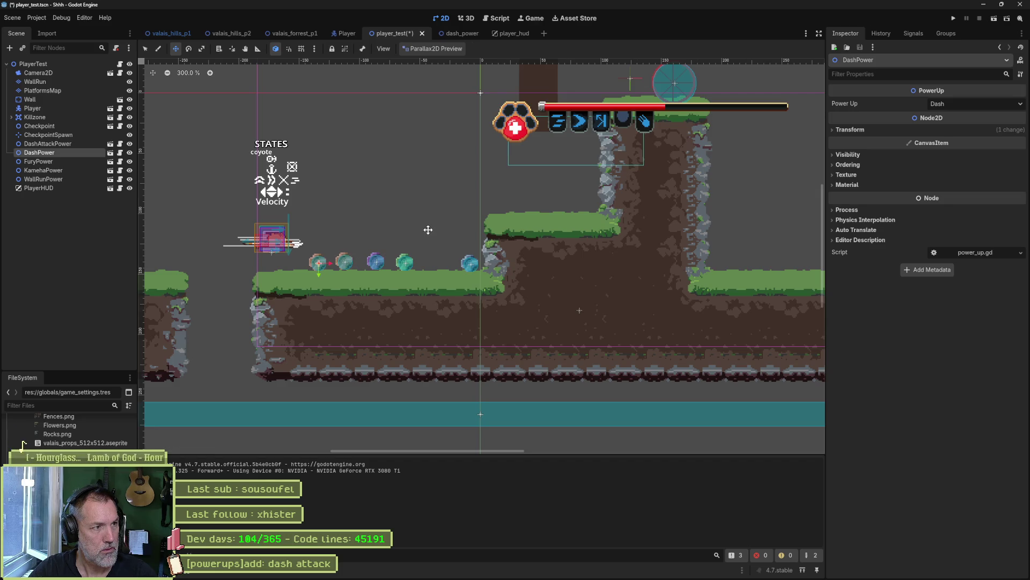
key("F6")
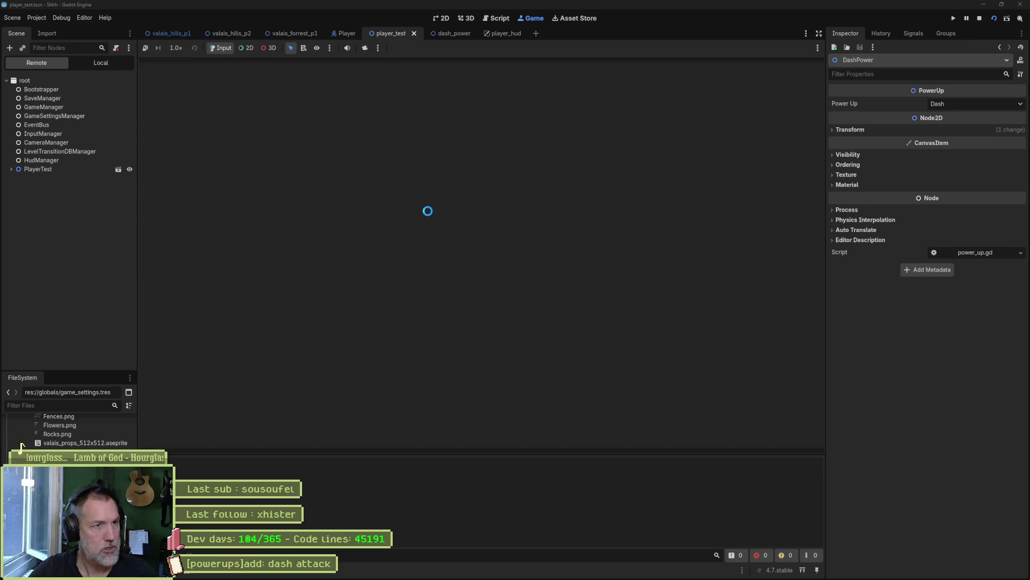
key("Right")
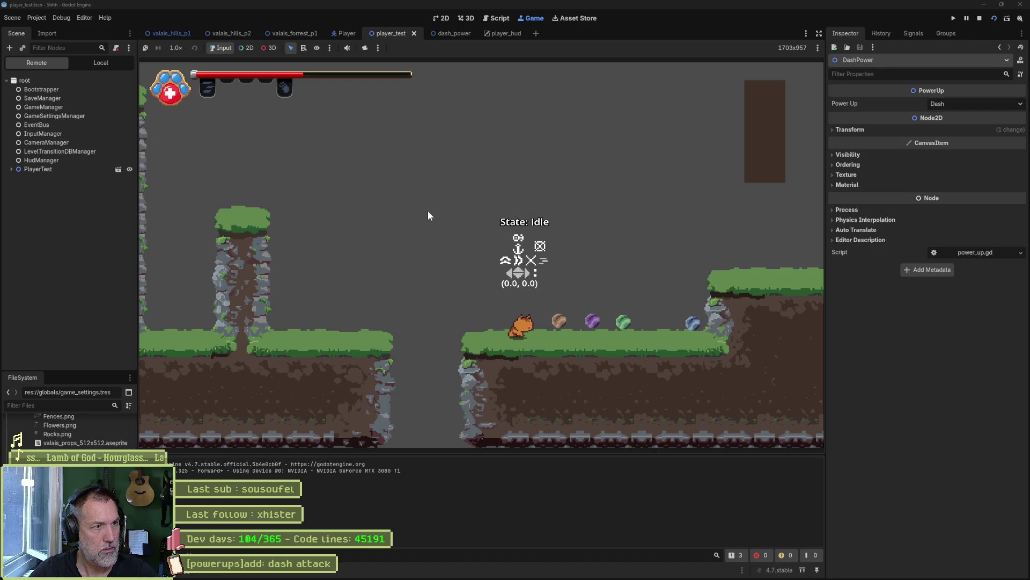
key("F8")
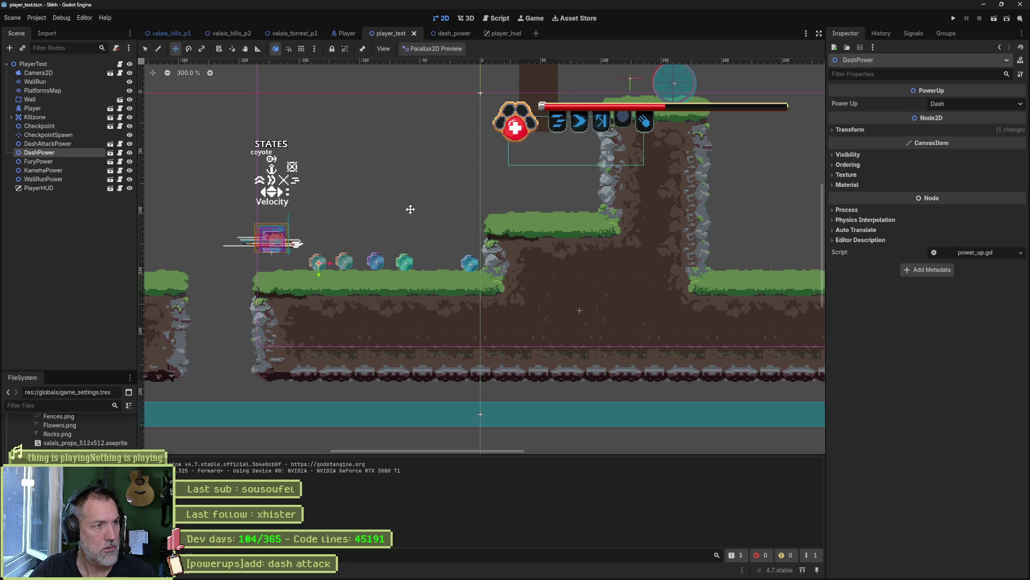
Confirm the Power Up type stays Dash and go into the DashPower scene
left_click(942, 103)
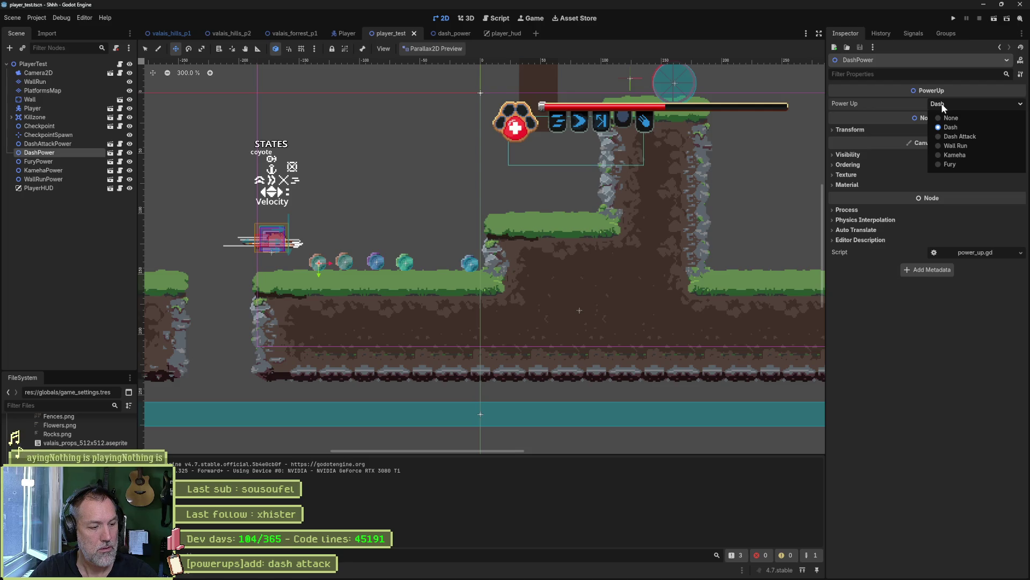
left_click(942, 104)
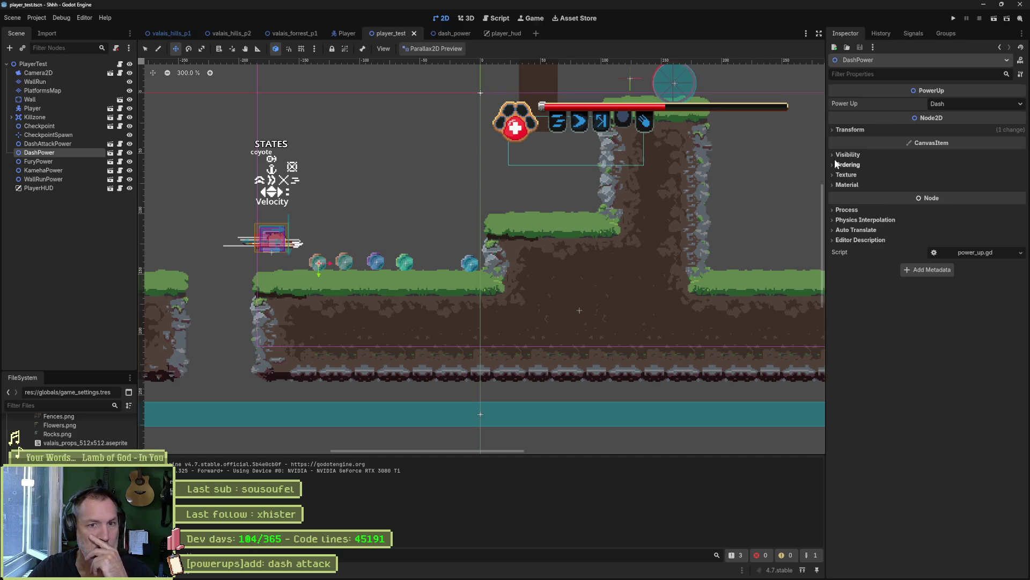
left_click(111, 153)
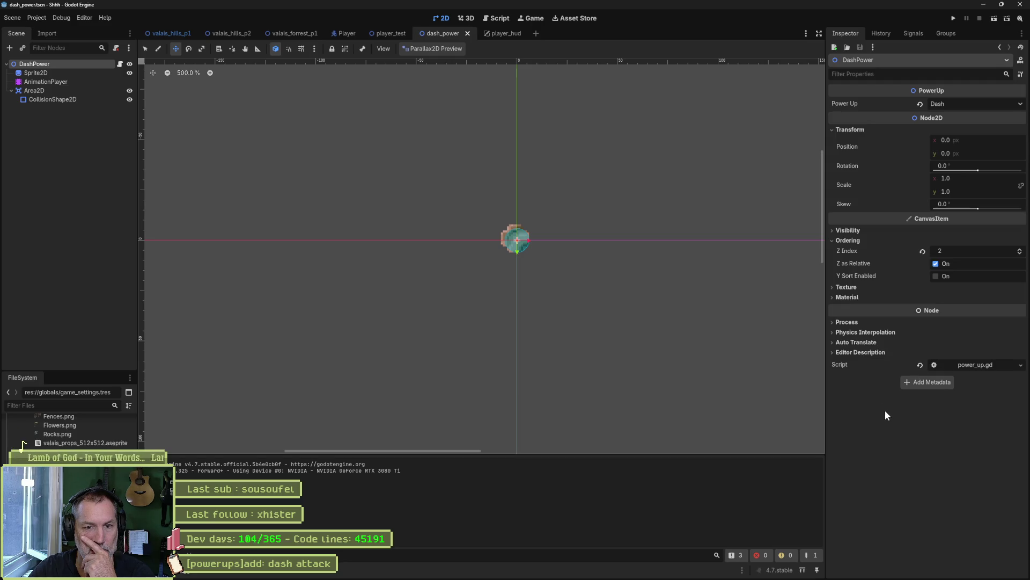
Make the power_up.gd script resource Local to Scene and launch a player_test run
left_click(992, 365)
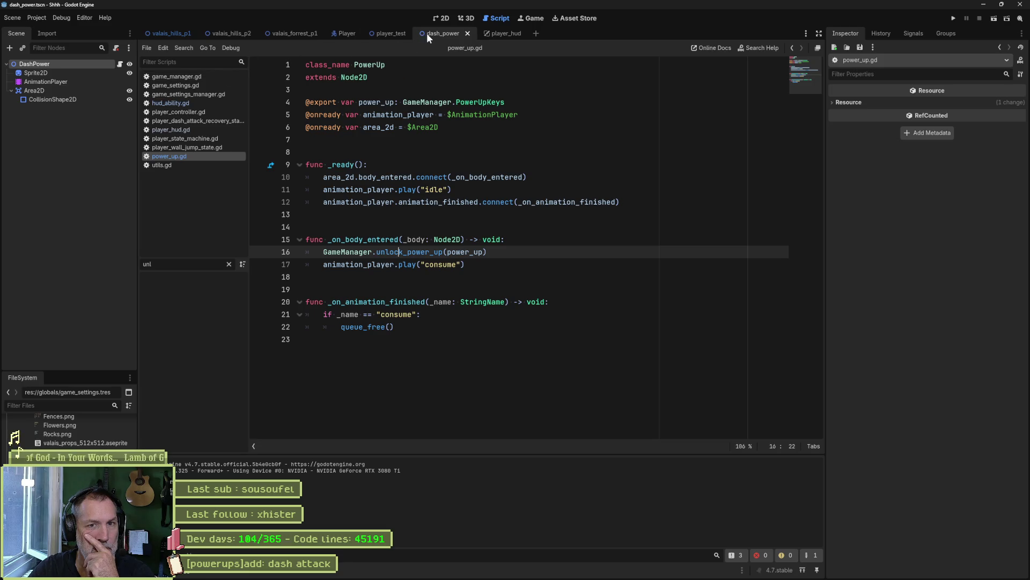
left_click(853, 102)
left_click(946, 113)
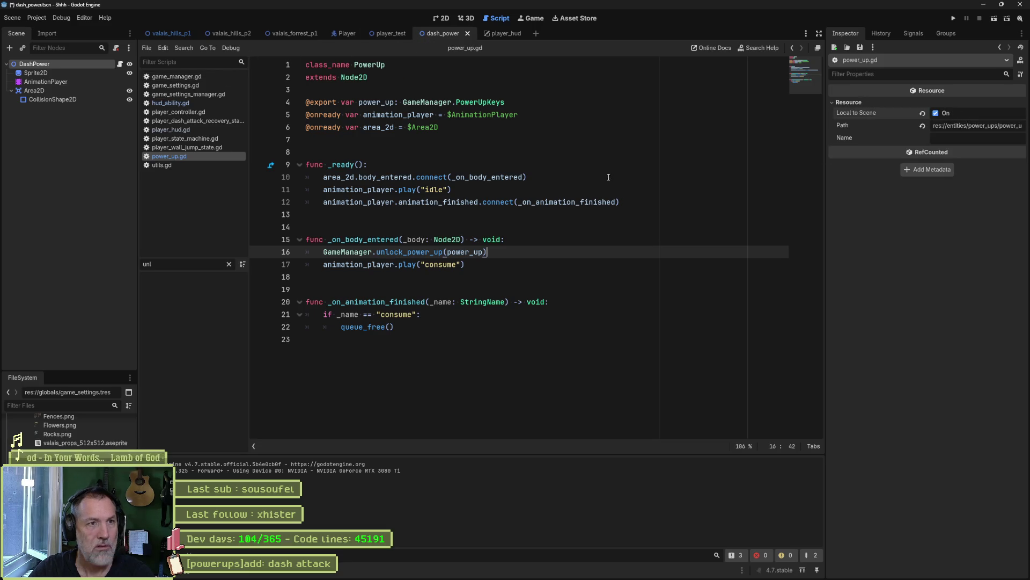
left_click(394, 33)
key("F6")
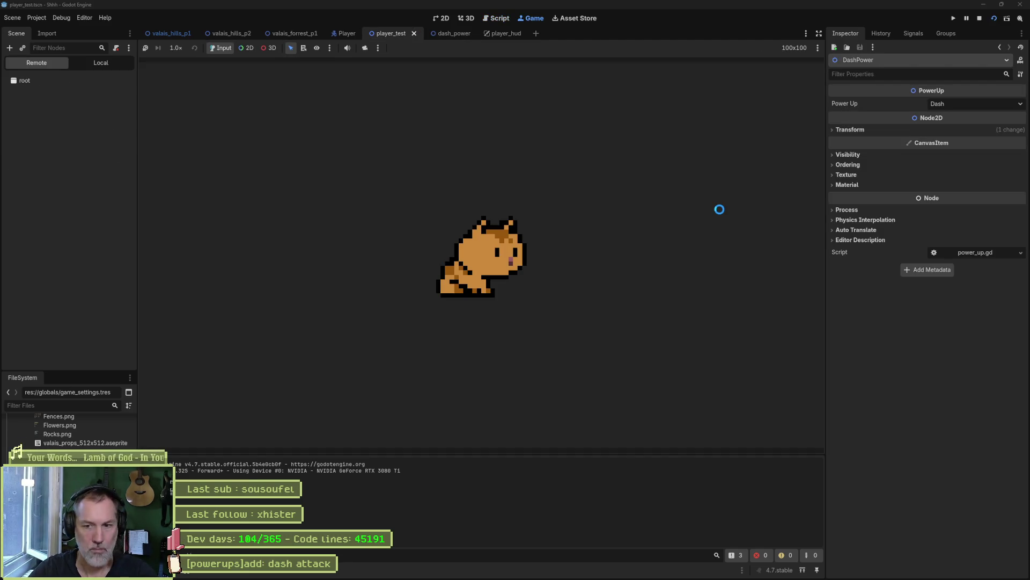
Finish the test run and turn Local to Scene back off on power_up.gd
key("Right")
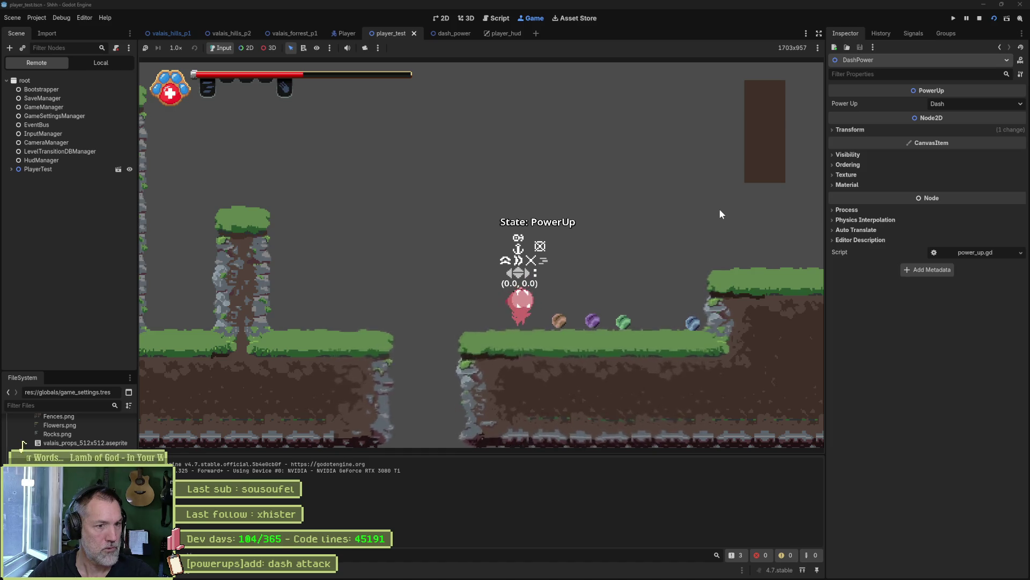
key("F8")
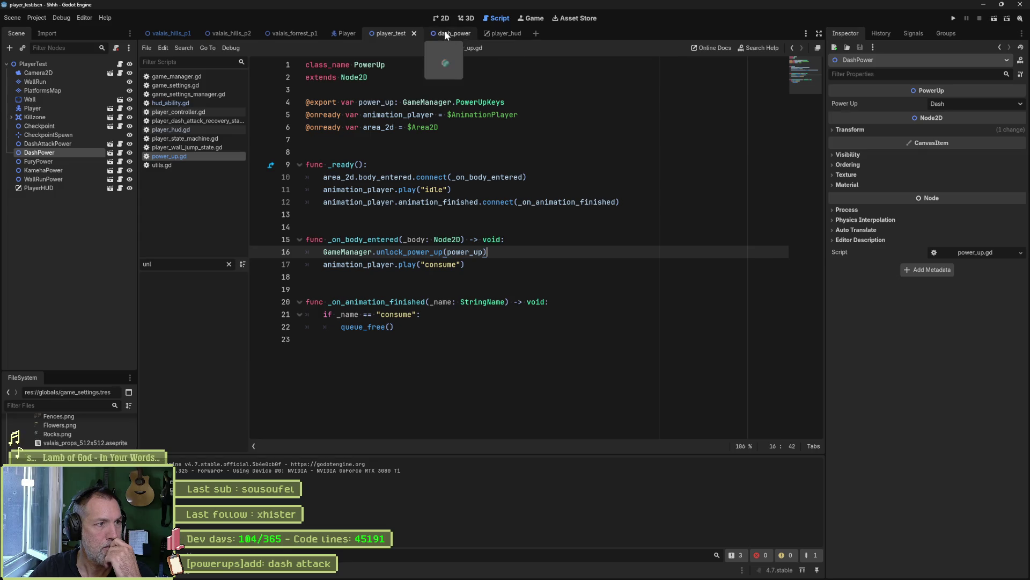
left_click(110, 152)
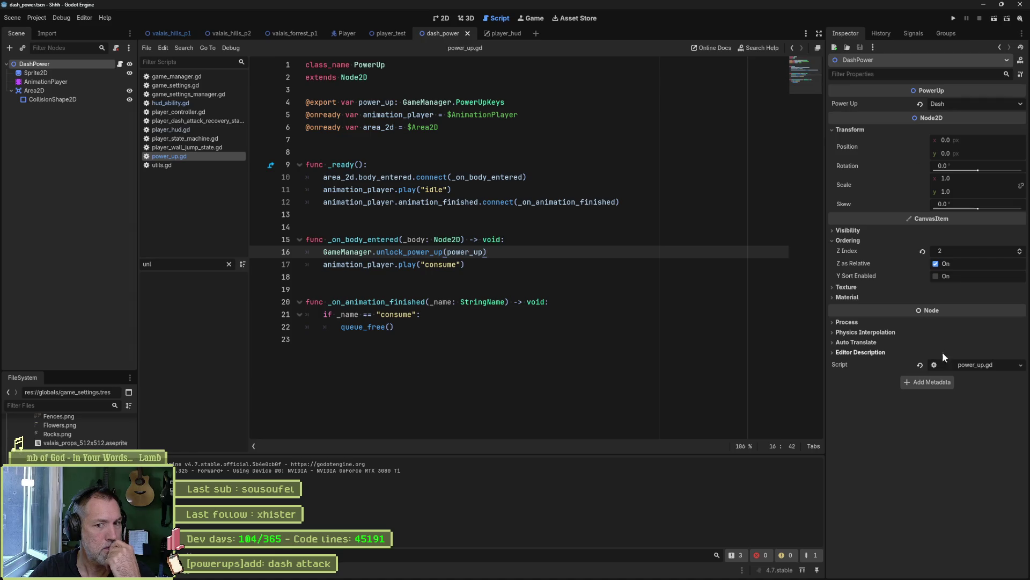
left_click(974, 367)
left_click(936, 113)
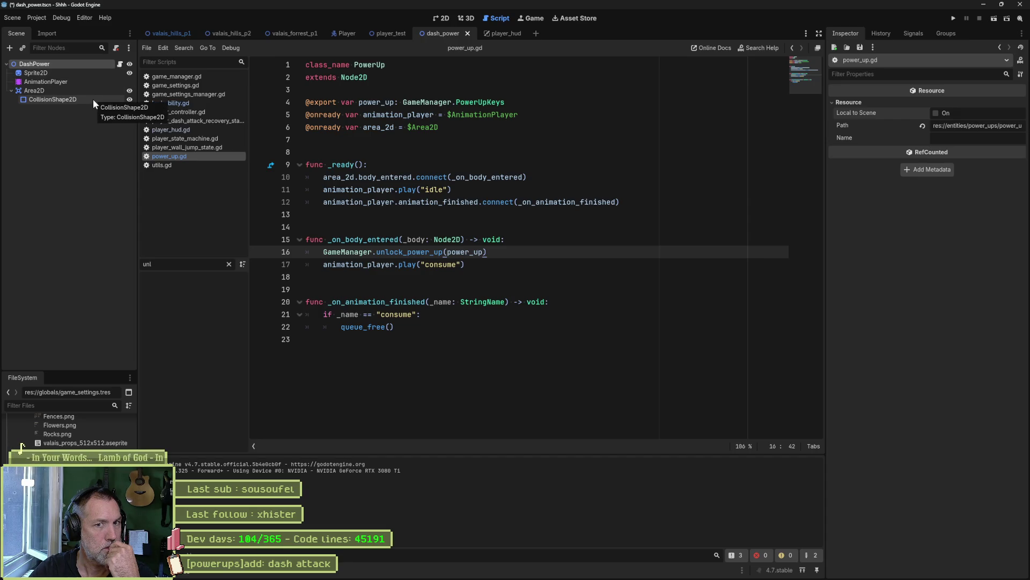
left_click(92, 66)
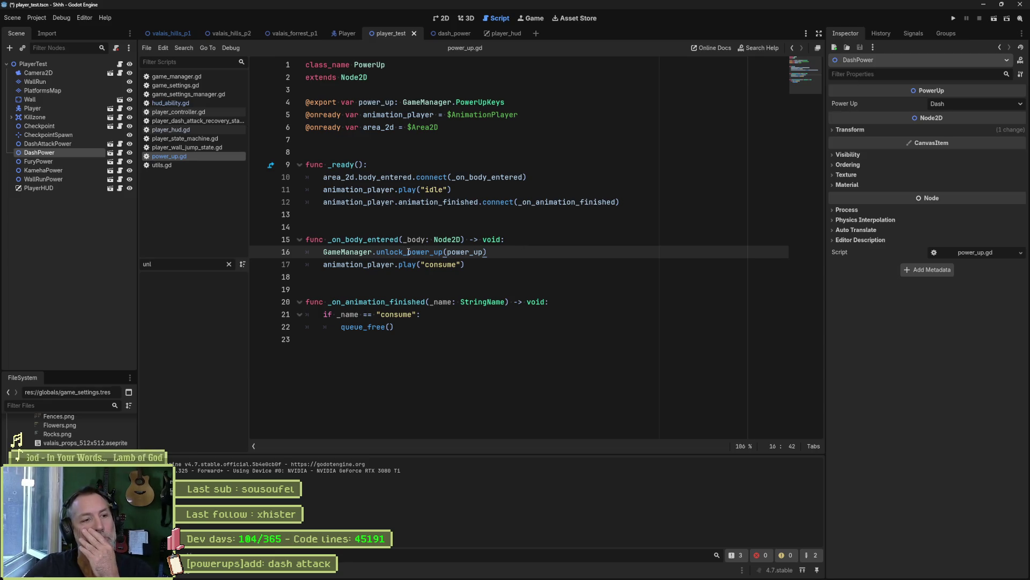
Check the consume animation called on line 17 by viewing DashPower's AnimationPlayer
left_click(472, 264)
left_click_drag(473, 264, 403, 264)
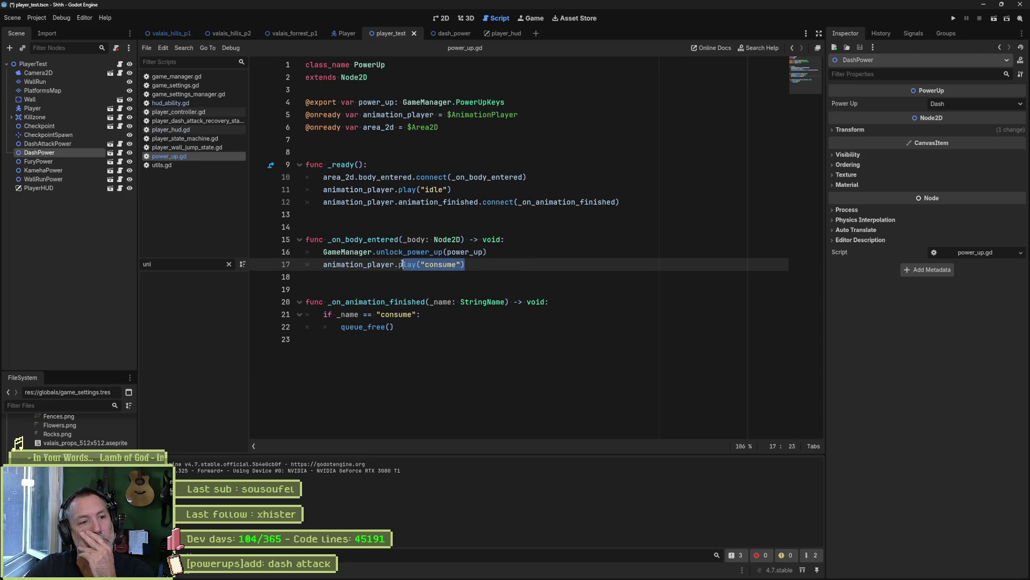
left_click(438, 265)
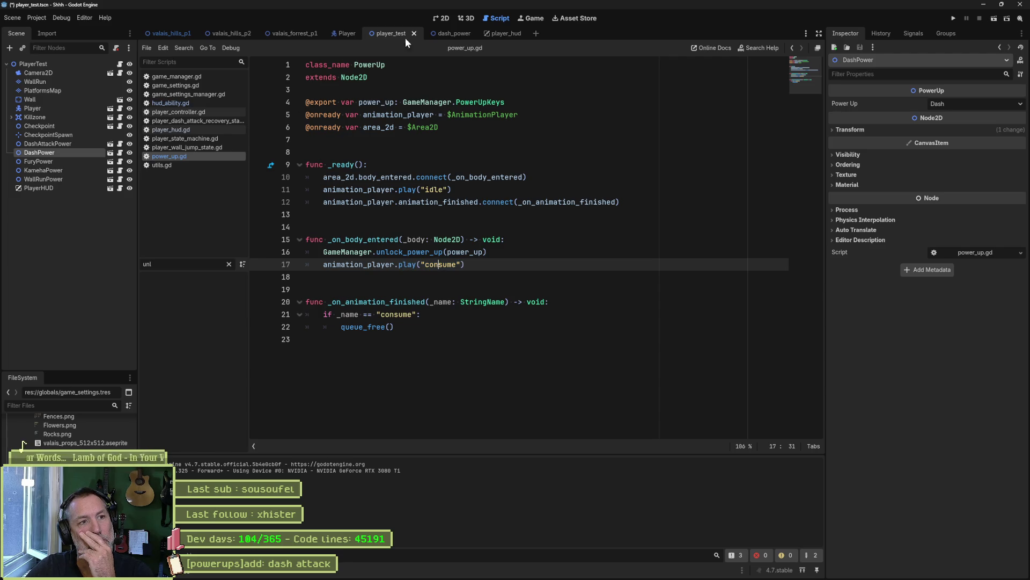
mouse_move(462, 39)
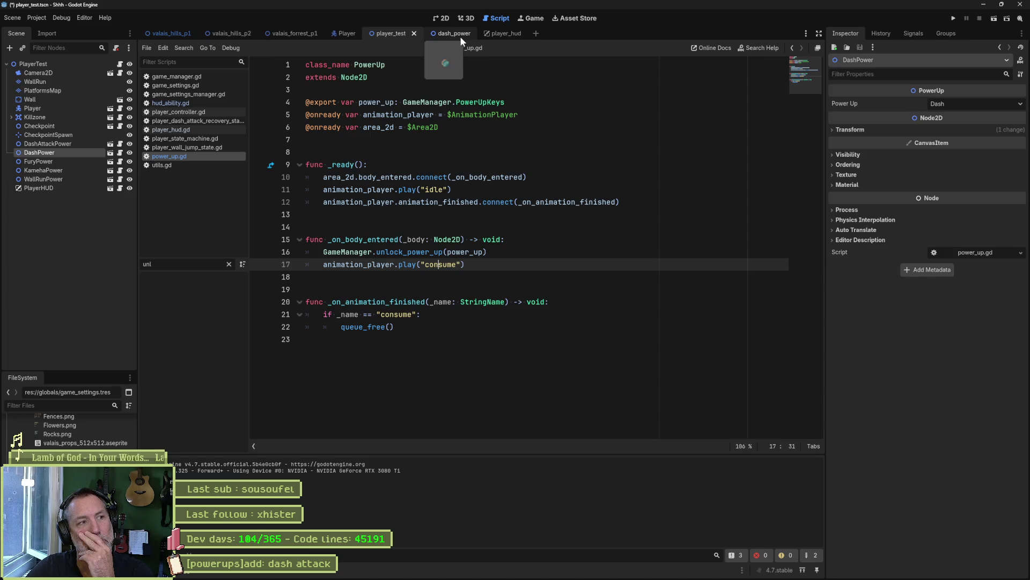
left_click(459, 37)
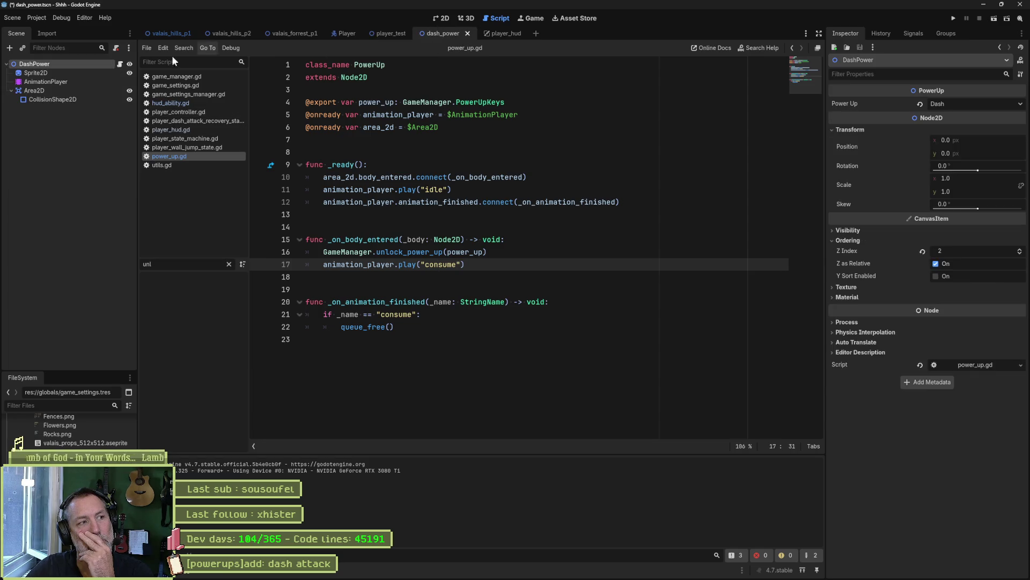
left_click(66, 82)
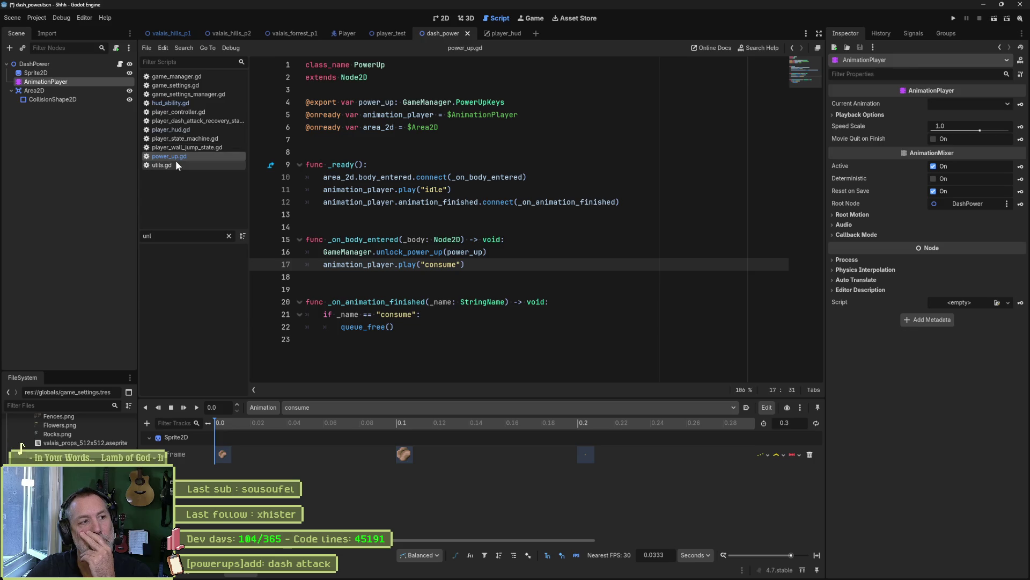
key("alt+Left")
Close seven unneeded scripts, from player_wall_jump_state.gd to game_settings_manager.gd
middle_click(186, 144)
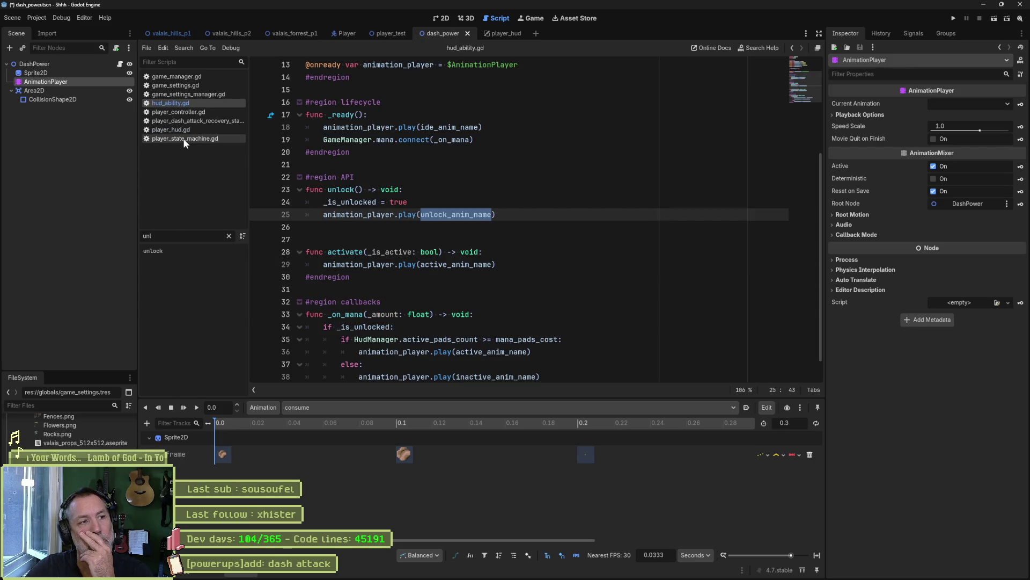
middle_click(187, 135)
middle_click(183, 122)
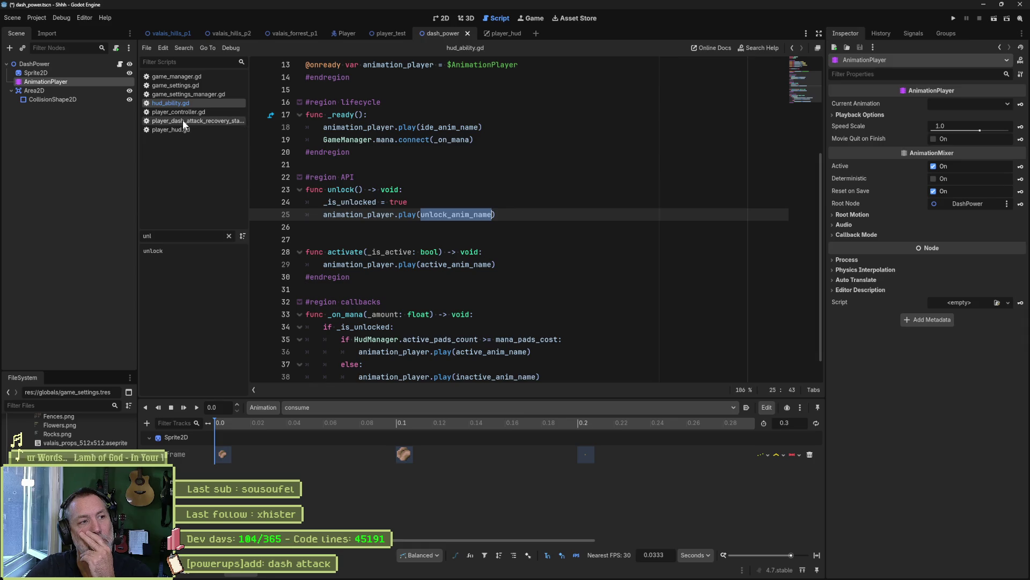
middle_click(182, 113)
middle_click(184, 86)
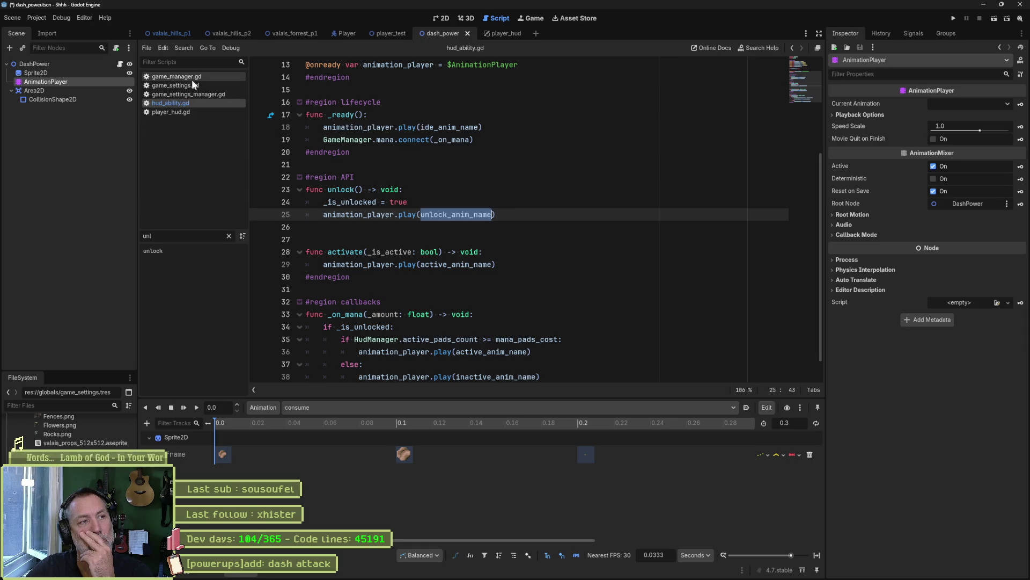
middle_click(193, 79)
middle_click(194, 79)
Add breakpoints at lines 40 and 42 of player_hud.gd and save the scene
left_click(189, 86)
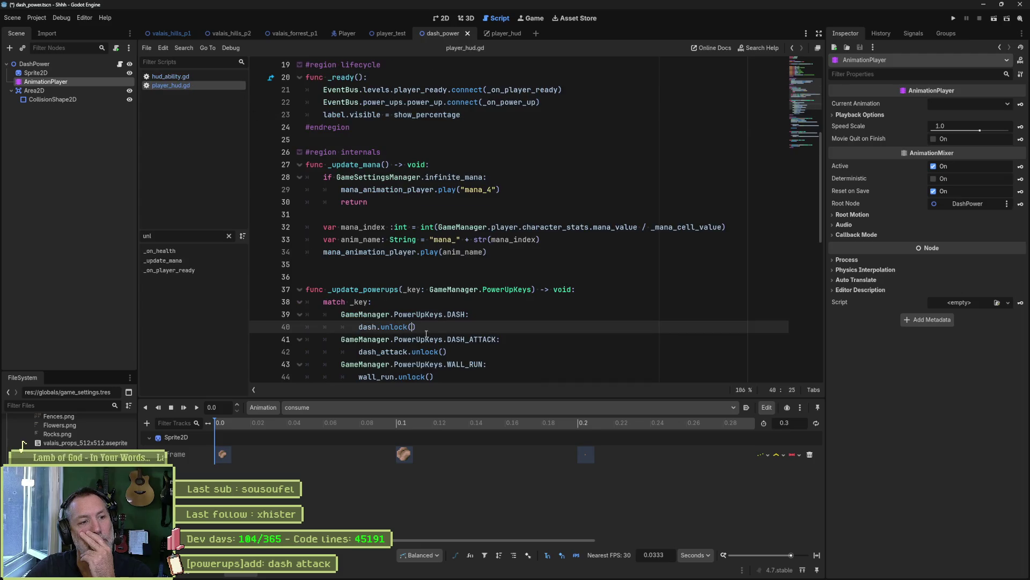
scroll(477, 303, "down", 1)
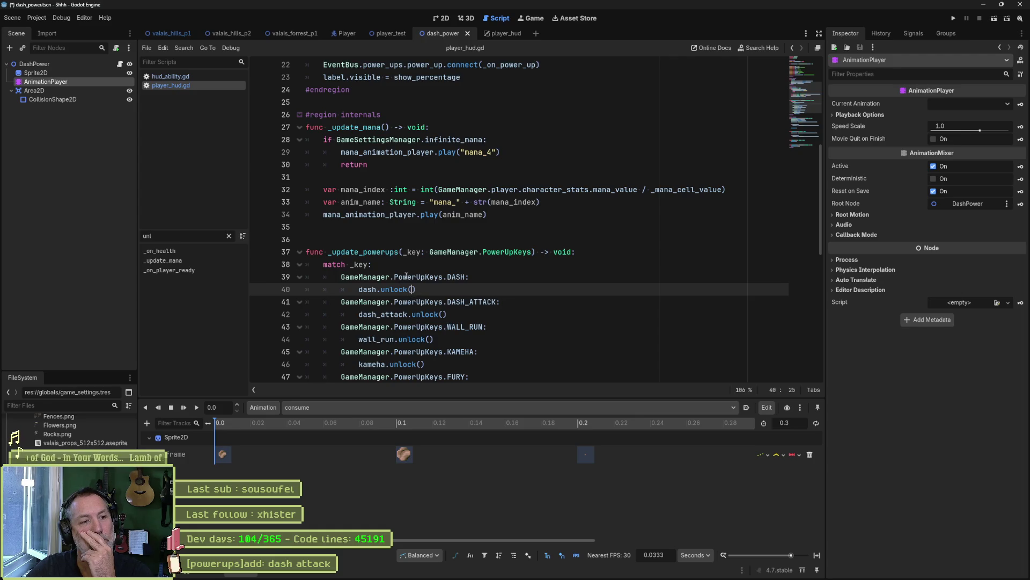
left_click(258, 290)
left_click(259, 314)
key("ctrl+s")
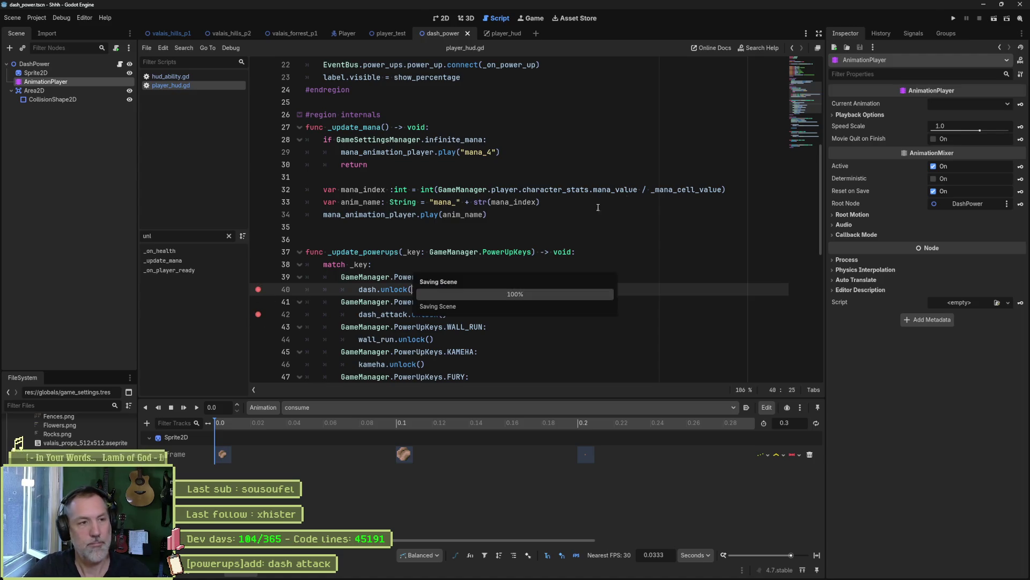
key("F8")
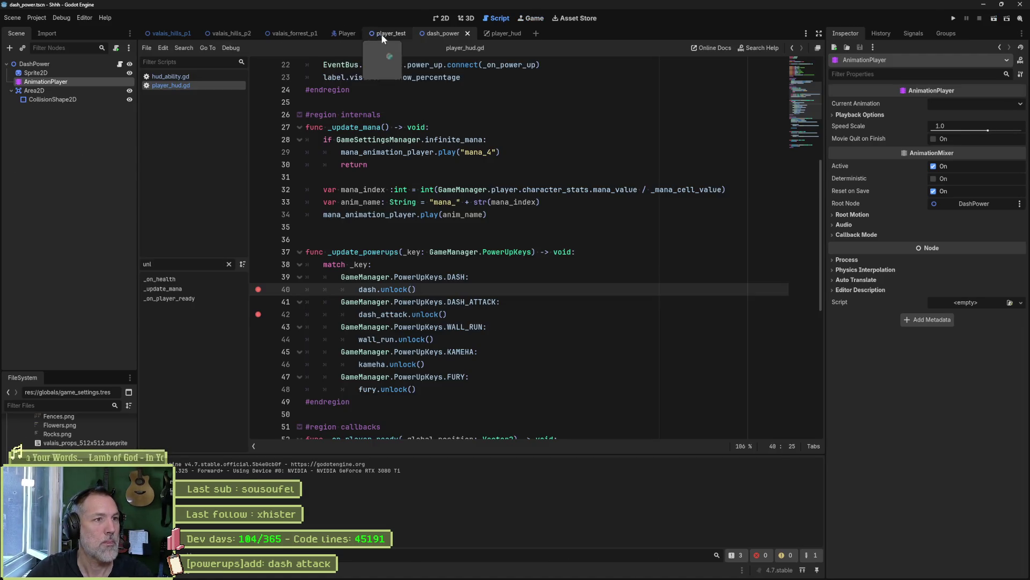
Debug-run player_test, continuing past both player_hud.gd breakpoints, then stop
left_click(382, 34)
key("F6")
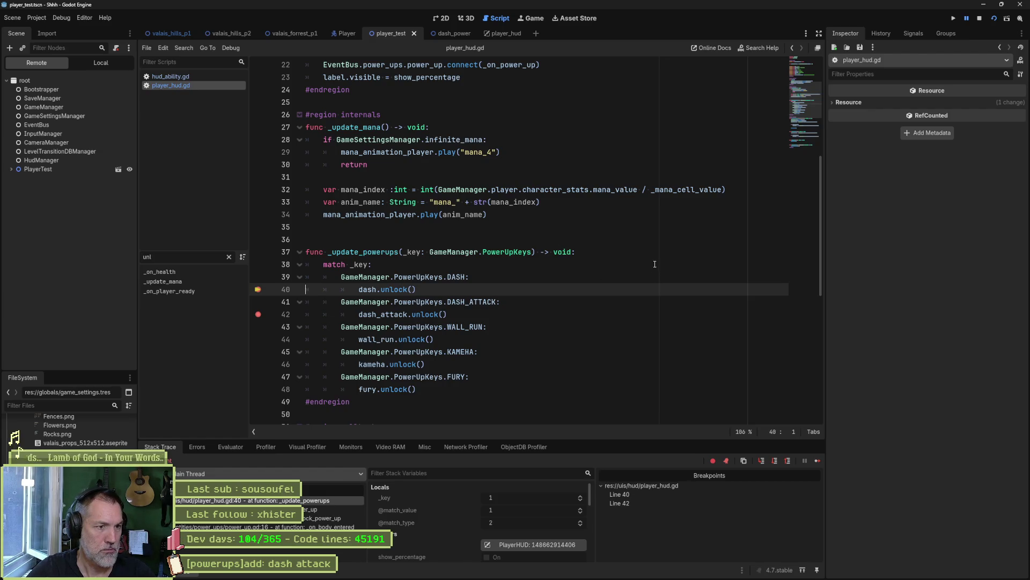
left_click(818, 460)
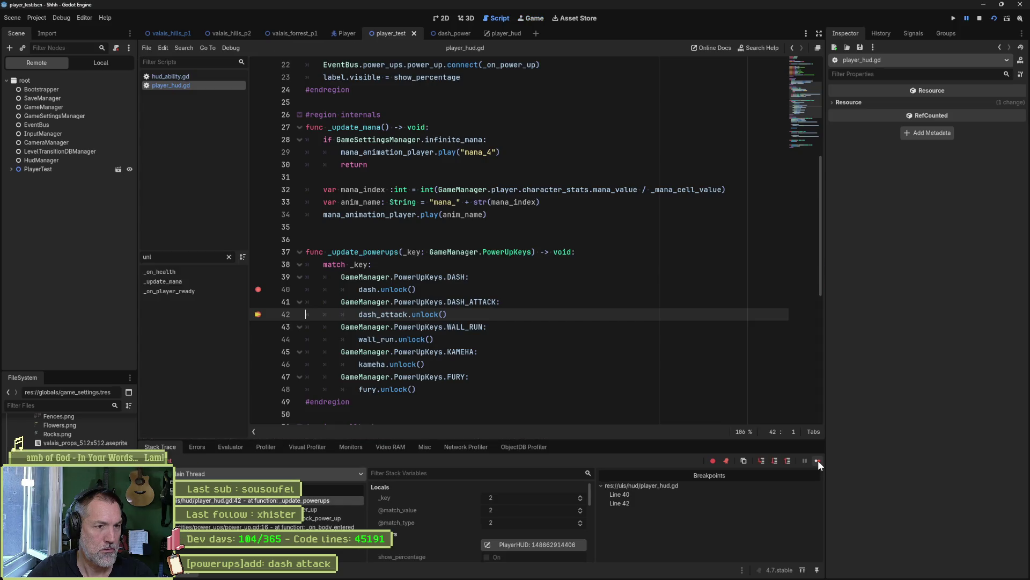
left_click(818, 460)
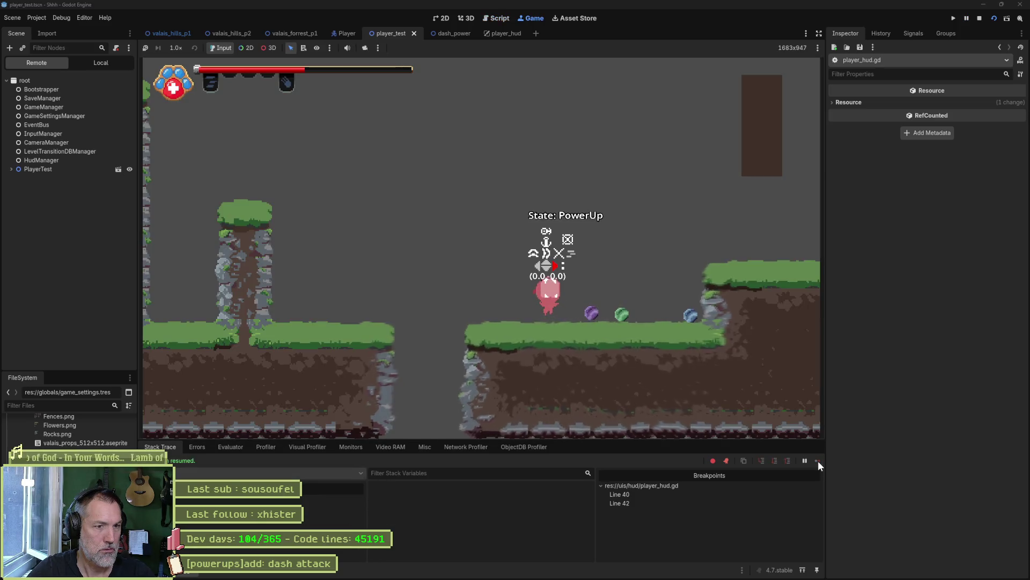
left_click(980, 18)
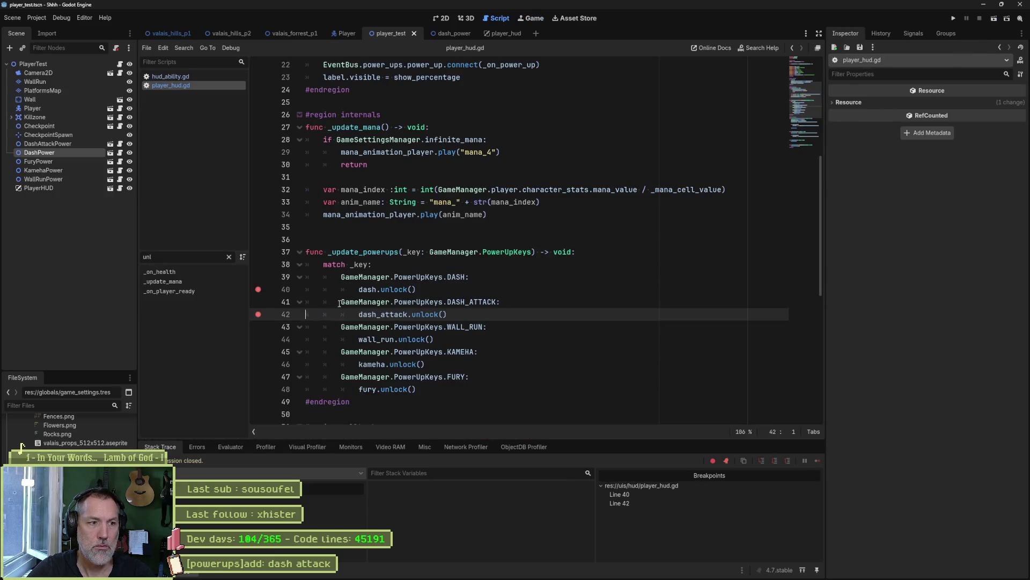
Remove the line-42 breakpoint and add one at line 24 of hud_ability.gd's unlock()
left_click(258, 315)
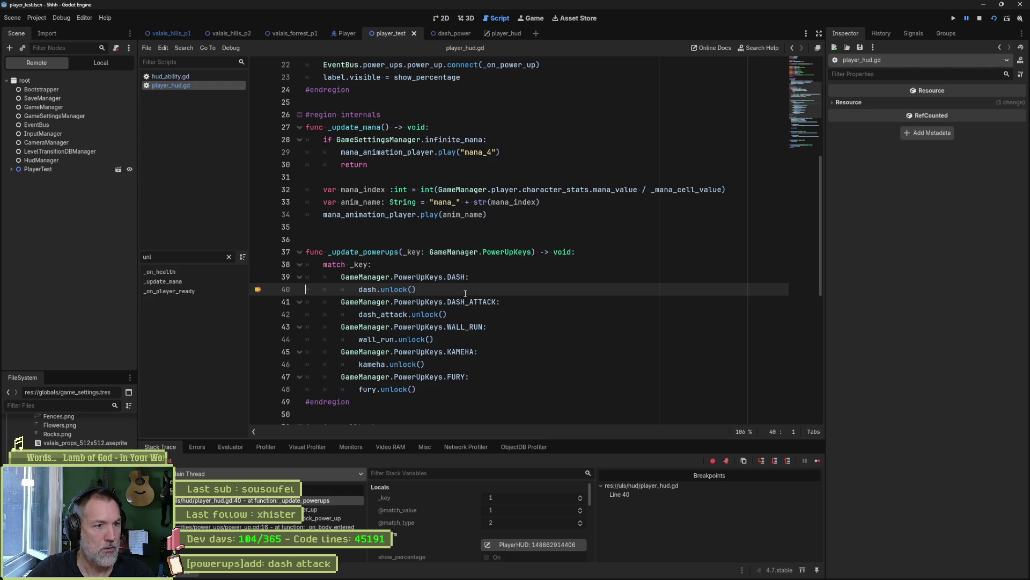
left_click(445, 33)
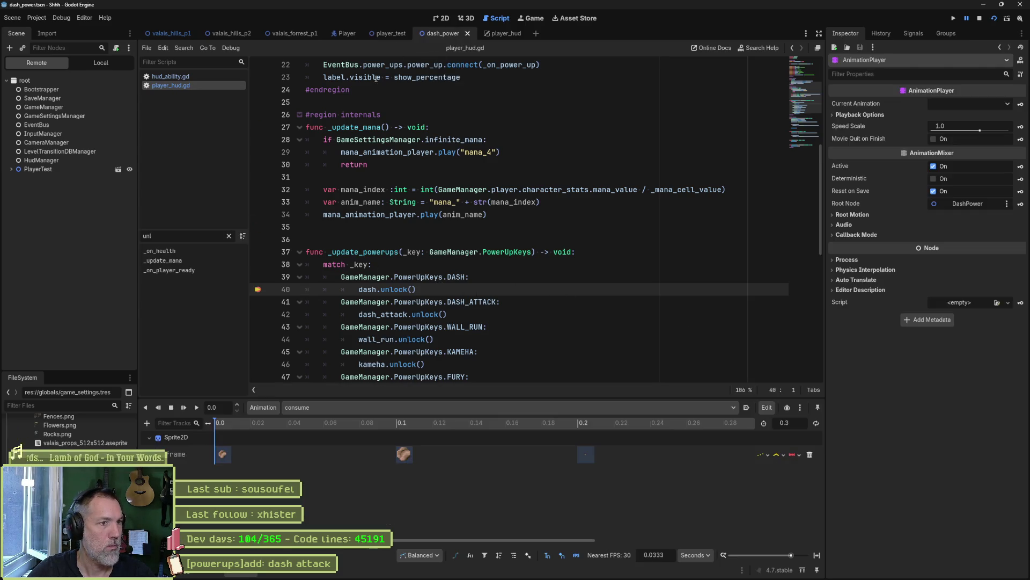
left_click(213, 77)
left_click(185, 250)
left_click(260, 227)
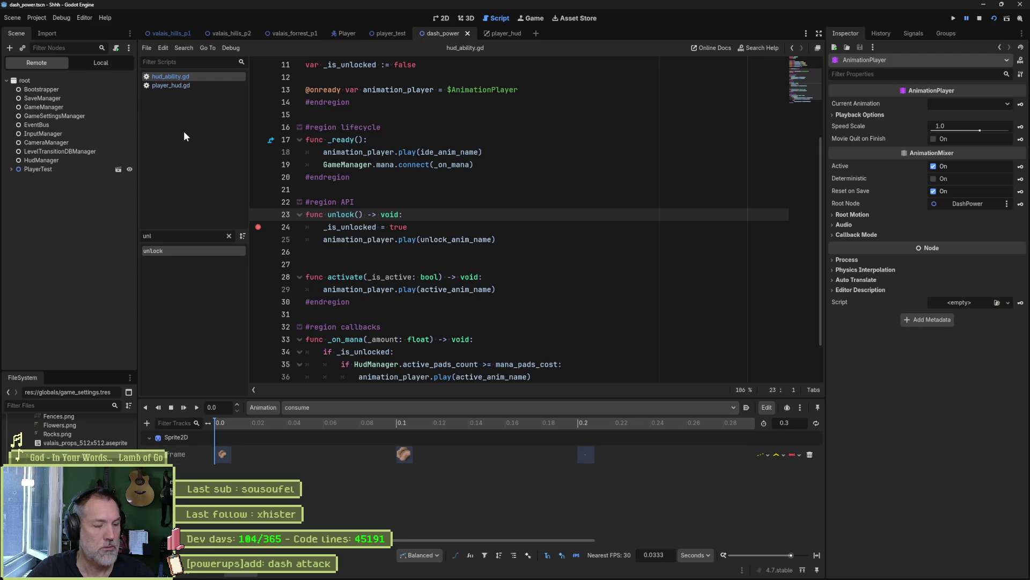
Step from player_hud.gd line 40 to the hud_ability.gd breakpoint and inspect self
left_click(320, 502)
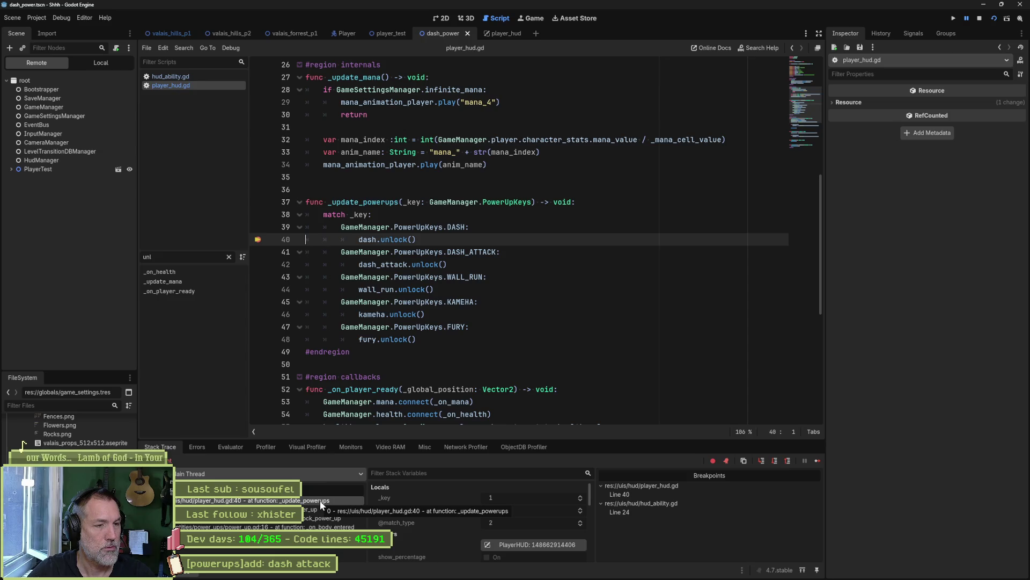
left_click(816, 461)
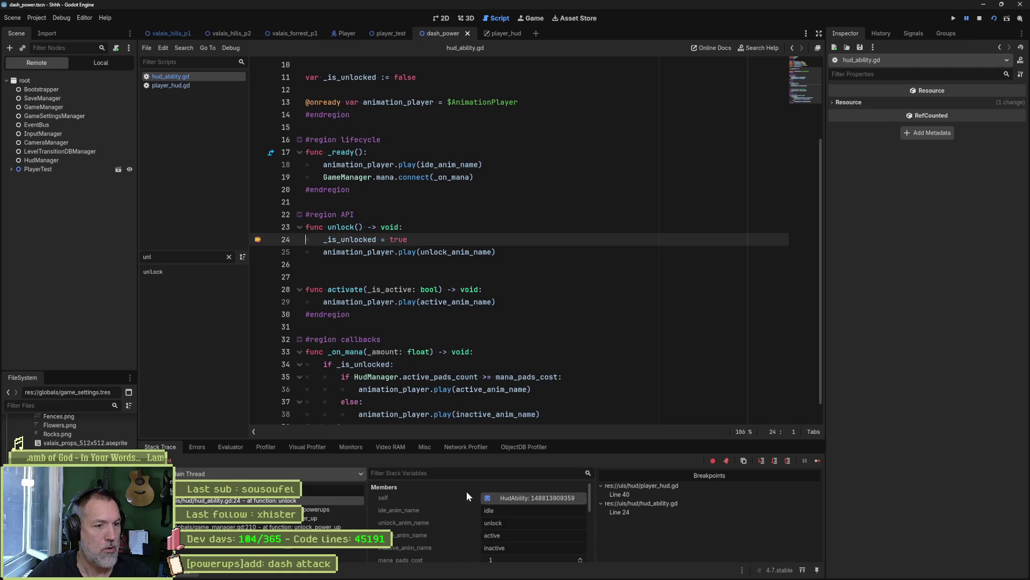
left_click(533, 499)
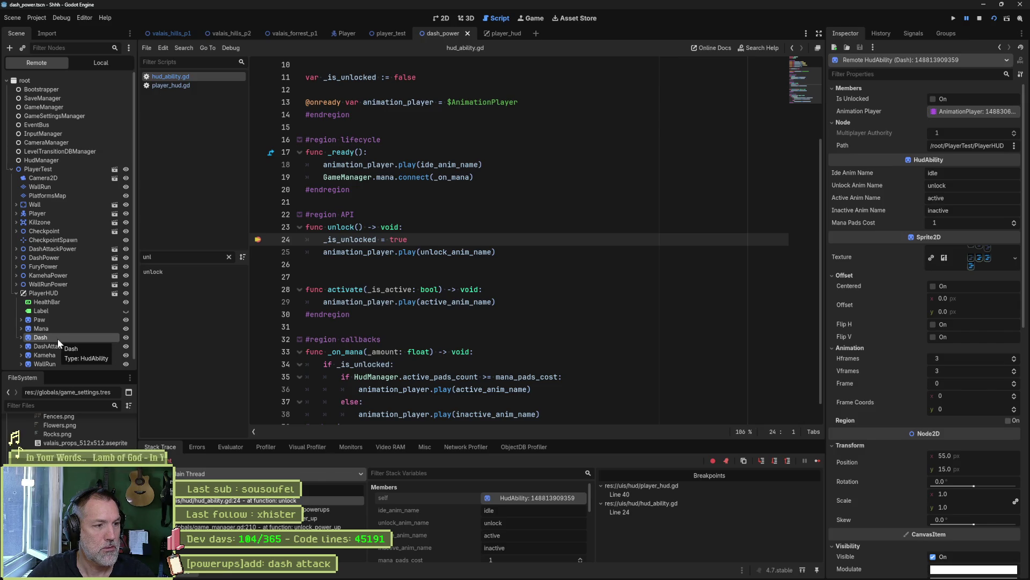
Look over the paused game and the player_test level in the 2D view
left_click(531, 19)
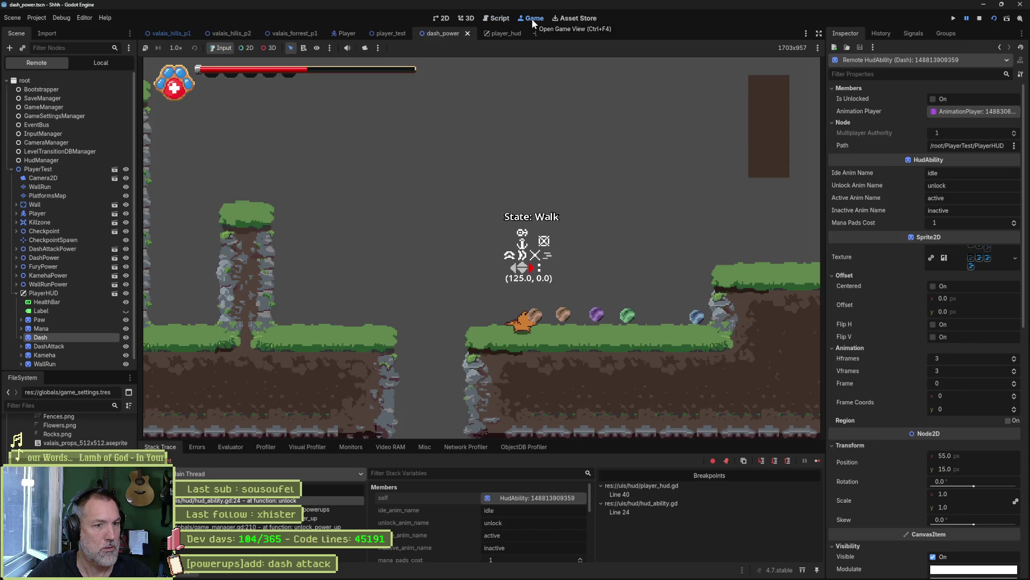
left_click(444, 18)
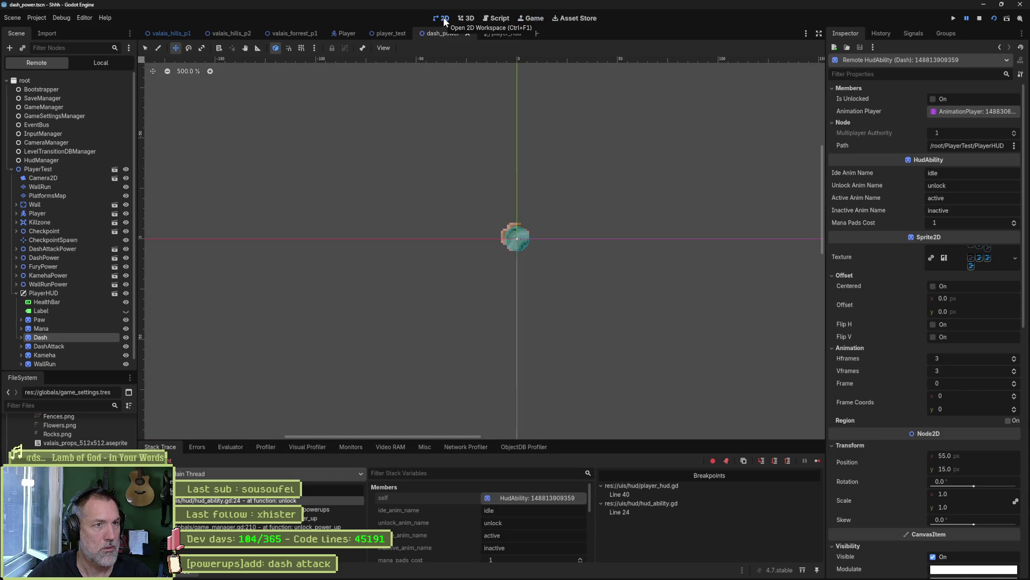
left_click(392, 33)
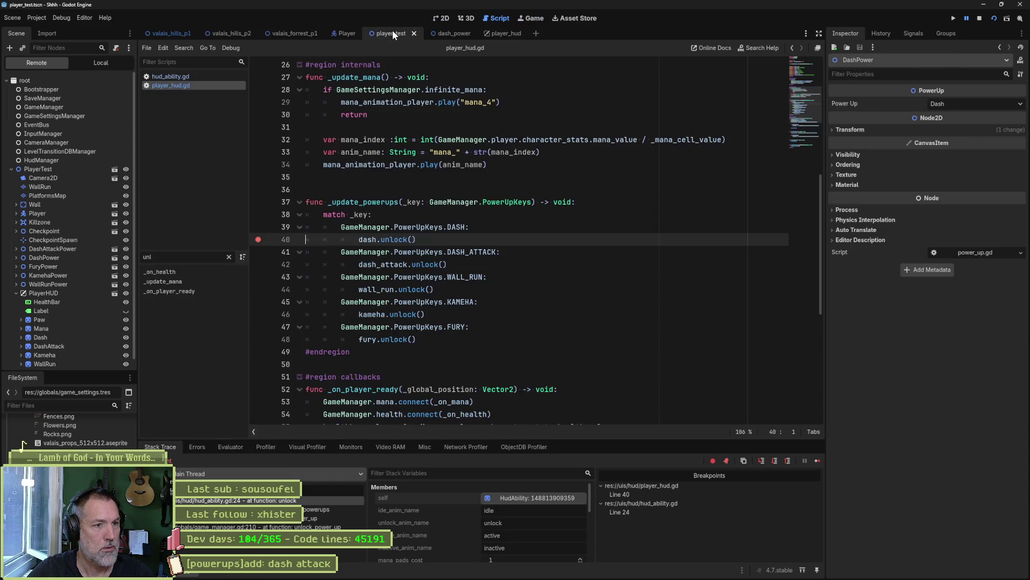
left_click(441, 18)
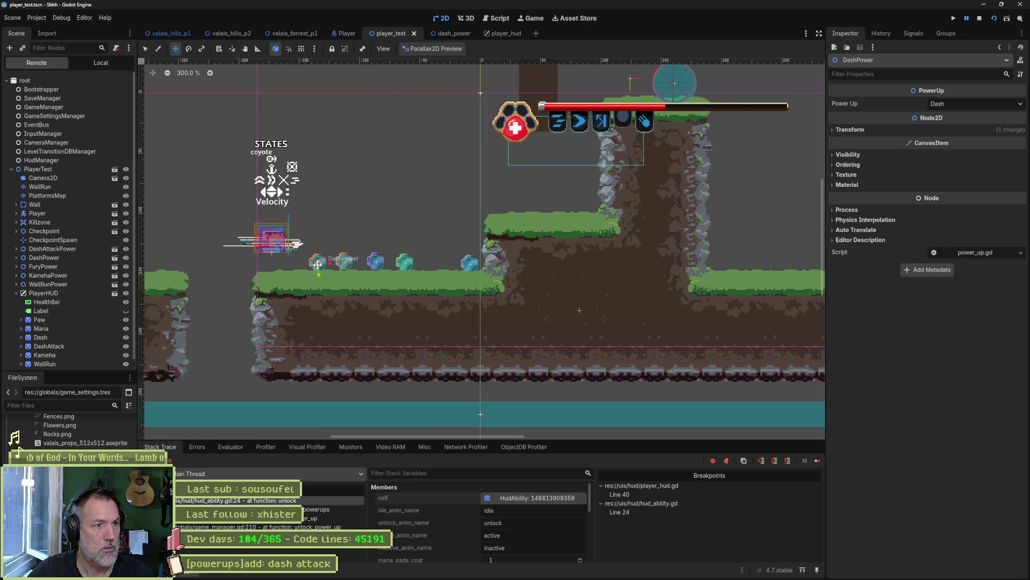
left_click(530, 18)
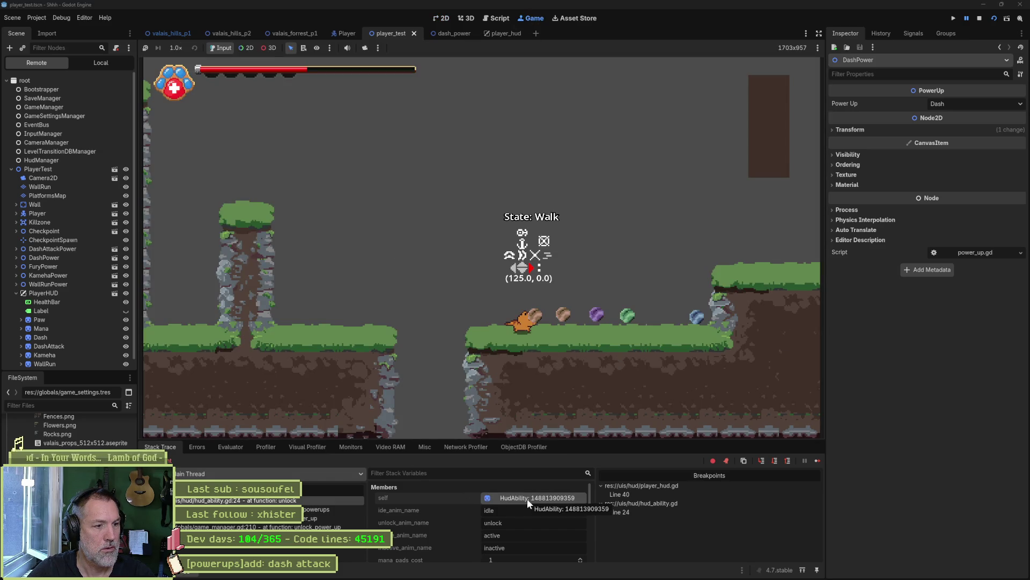
Re-inspect the Dash HUD ability and unlock_anim_name, then resume and end debugging
left_click(343, 501)
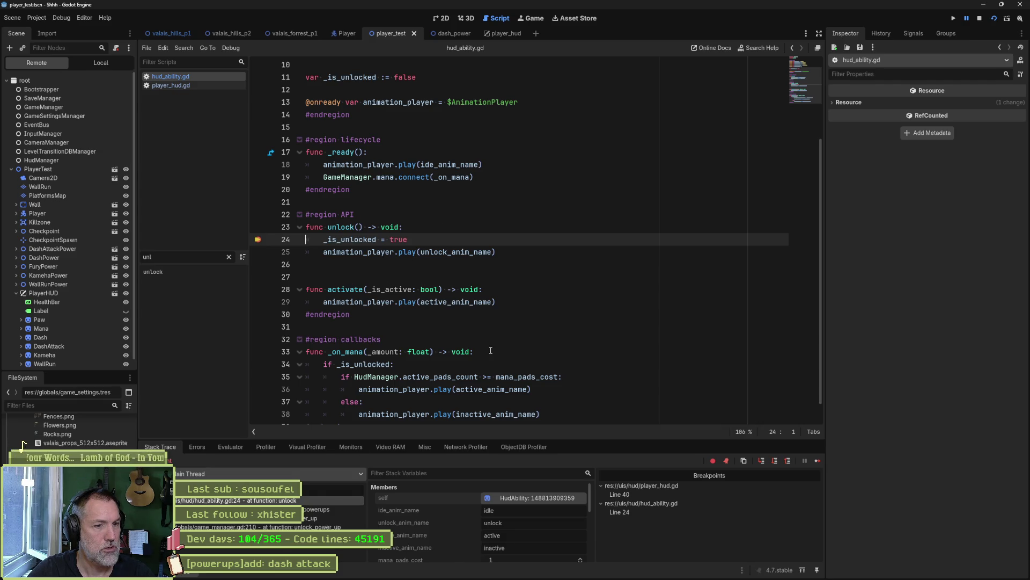
left_click(539, 499)
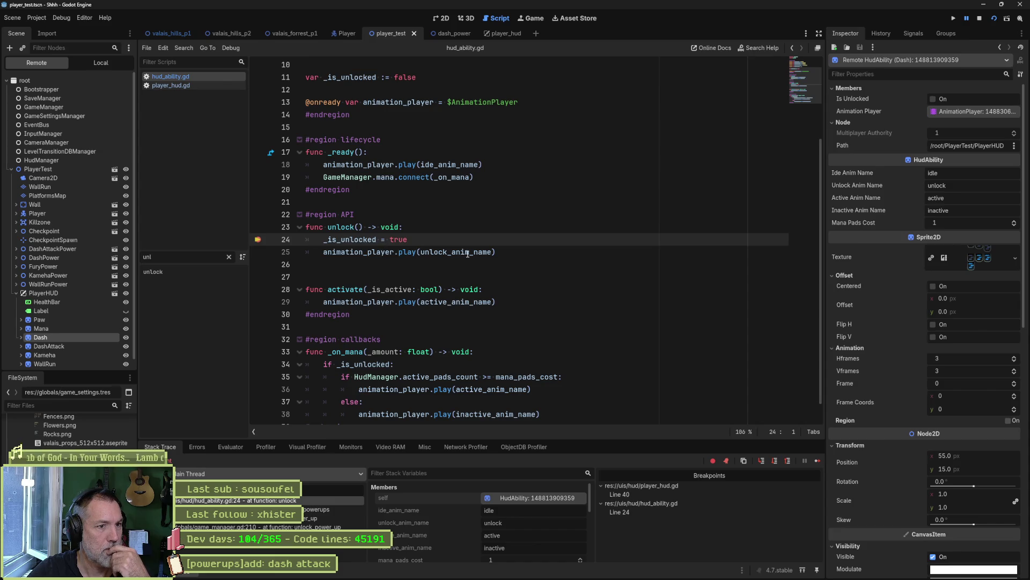
double_click(468, 253)
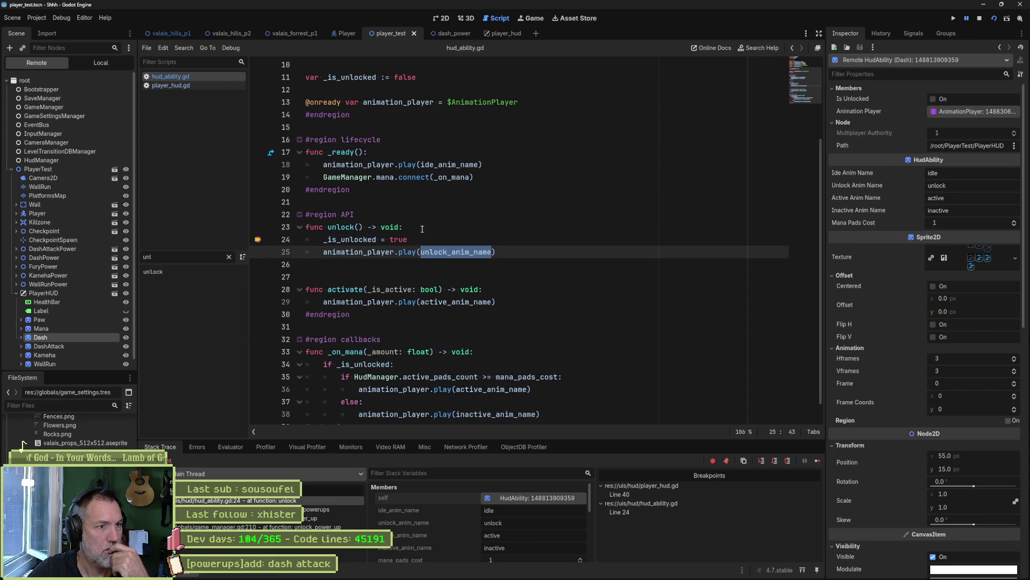
left_click(816, 460)
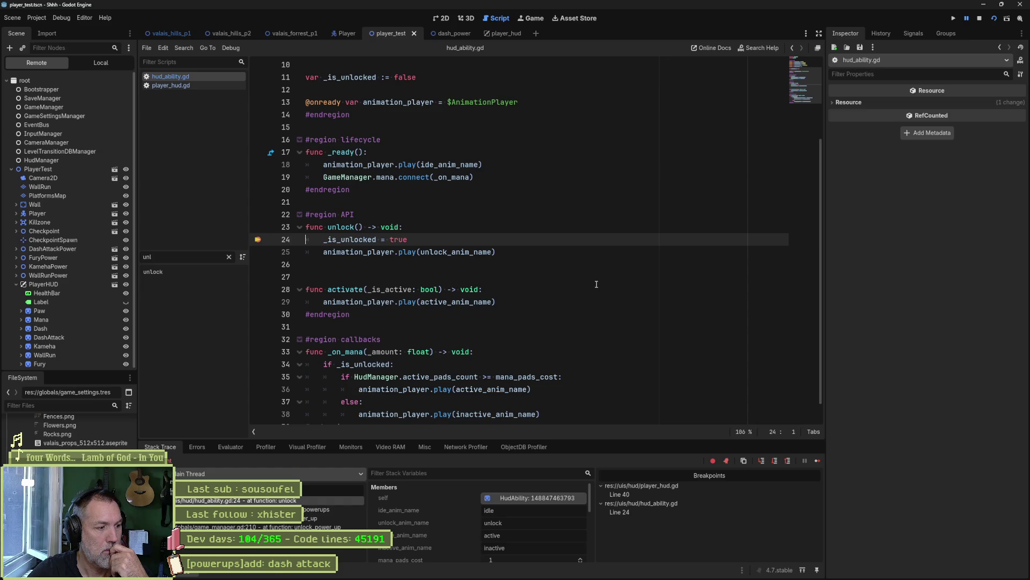
key("F8")
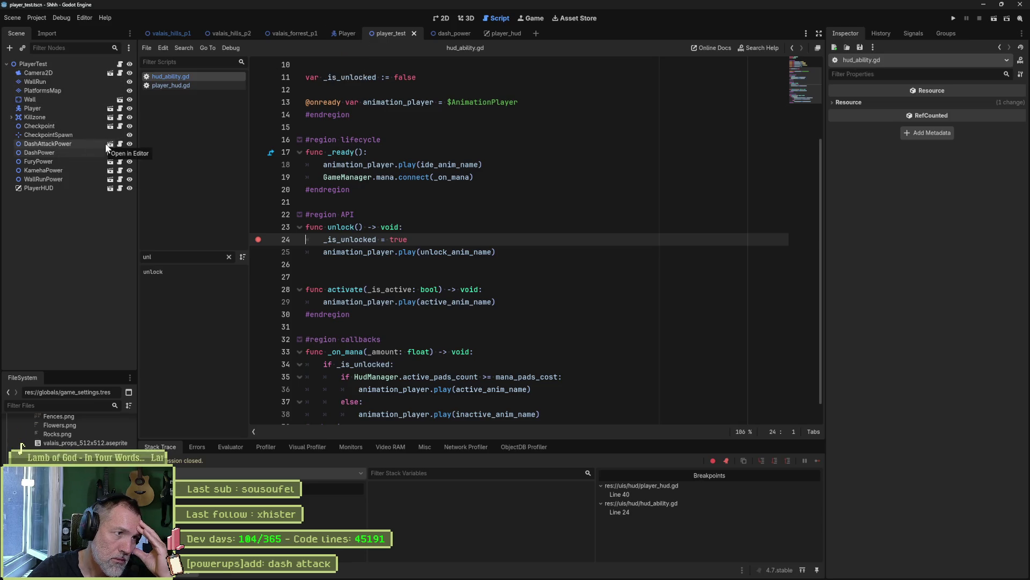
Add a breakpoint at line 16 of DashAttackPower's power_up.gd
left_click(92, 143)
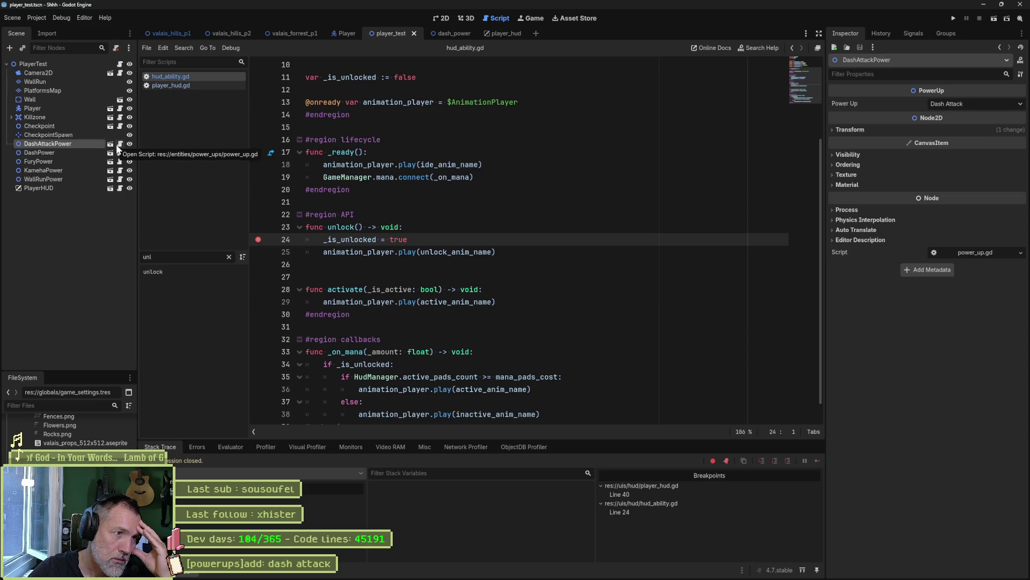
left_click(119, 145)
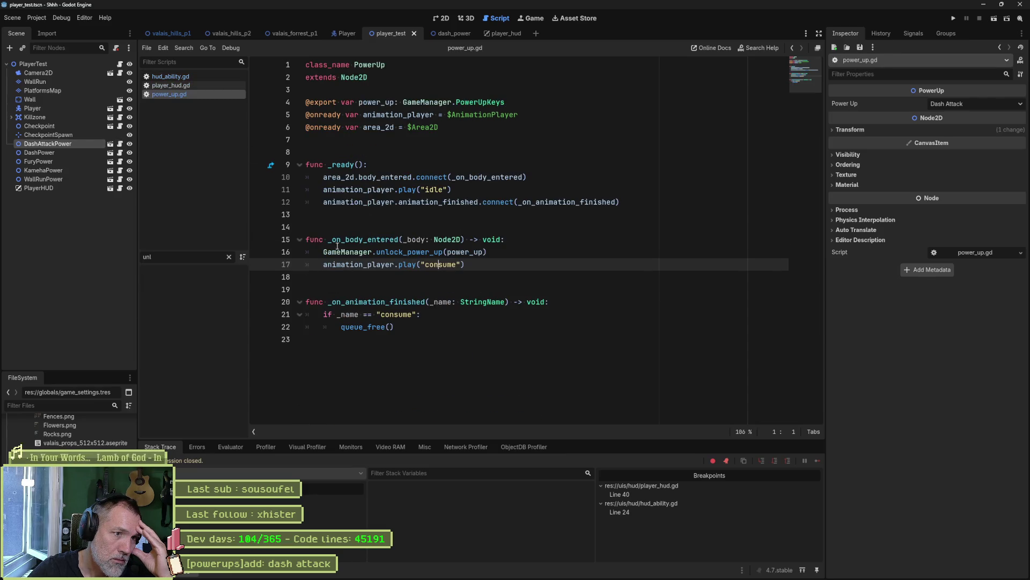
left_click(257, 252)
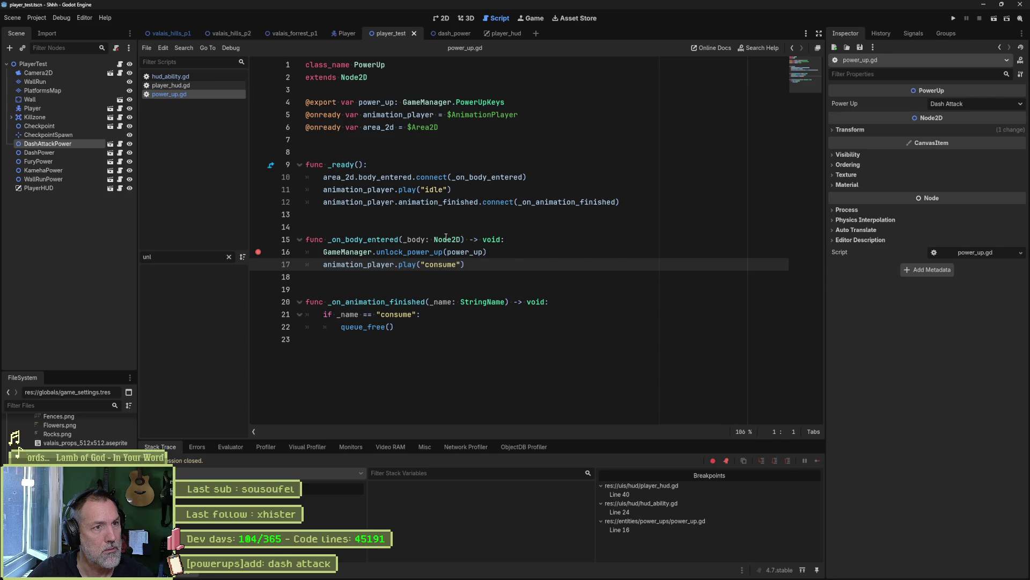
Debug-run the level, inspecting DashPower and the Dash HUD ability at each break, then stop
key("F6")
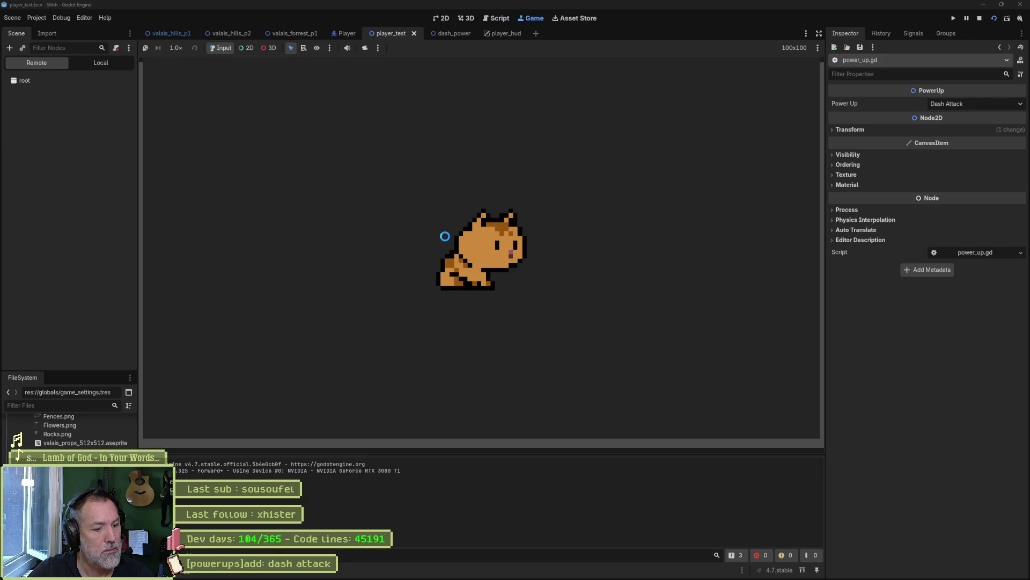
key("Right")
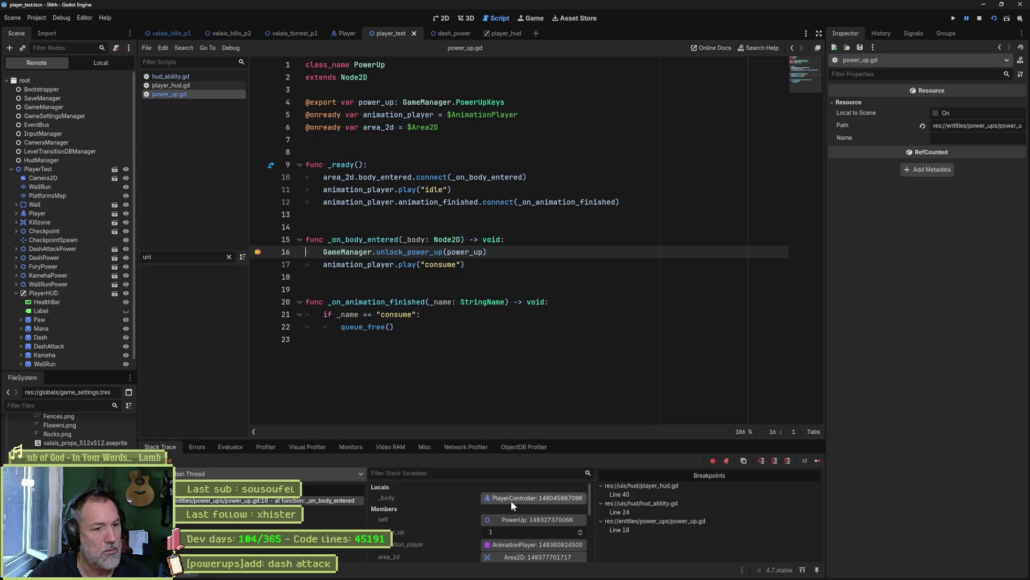
left_click(530, 517)
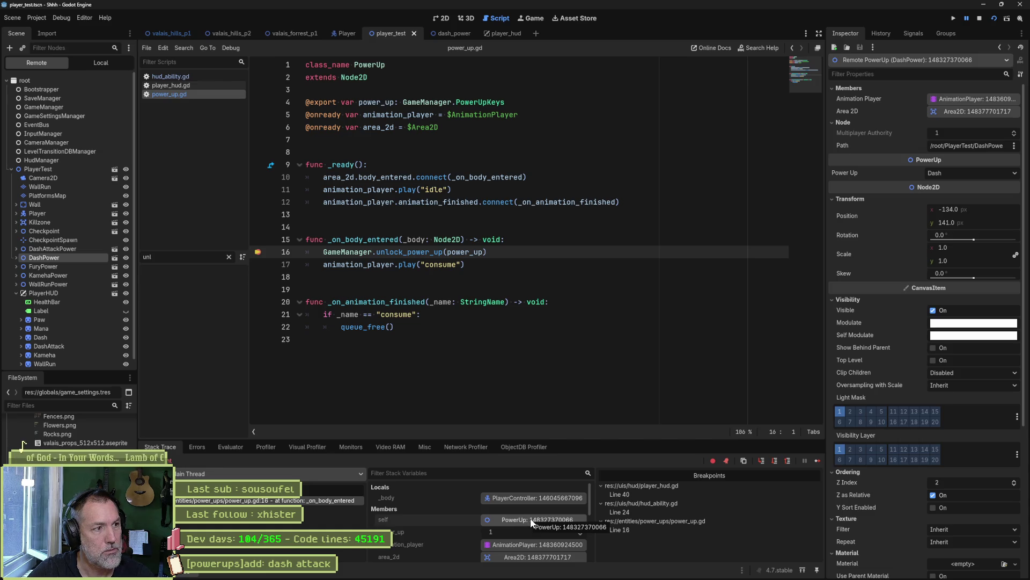
left_click(817, 463)
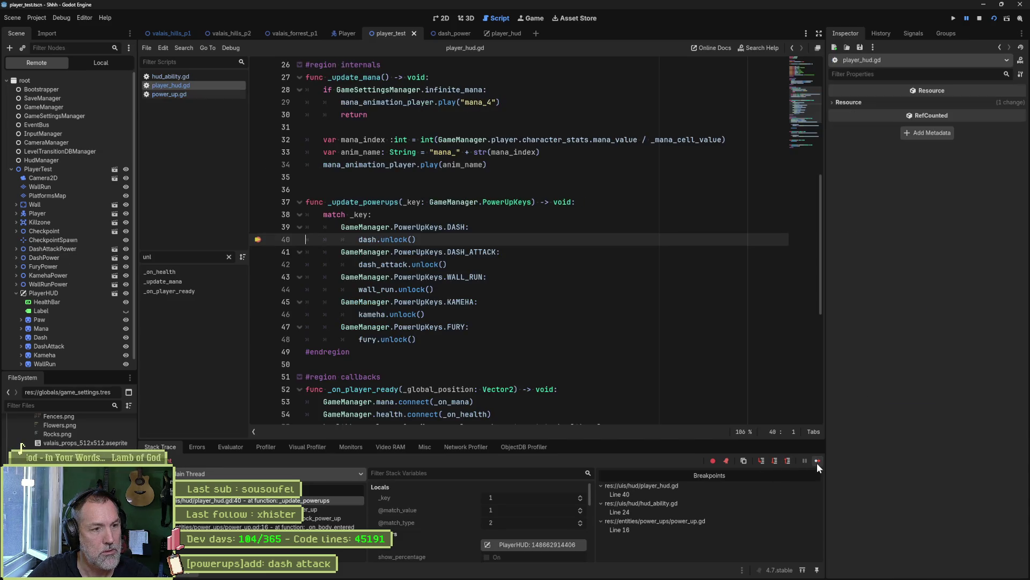
left_click(817, 462)
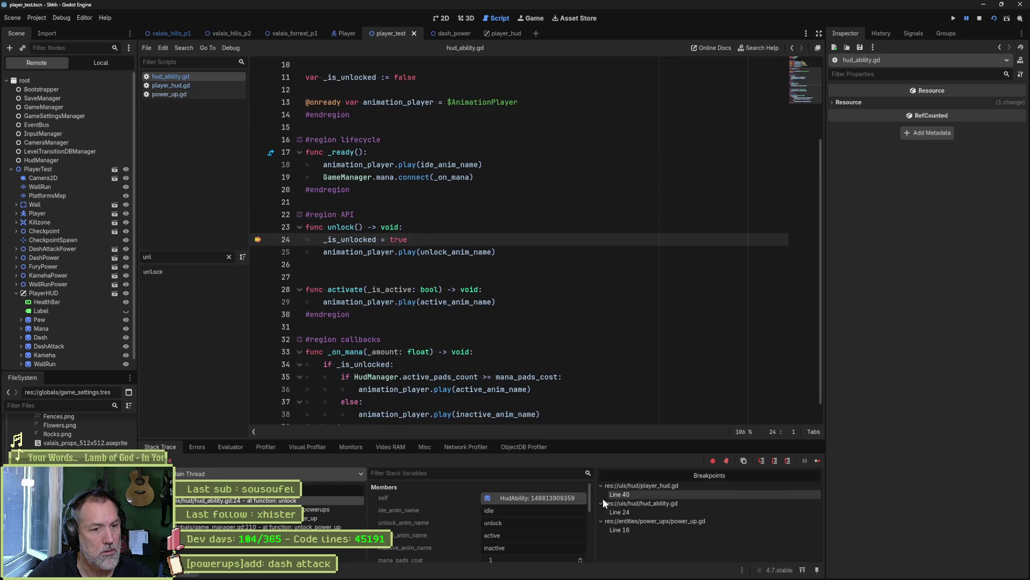
left_click(559, 500)
left_click(817, 460)
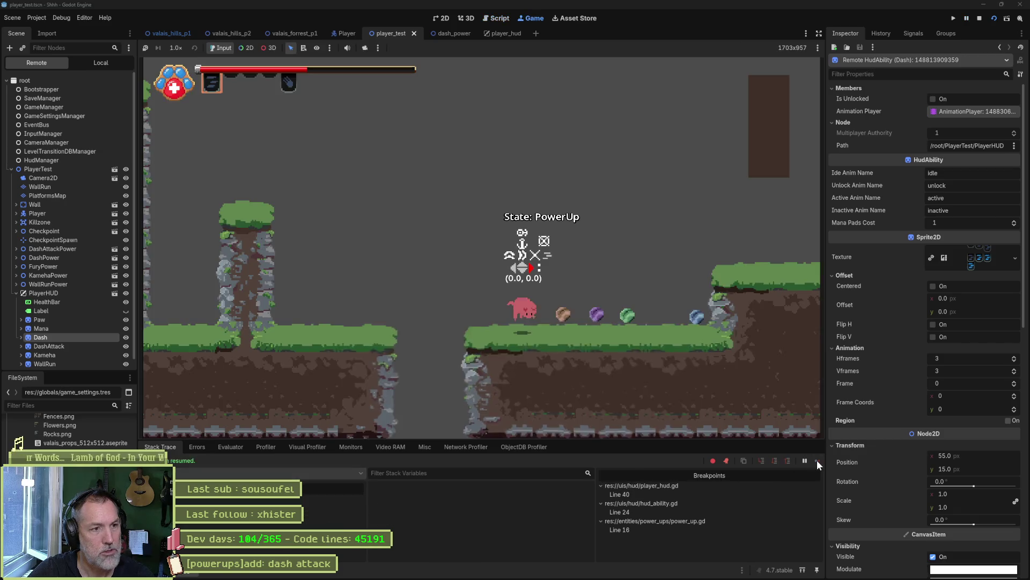
key("F8")
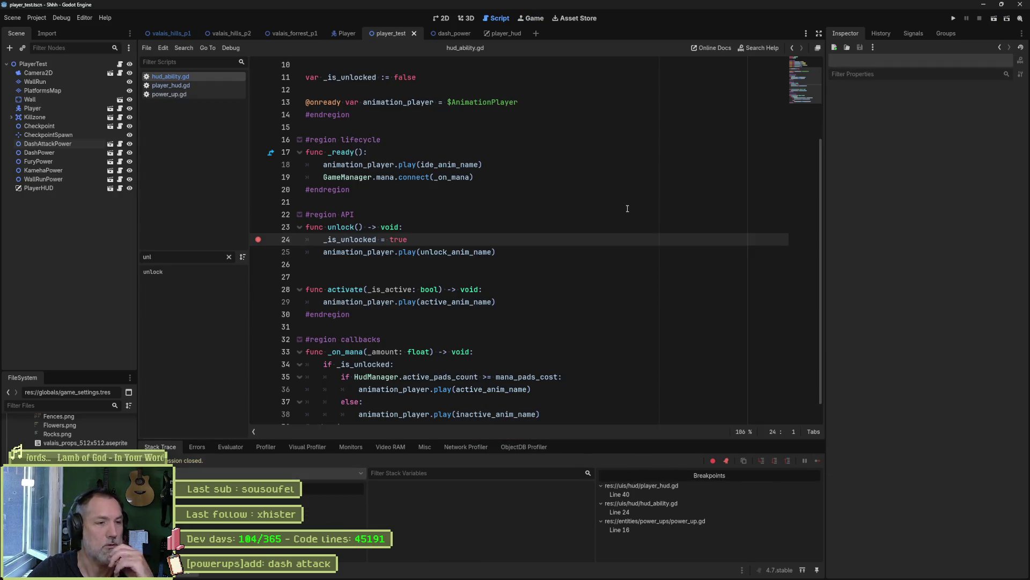
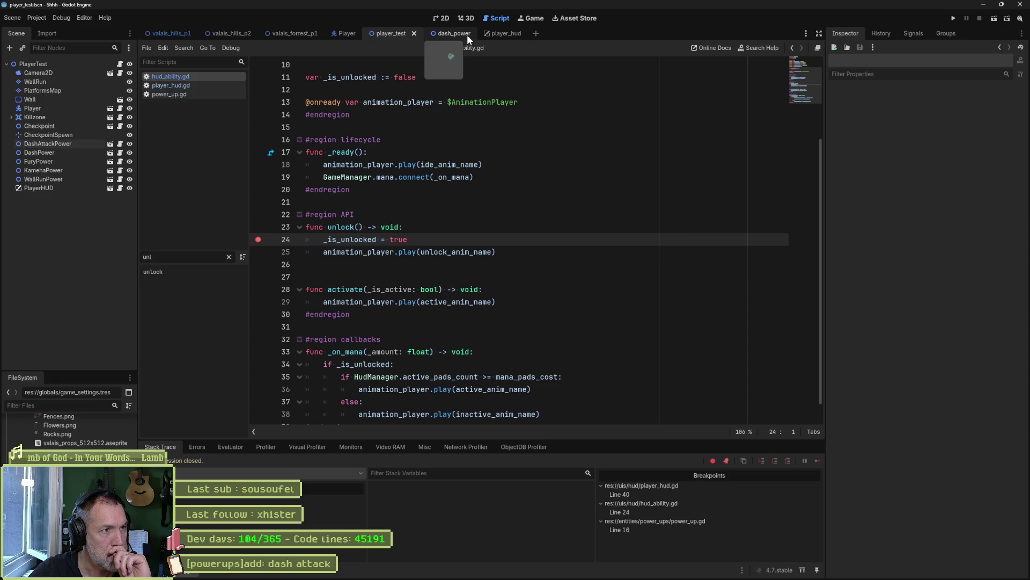
From the dash_power tab, find 'dash_atta' in quick search and open dash_atack_power.tscn
left_click(467, 34)
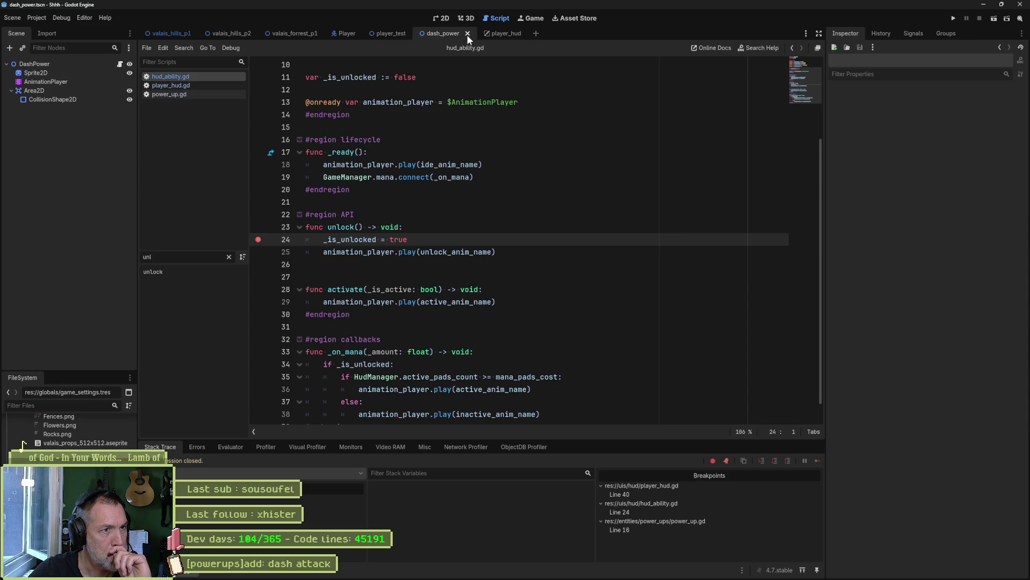
key("shift+alt+o")
type("da")
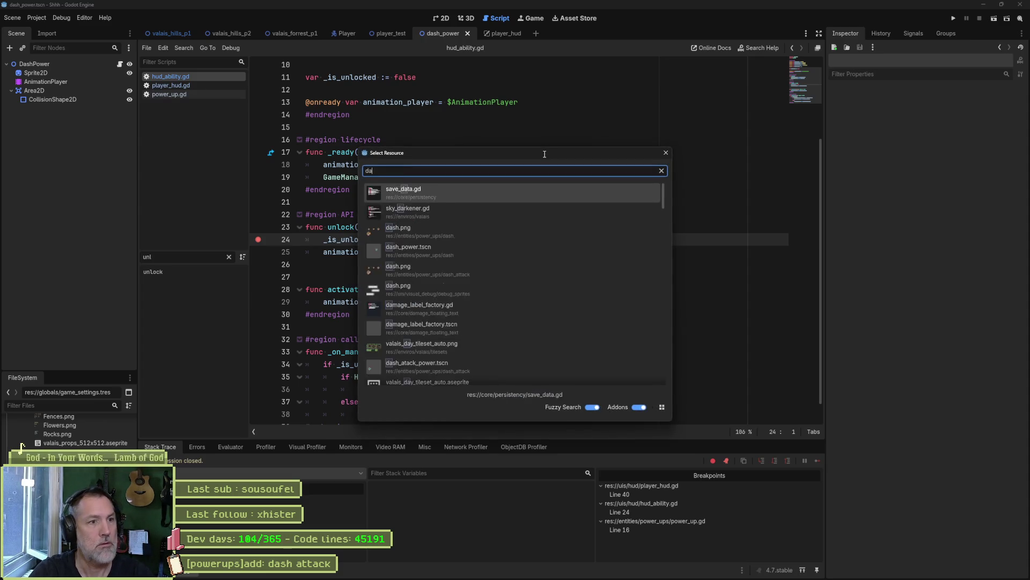
type("sh_atta")
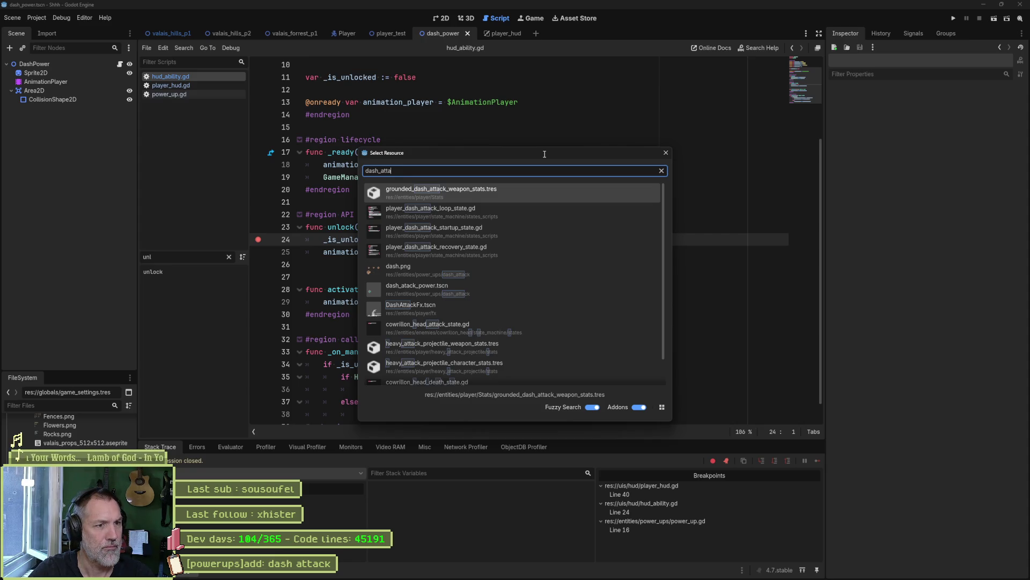
key("Down")
key("Down")
key("Down")
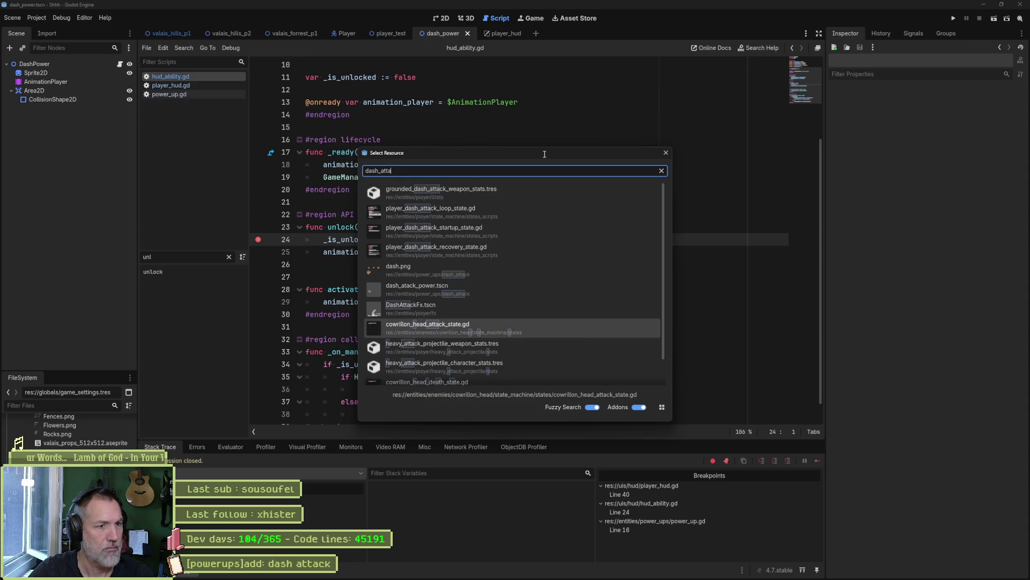
key("Up")
key("Up")
key("Return")
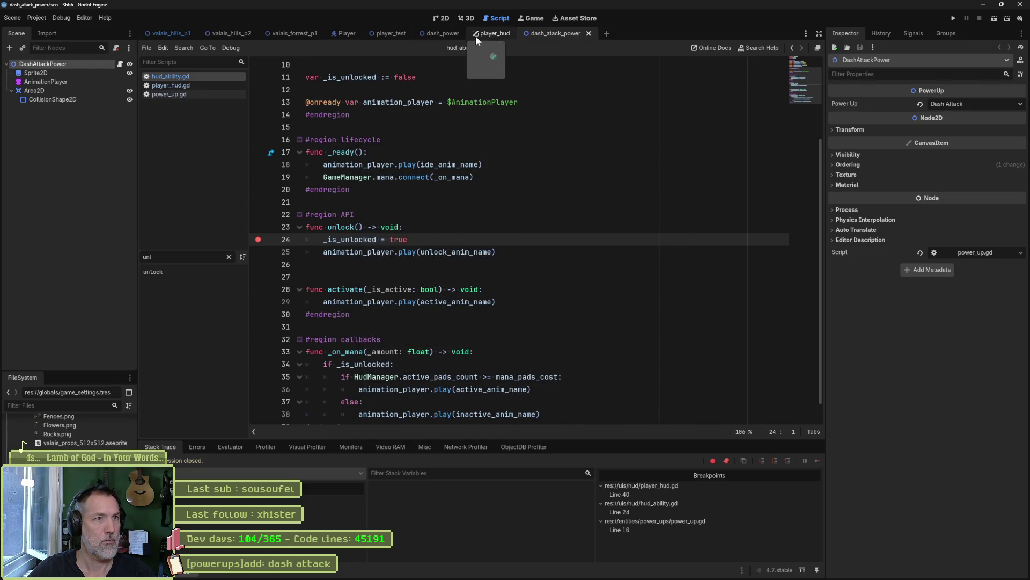
Compare the DashPower root node, then view the dash_atack_power scene in the 2D workspace
left_click(442, 34)
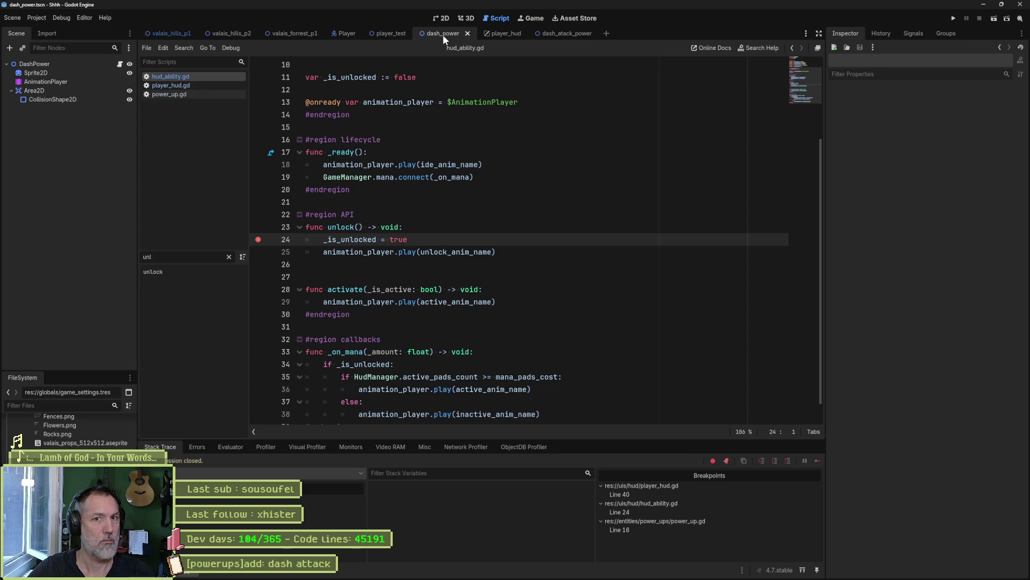
left_click(82, 63)
left_click(569, 32)
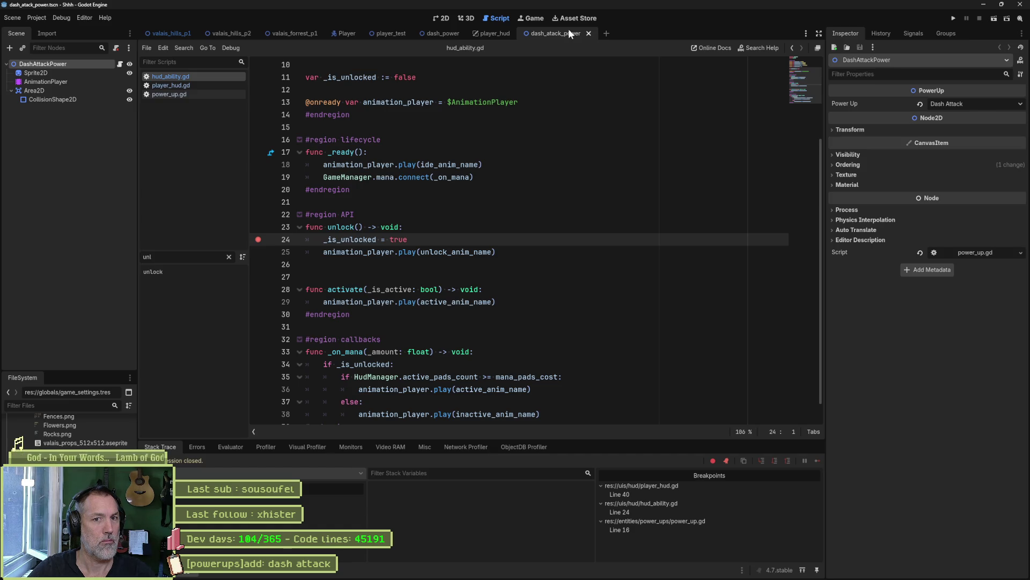
left_click(439, 17)
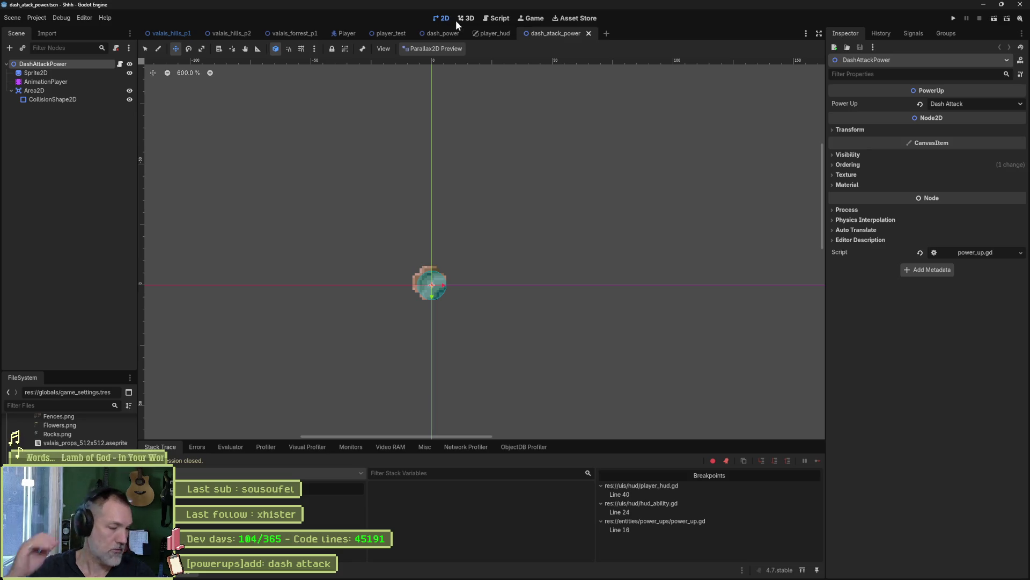
Open player_hud.gd from the player_hud scene and jump to the _on_power_up function
left_click(493, 34)
left_click(171, 85)
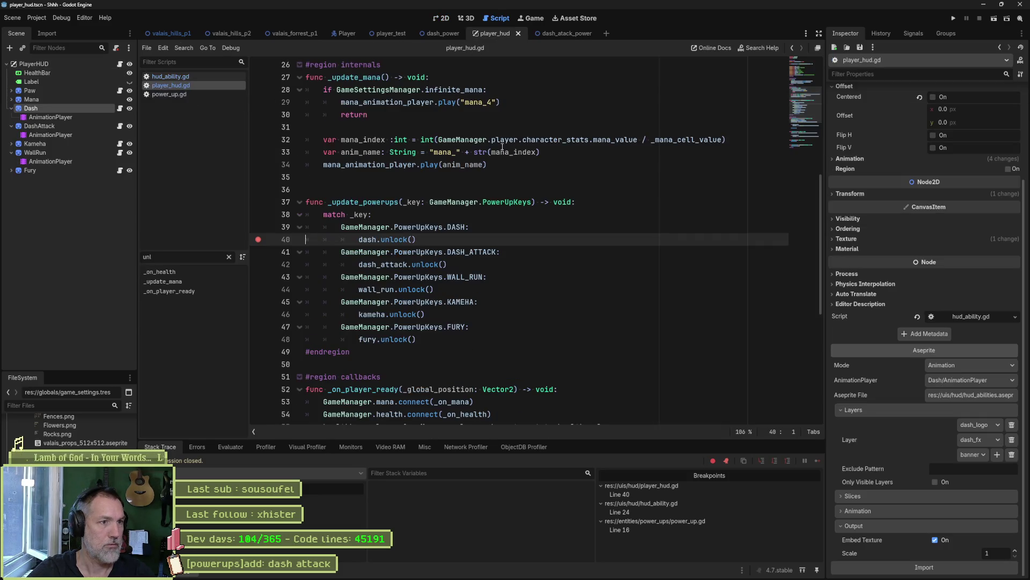
left_click(198, 281)
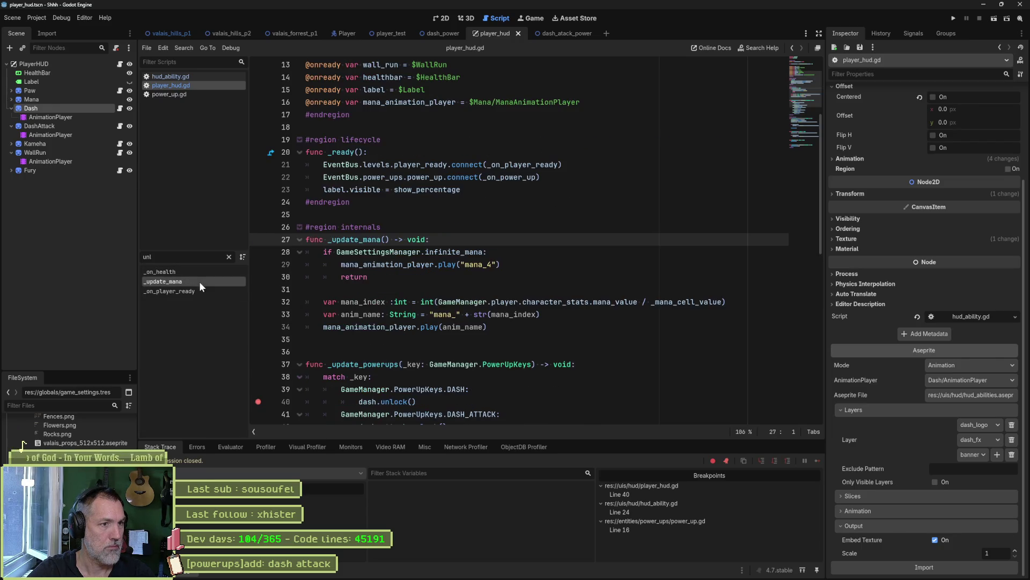
double_click(358, 240)
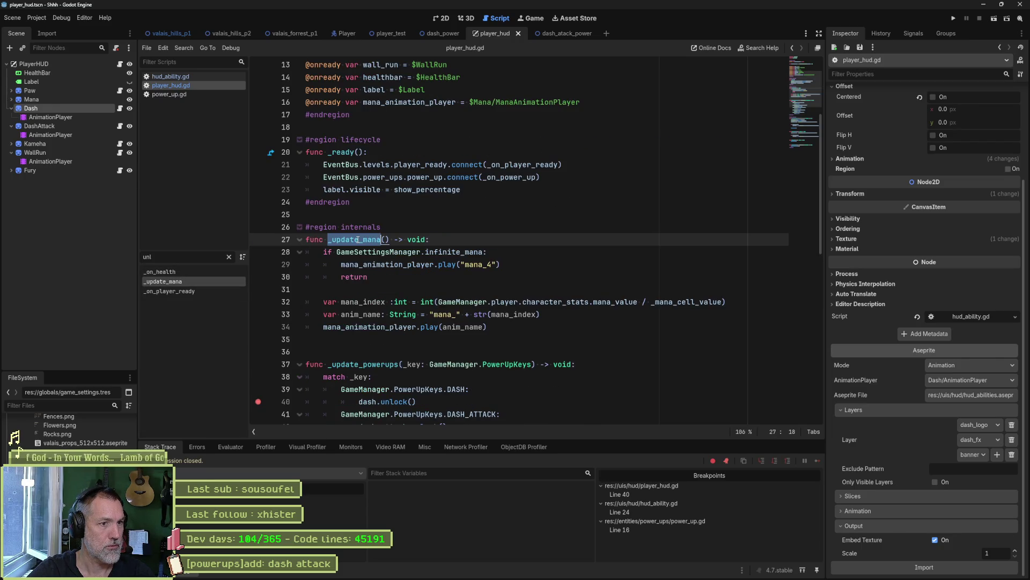
left_click(538, 182)
left_click(512, 178, "ctrl")
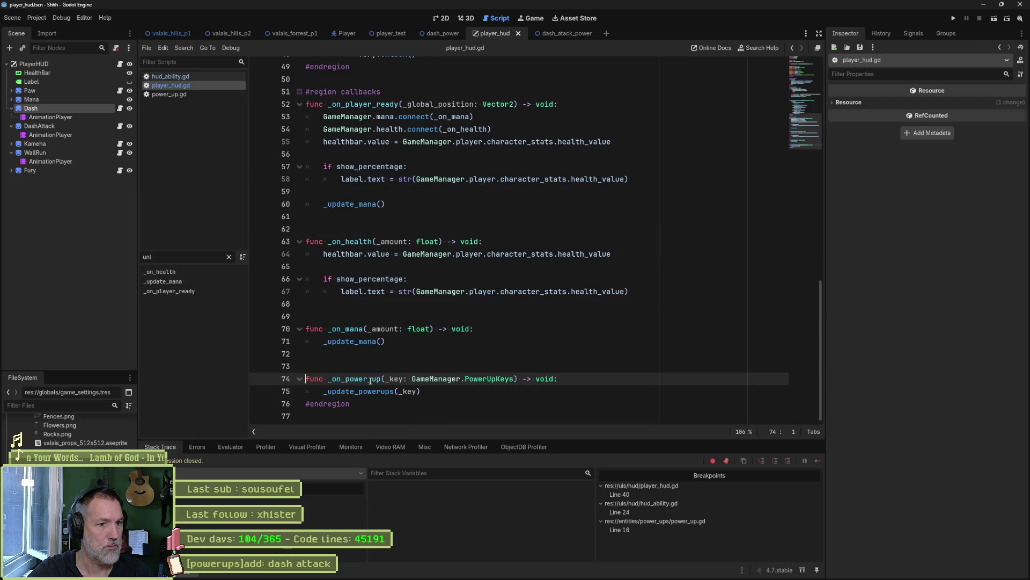
Add print_debug(self, " on power up: ", _key) to _on_power_up, save, and look up PowerUpKeys
key("Return")
type("print_")
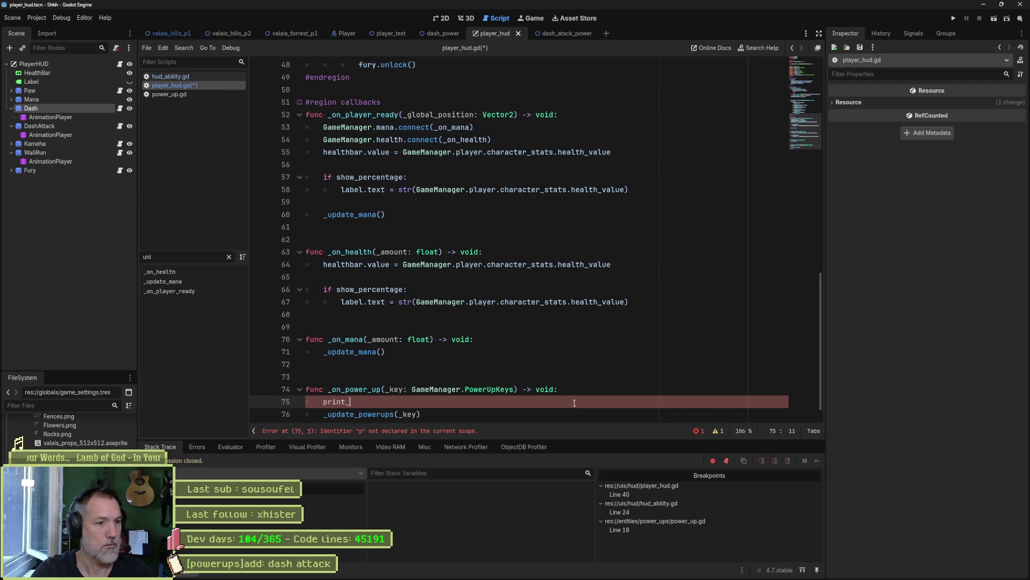
type("debug(self, \" ")
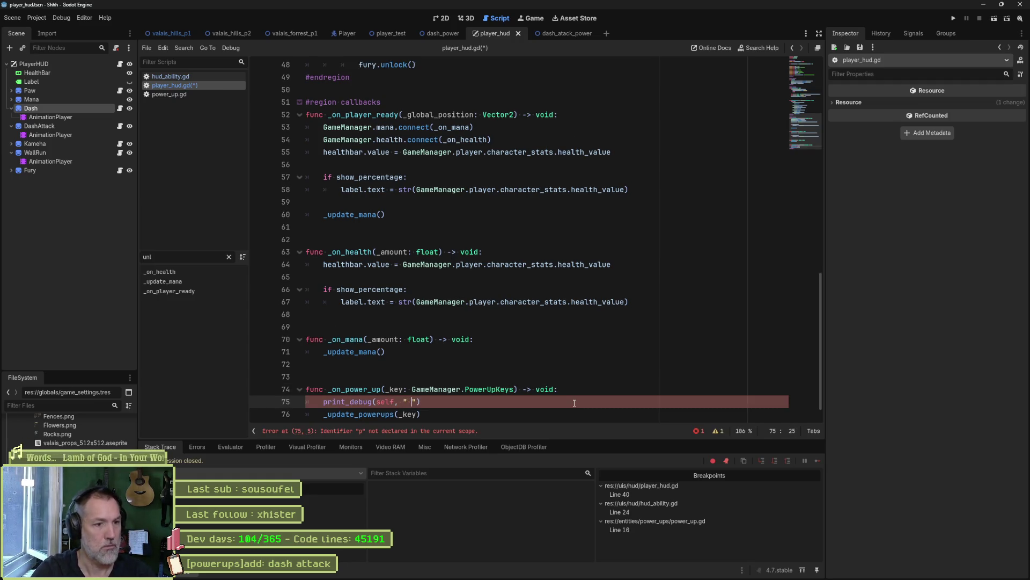
type("on power up: \", _key")
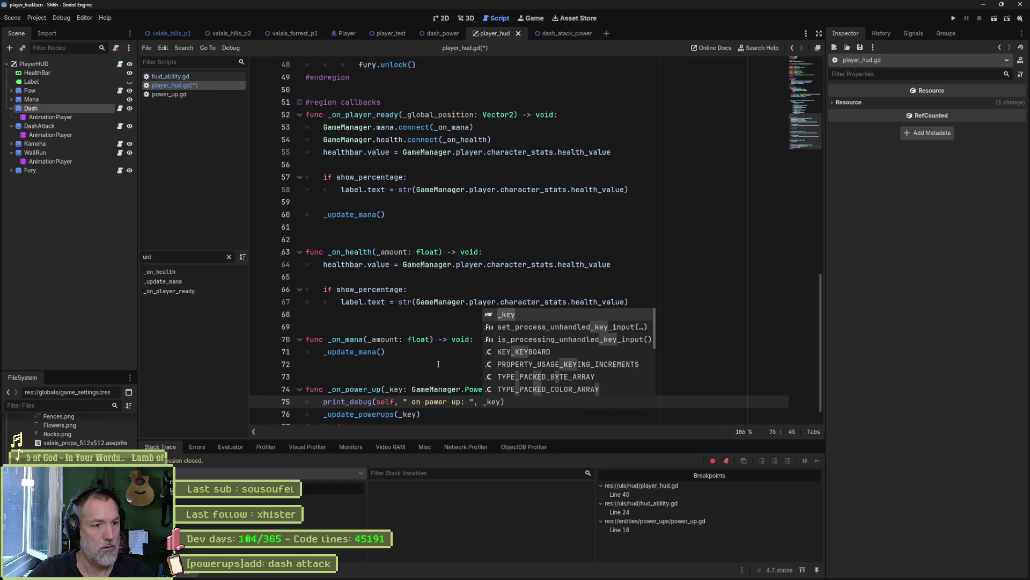
left_click(438, 364)
key("ctrl+s")
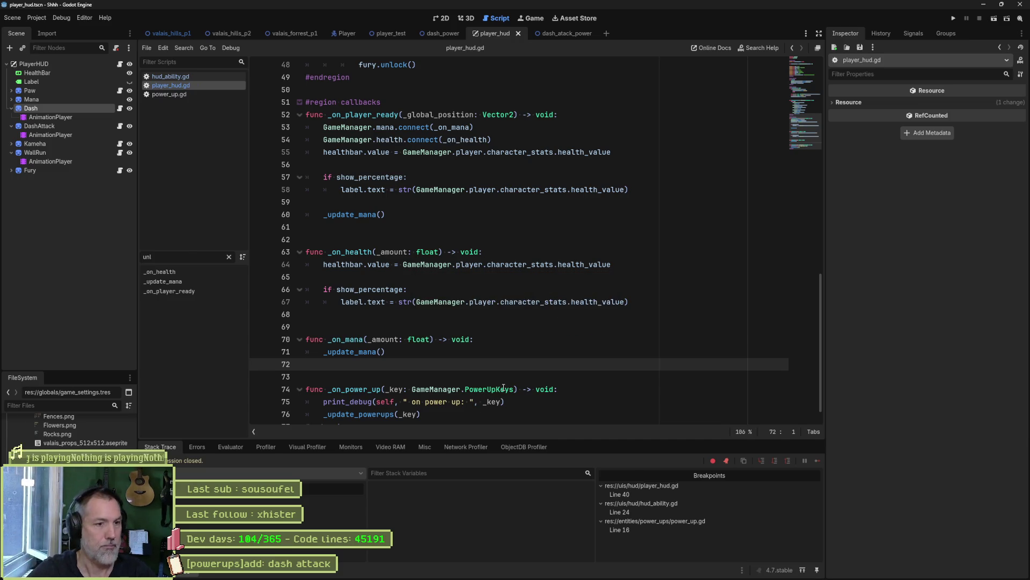
left_click(504, 391, "ctrl")
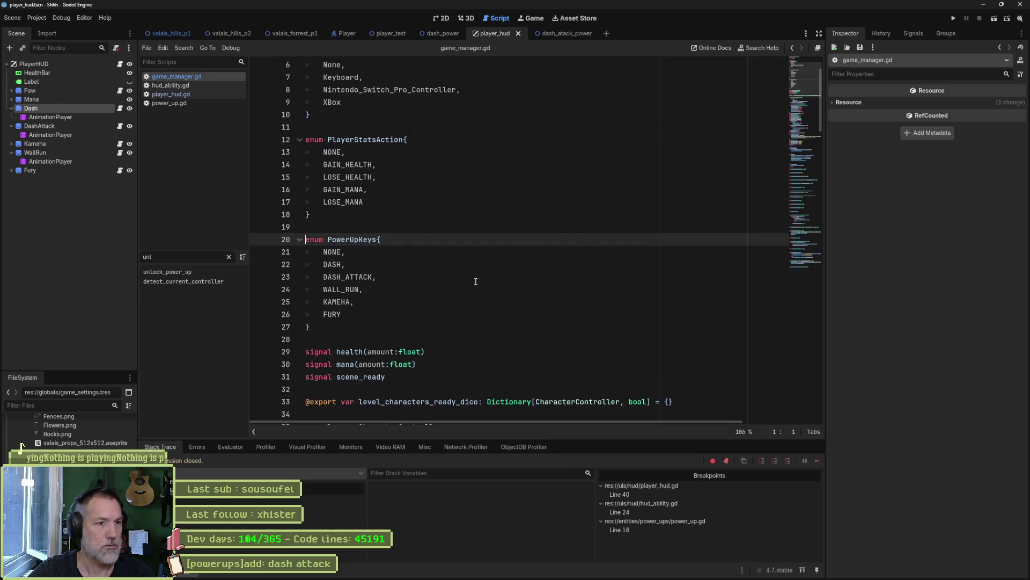
Delete all breakpoints, then run and stop the player_test scene
key("alt+Left")
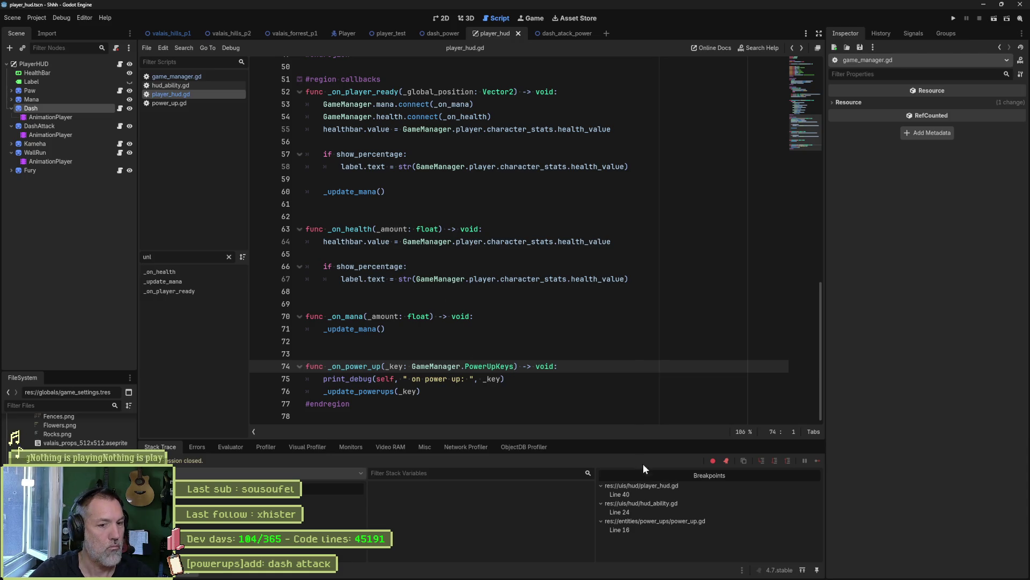
right_click(640, 511)
left_click(683, 534)
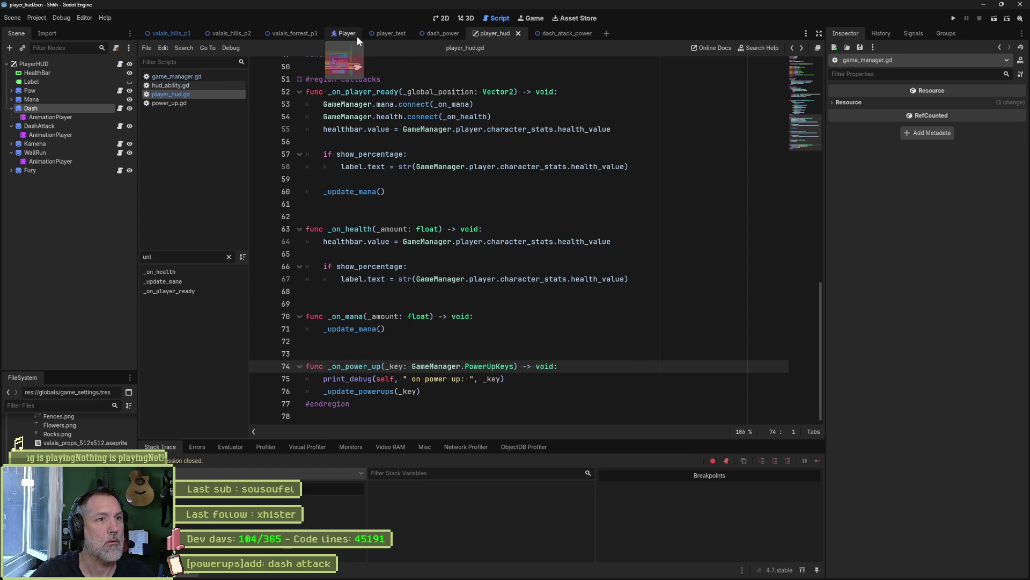
left_click(378, 34)
key("F6")
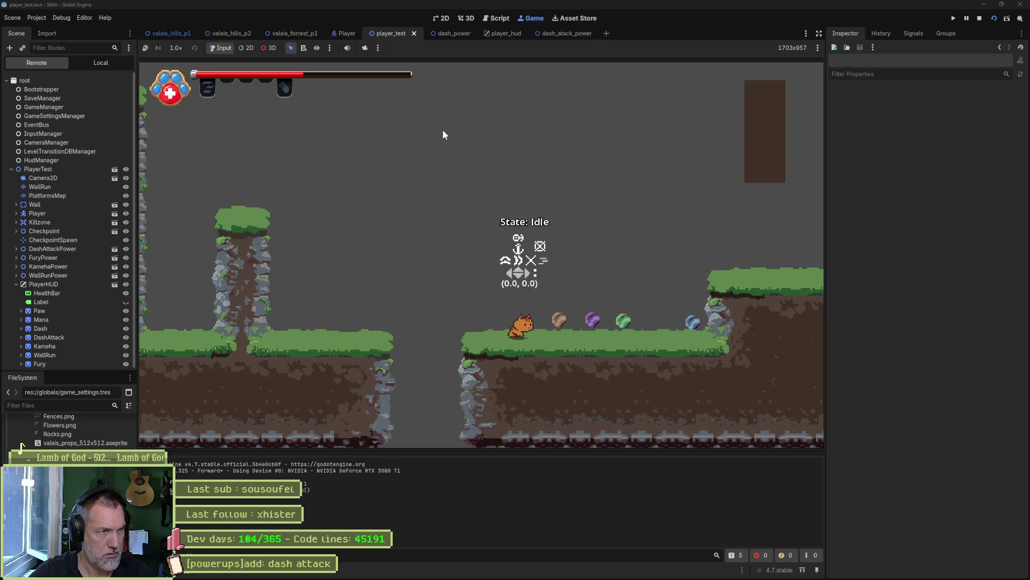
key("F8")
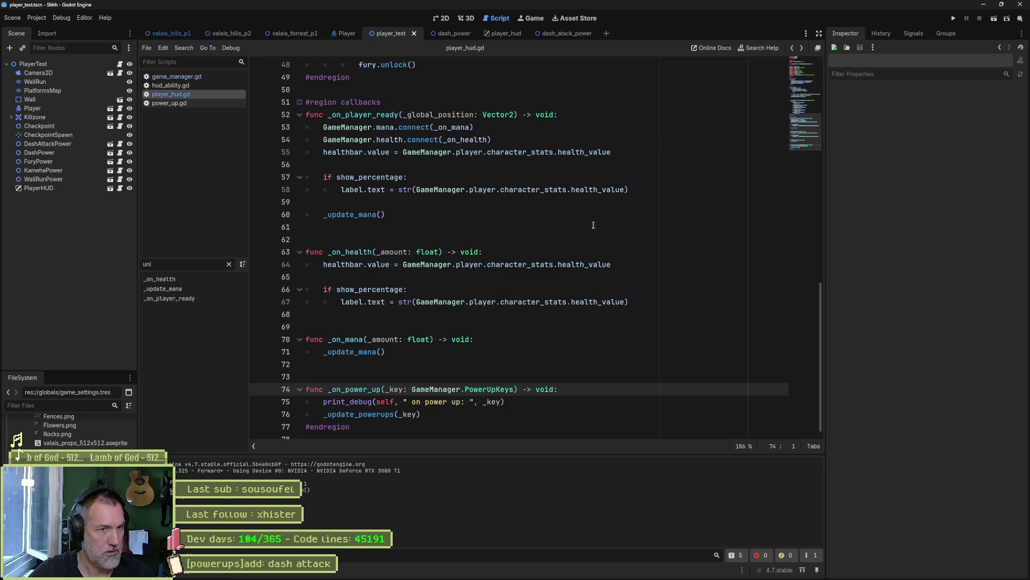
Check the DASH entry of PowerUpKeys, then go to the _update_powerups definition's DASH case
left_click(486, 389, "ctrl")
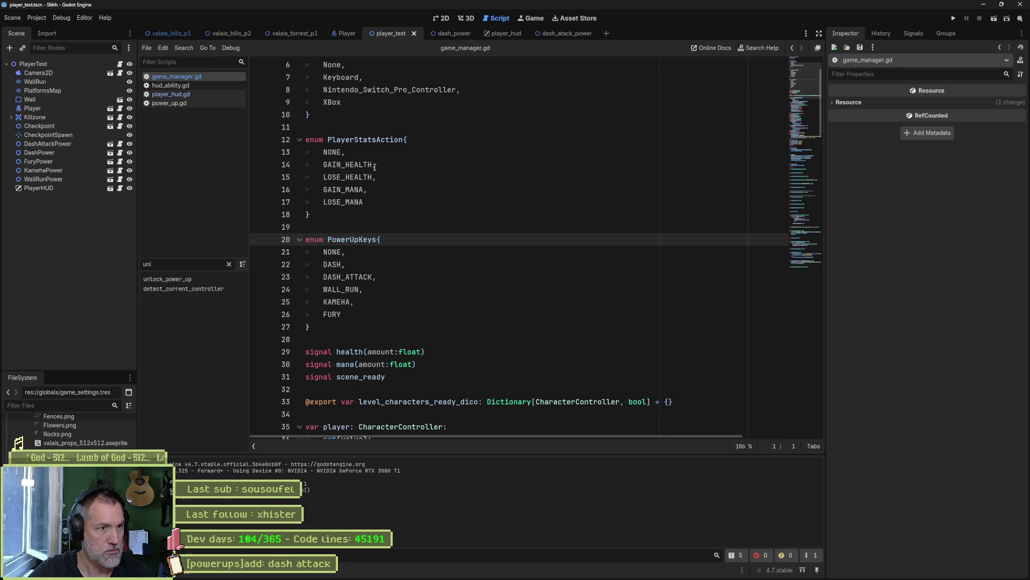
double_click(333, 264)
key("alt+Left")
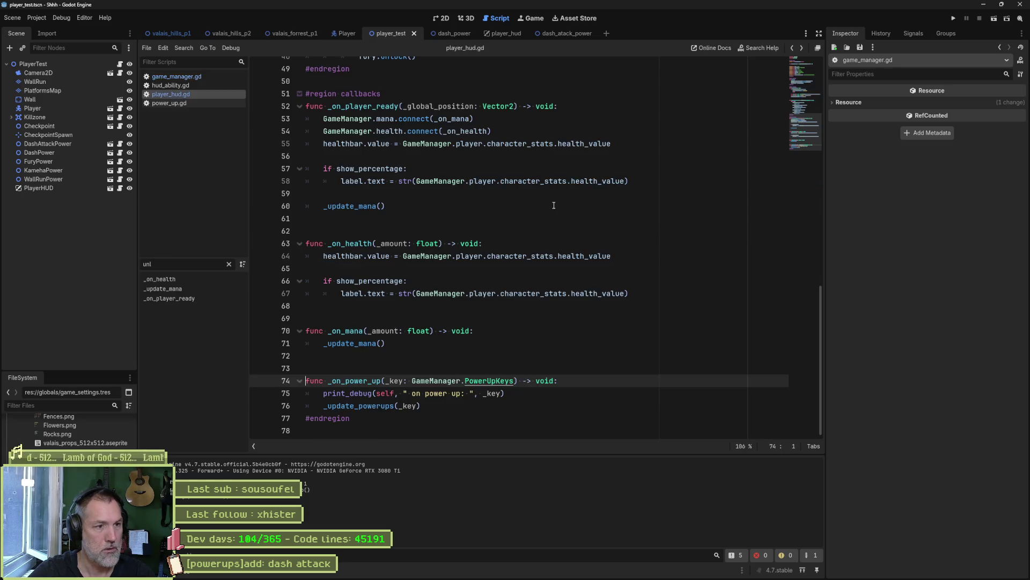
left_click_drag(548, 395, 570, 385)
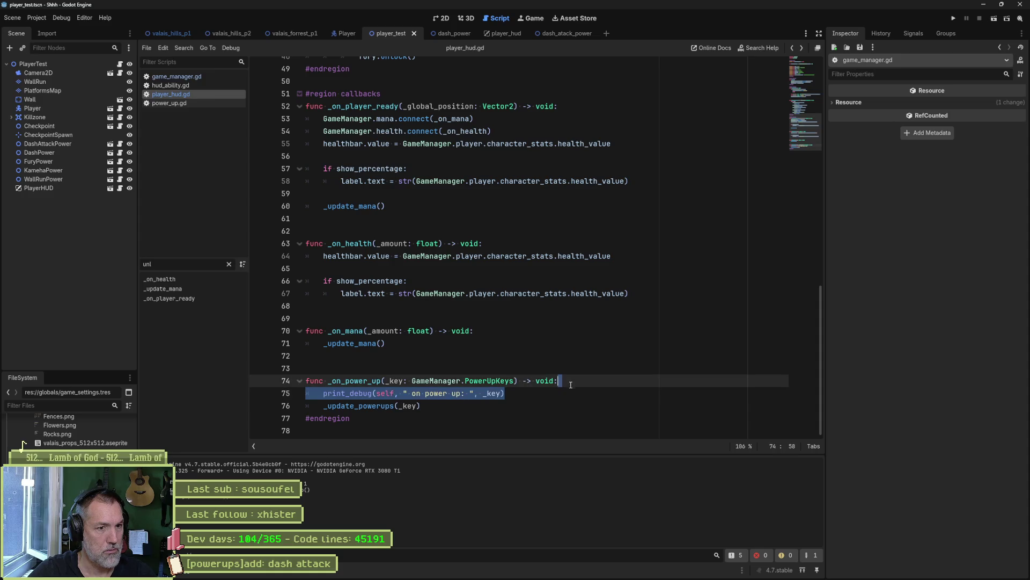
left_click(375, 407)
left_click(388, 406, "ctrl")
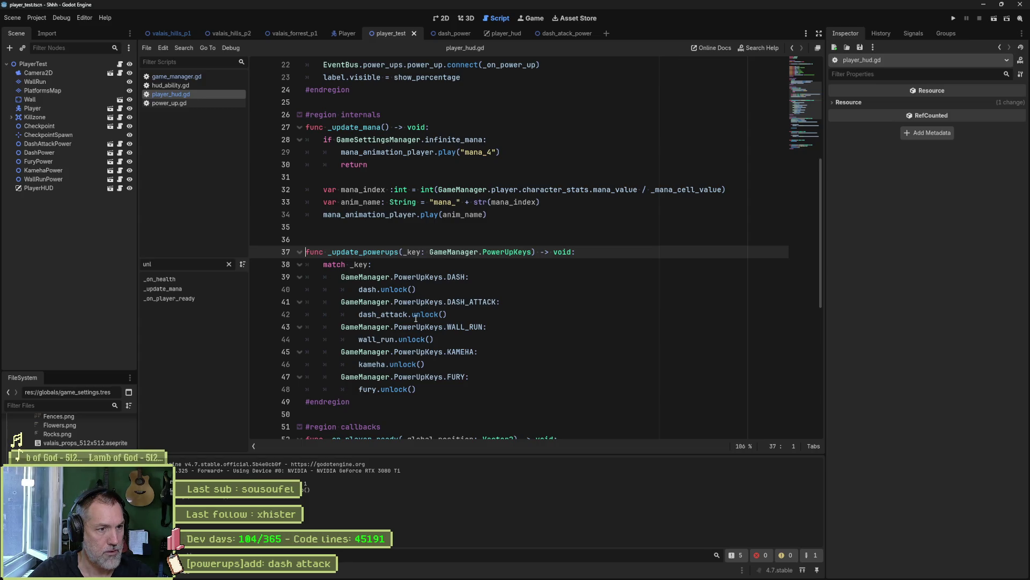
key("Down")
key("Down")
key("End")
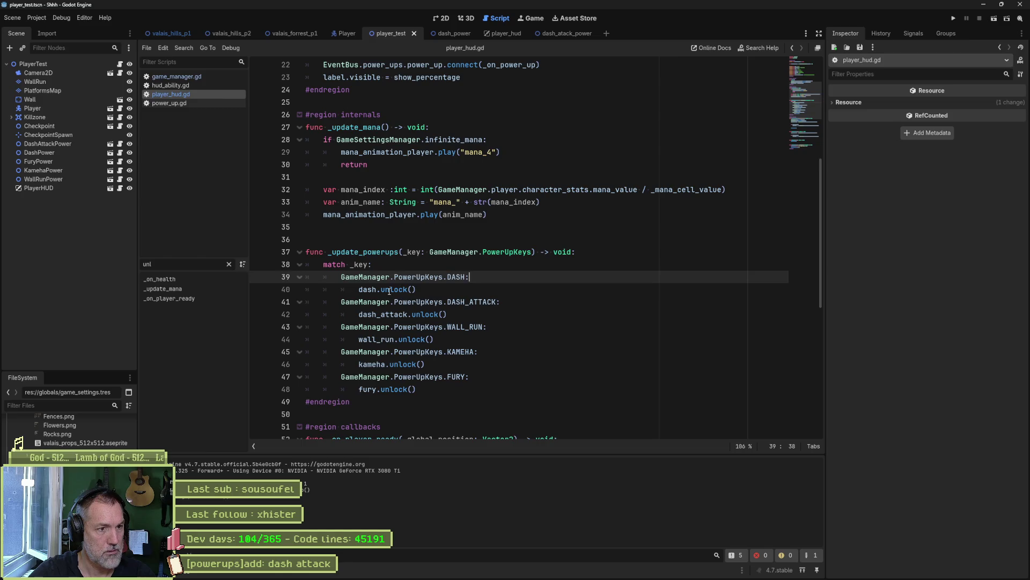
Add print_debug(self, " update powerup: DASH") above dash.unlock() in the DASH branch
left_click(390, 290)
key("Up")
key("End")
key("Return")
type("pritn(-")
key("BackSpace")
key("BackSpace")
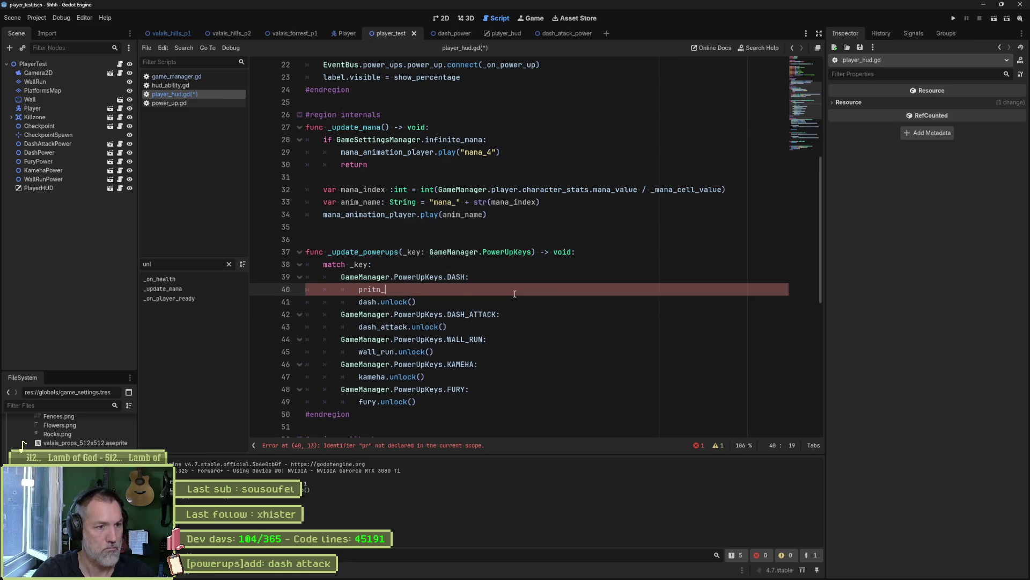
type("debu")
key("Return")
key("Left")
type("self, \" update powerup: \",")
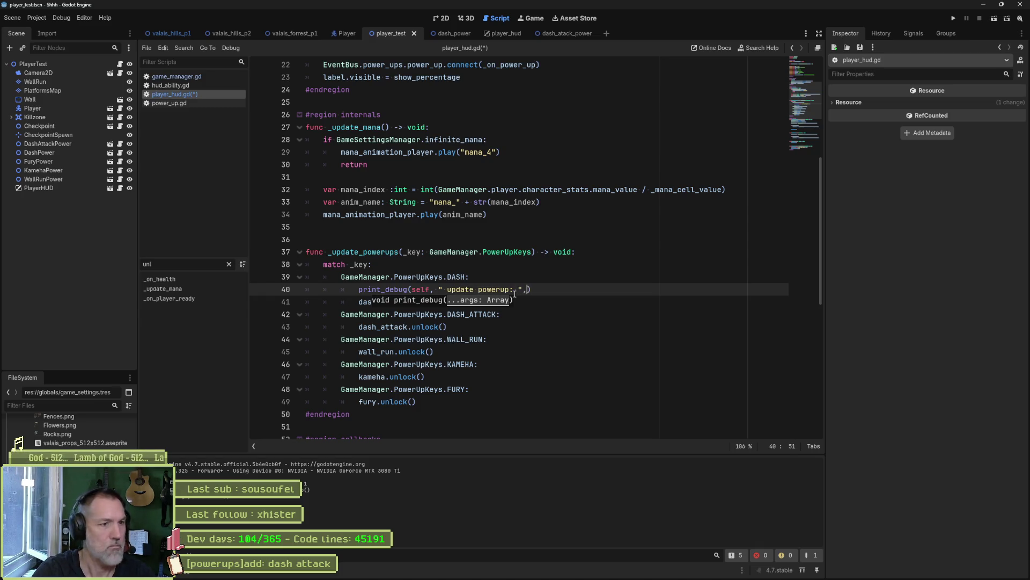
type(" _ke")
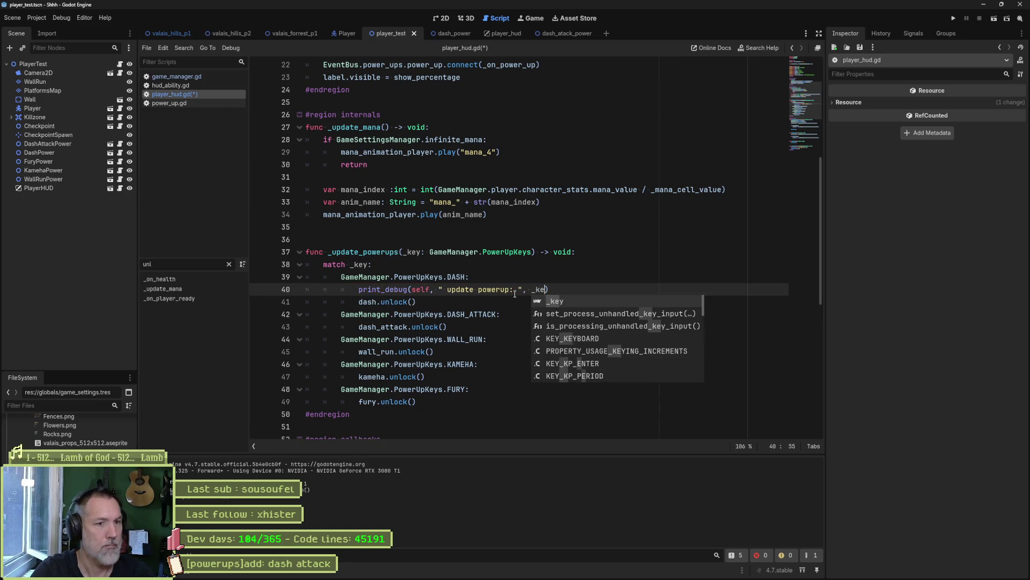
key("BackSpace")
key("BackSpace")
key("BackSpace")
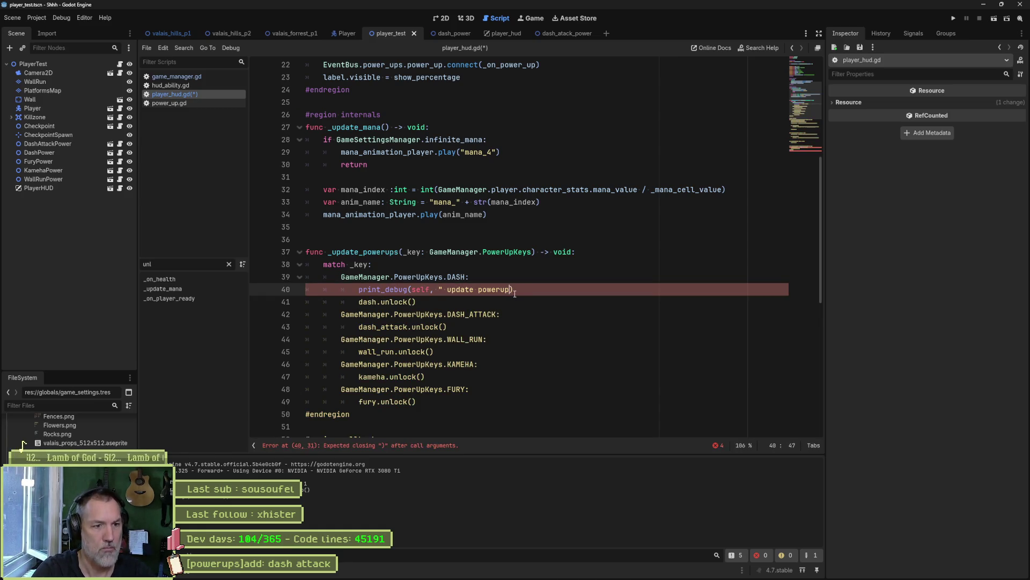
type("DASH\"")
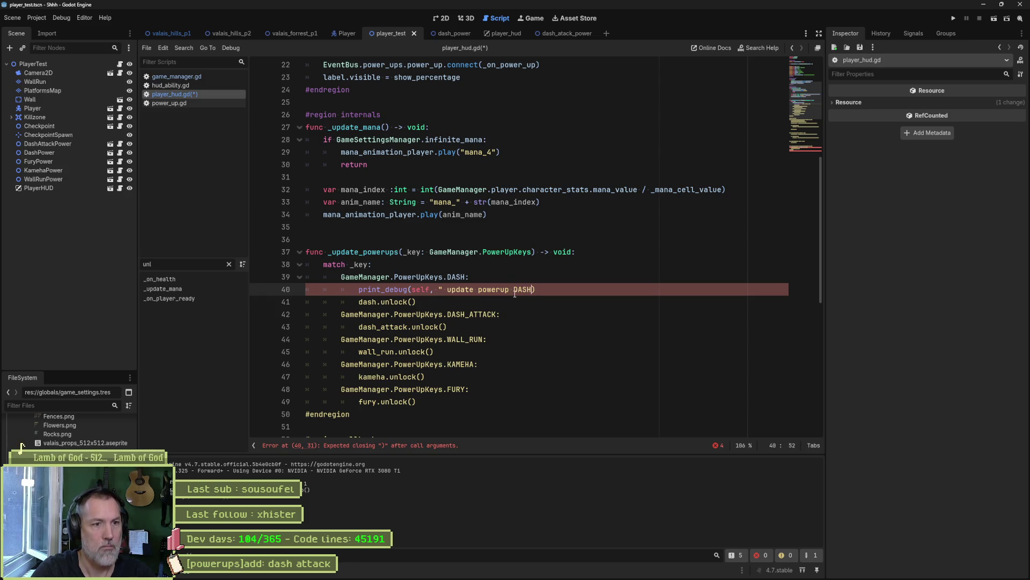
Copy that print into the DASH_ATTACK branch, change its text to DASH_ATTACK, and save
left_click_drag(553, 290, 554, 283)
key("ctrl+c")
left_click(524, 319)
key("ctrl+v")
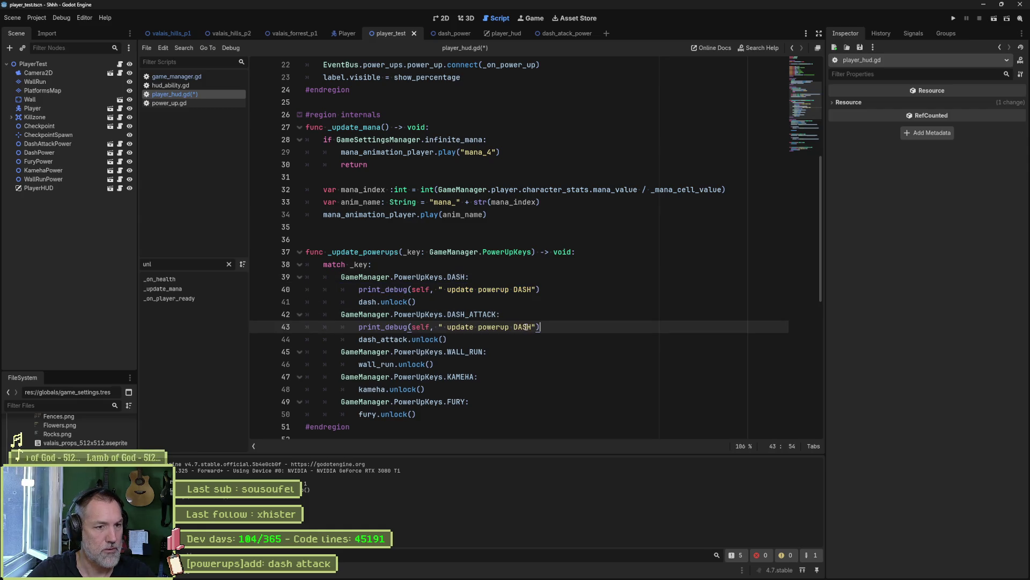
double_click(481, 314)
key("ctrl+c")
double_click(521, 327)
key("ctrl+v")
key("ctrl+s")
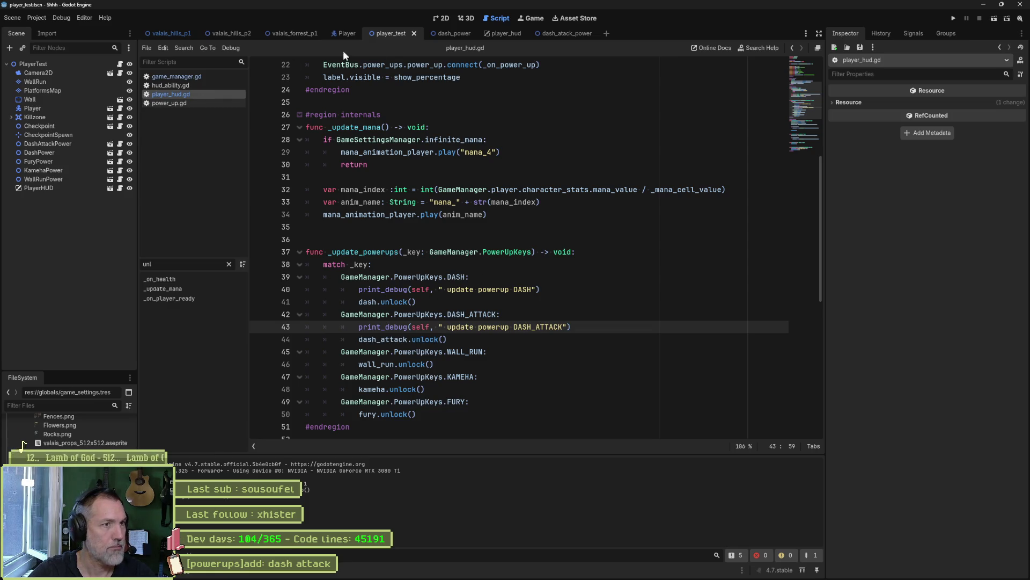
Open hud_ability.gd from the player_hud scene and read the unlock() function setting _is_unlocked
left_click(505, 34)
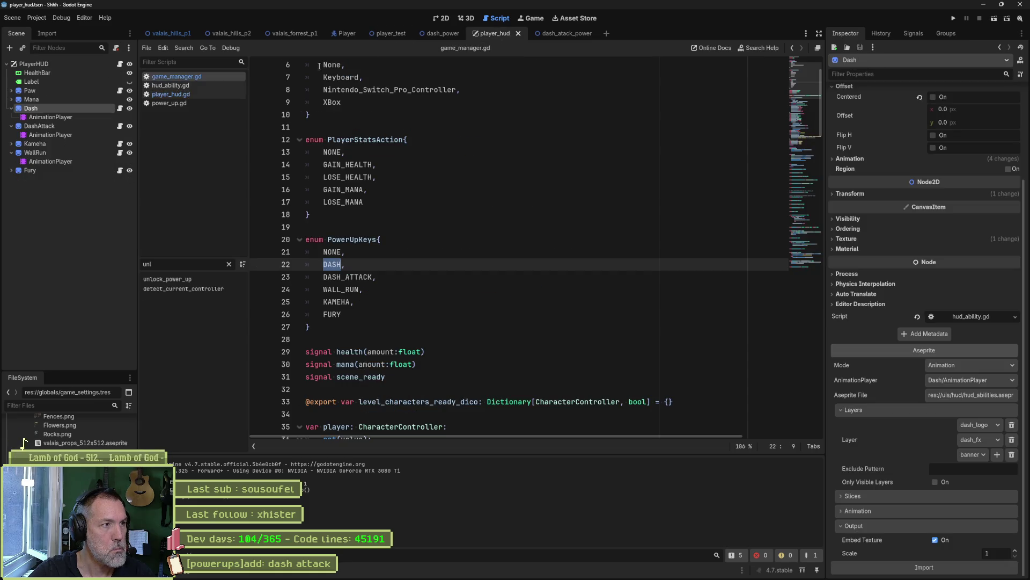
left_click(121, 109)
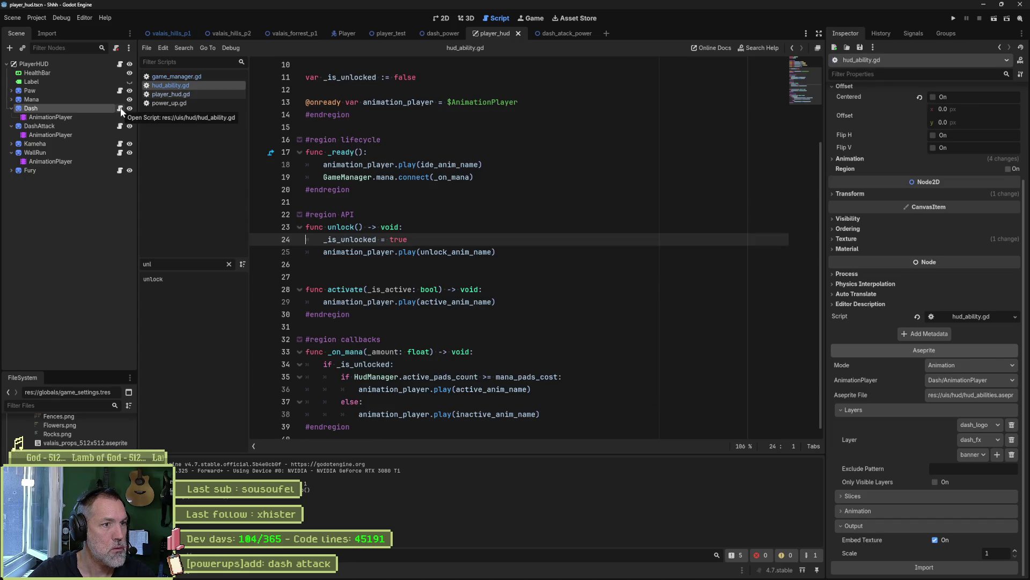
left_click_drag(425, 240, 324, 240)
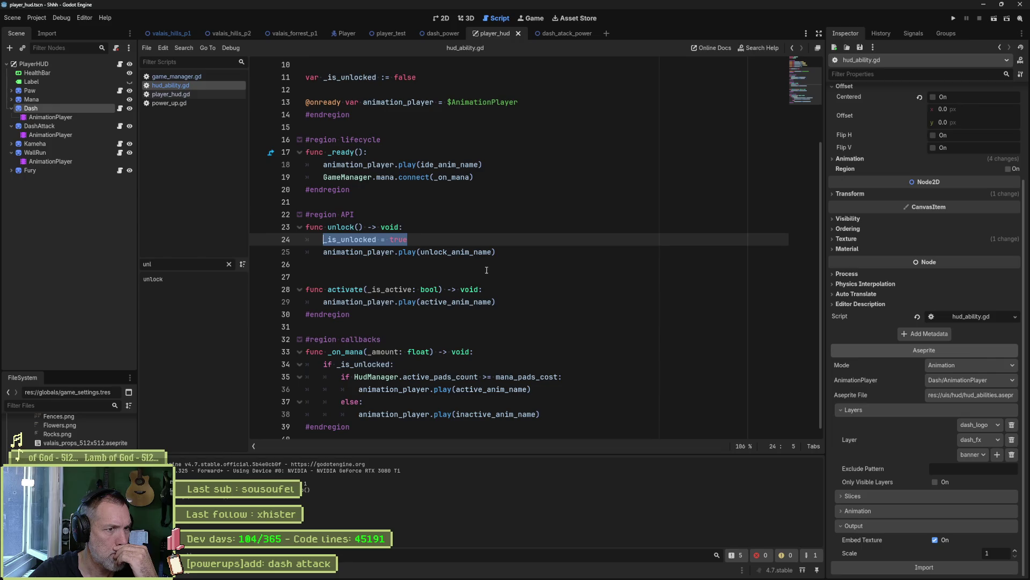
left_click(421, 252)
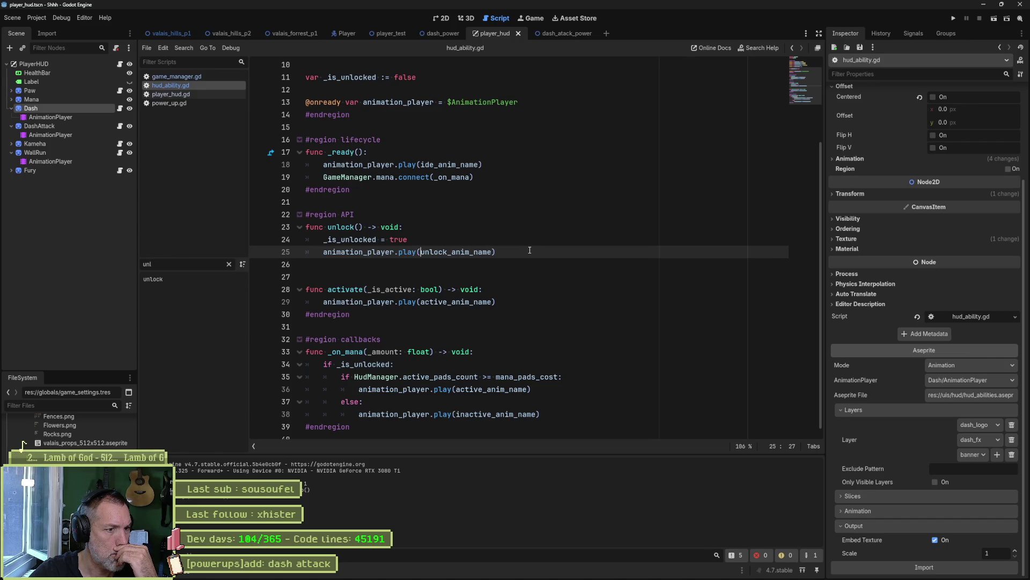
left_click(360, 227)
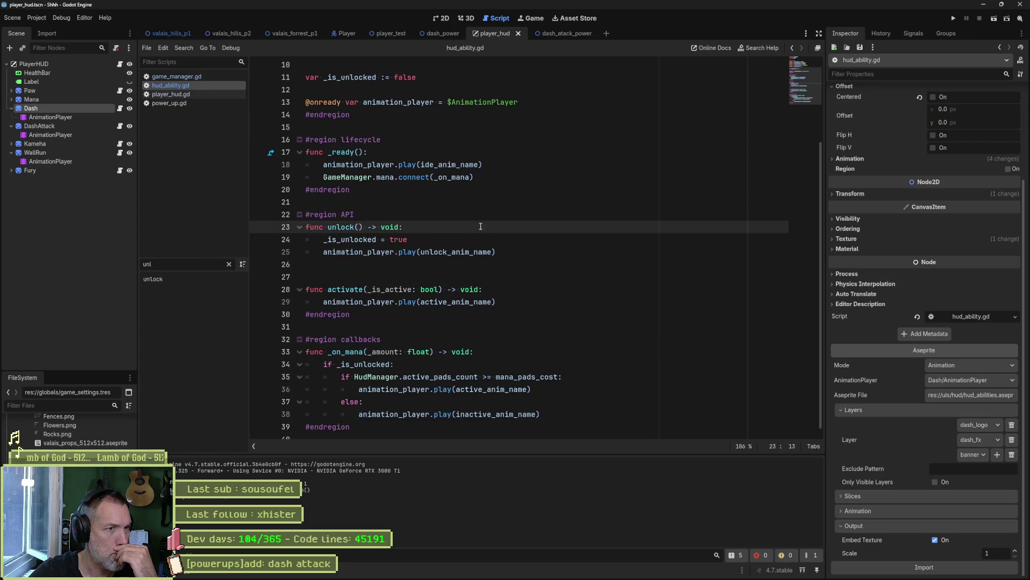
scroll(409, 206, "up", 3)
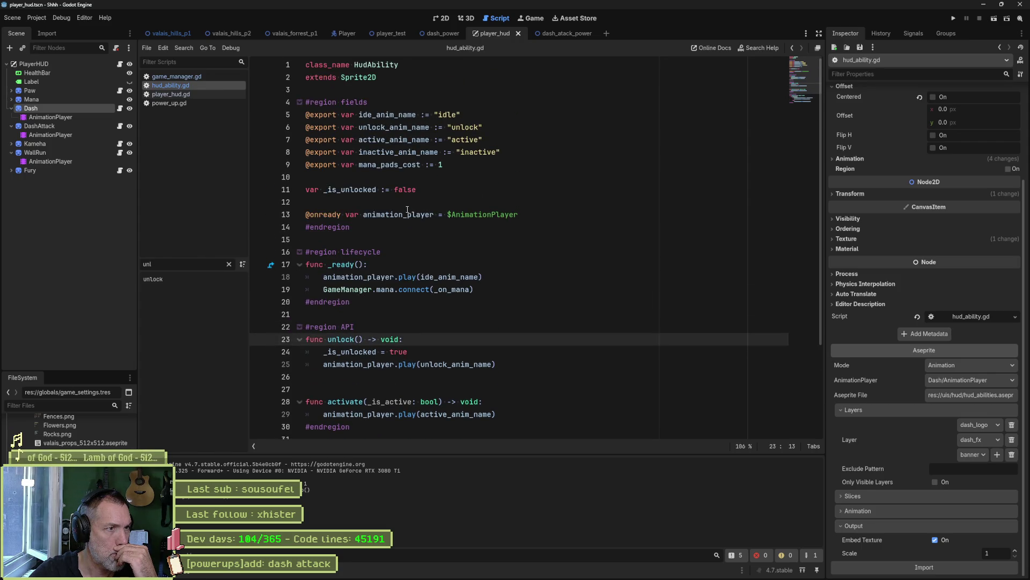
mouse_move(407, 210)
scroll(958, 269, "up", 3)
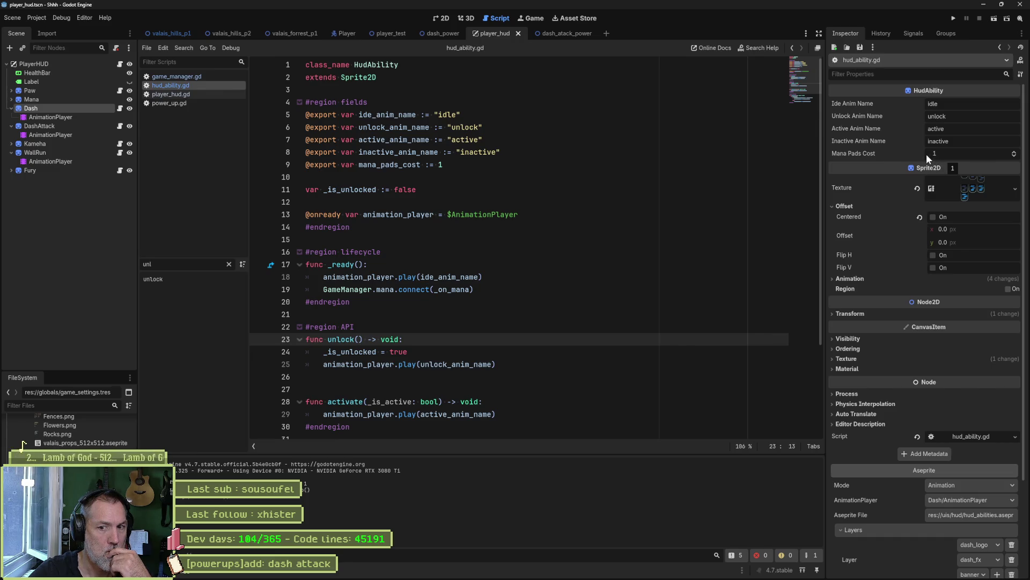
mouse_move(923, 153)
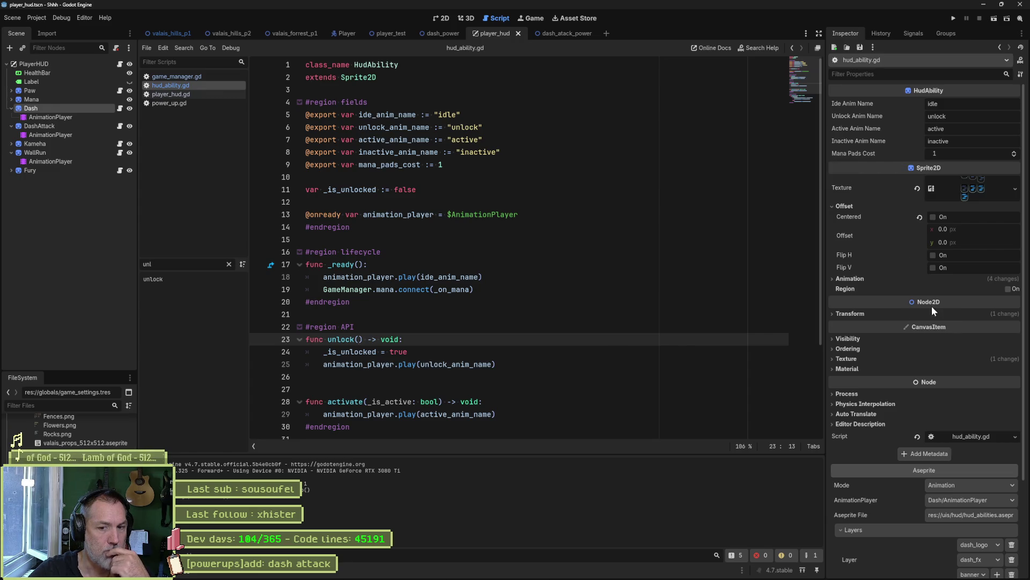
scroll(920, 306, "down", 3)
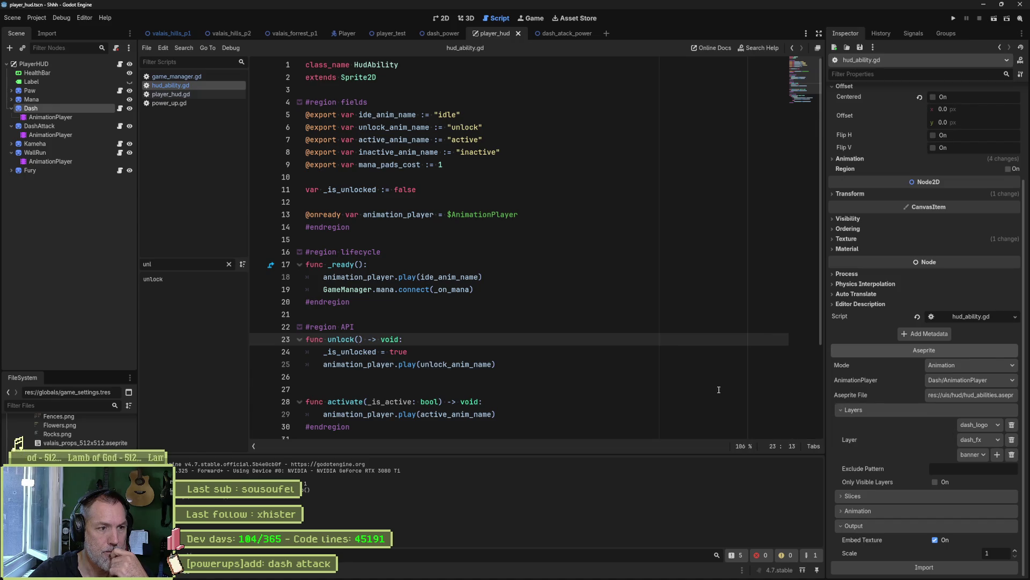
Add print_debug(self, " unlocking") at the top of unlock(), save hud_ability.gd, and run player_test
key("Return")
type("pr")
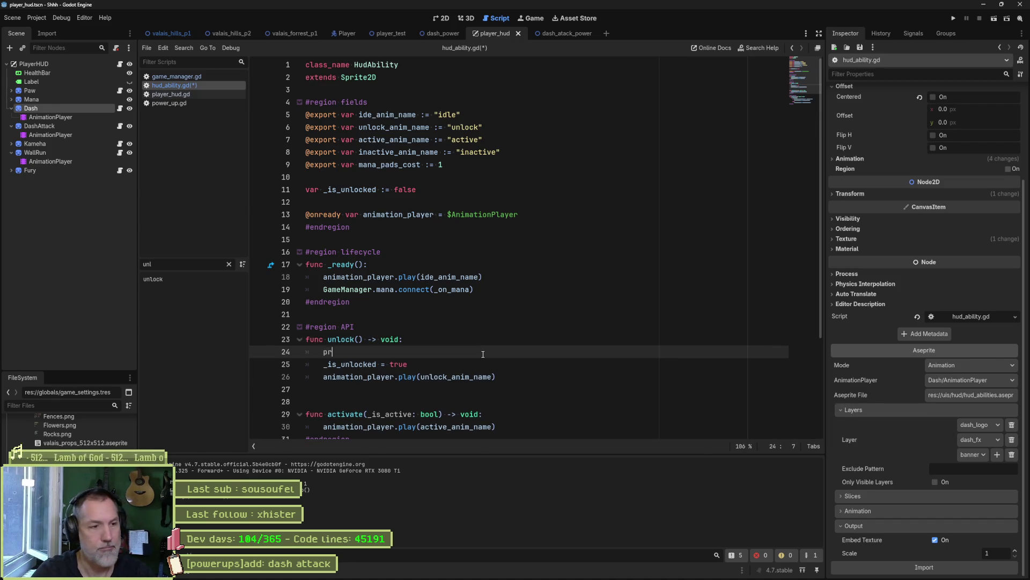
type("int_debug()se")
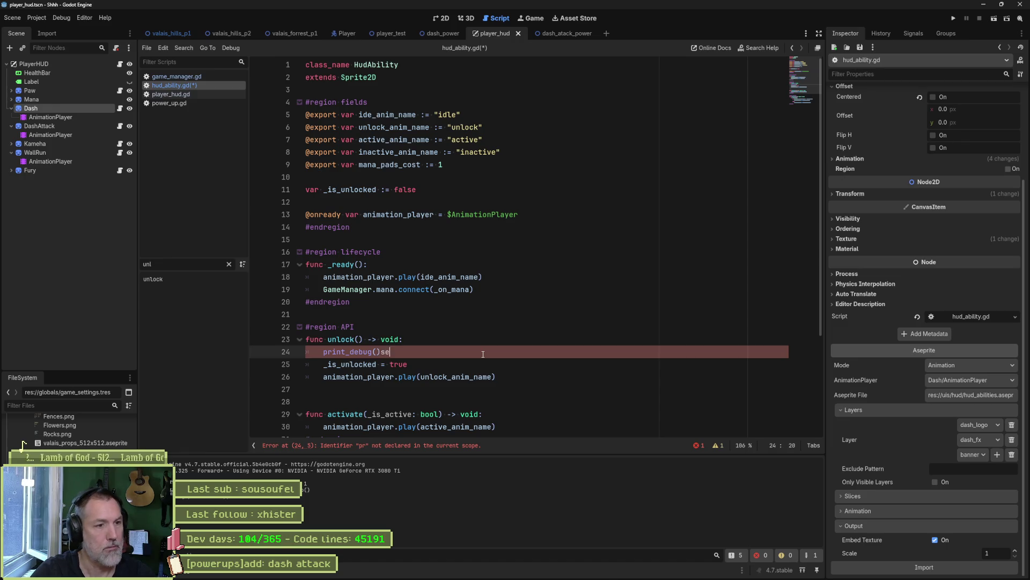
type("lf, \" unl")
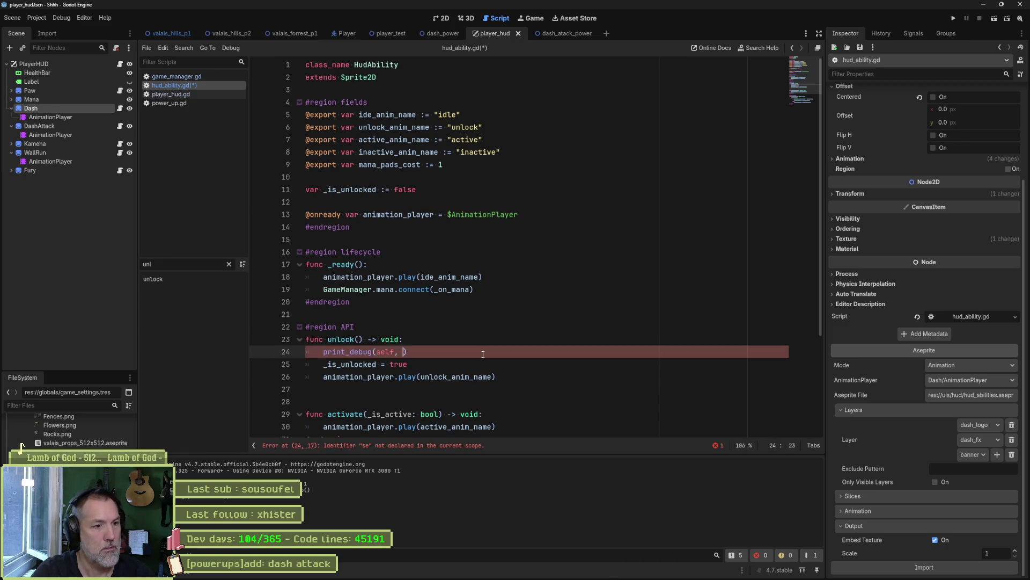
type("ocking")
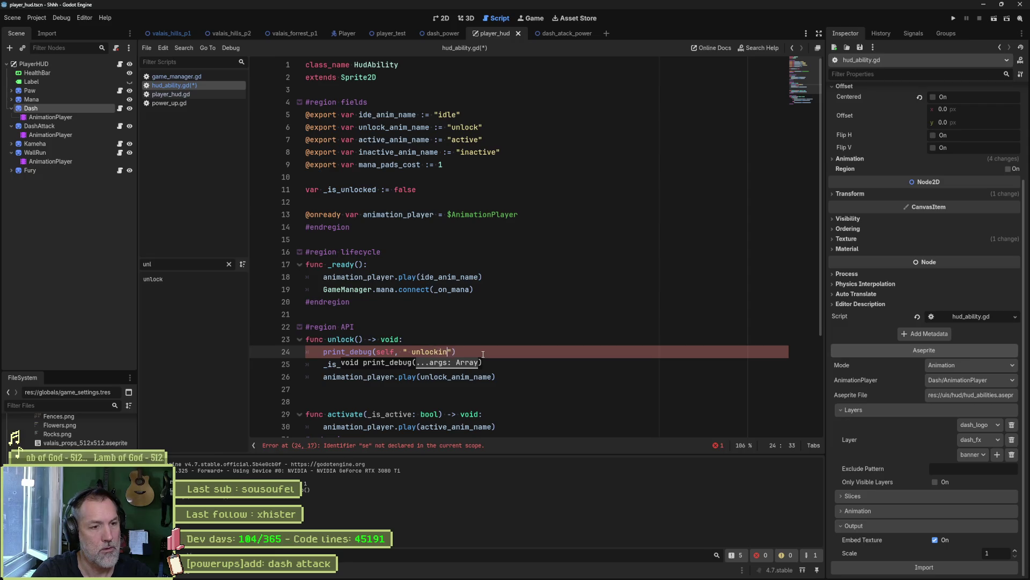
key("ctrl+s")
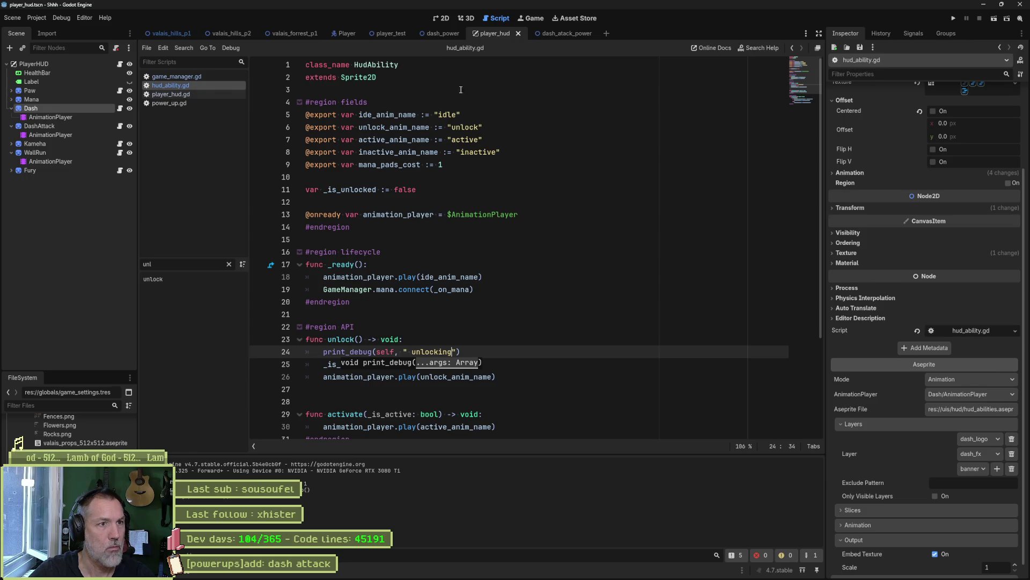
left_click(364, 34)
key("F6")
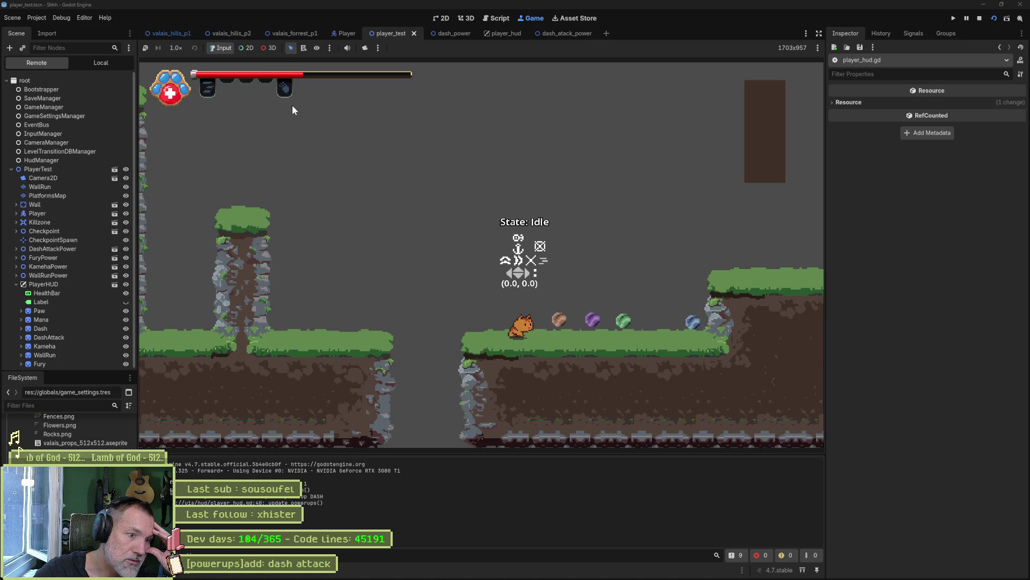
Stop the game, select the DASH_ATTACK debug print line, and switch to the hud_abilities artwork in Aseprite
left_click(979, 18)
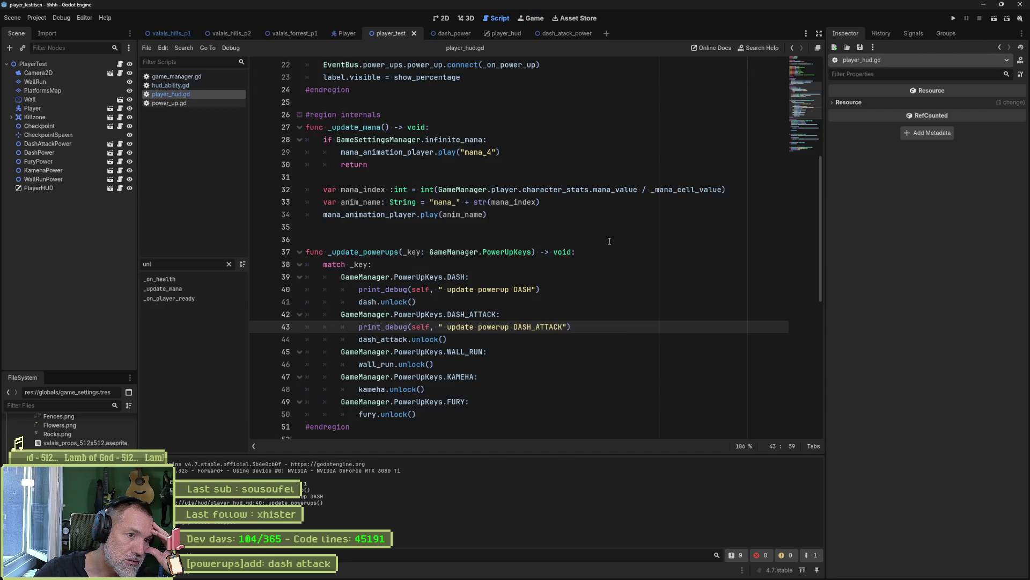
left_click_drag(574, 328, 353, 328)
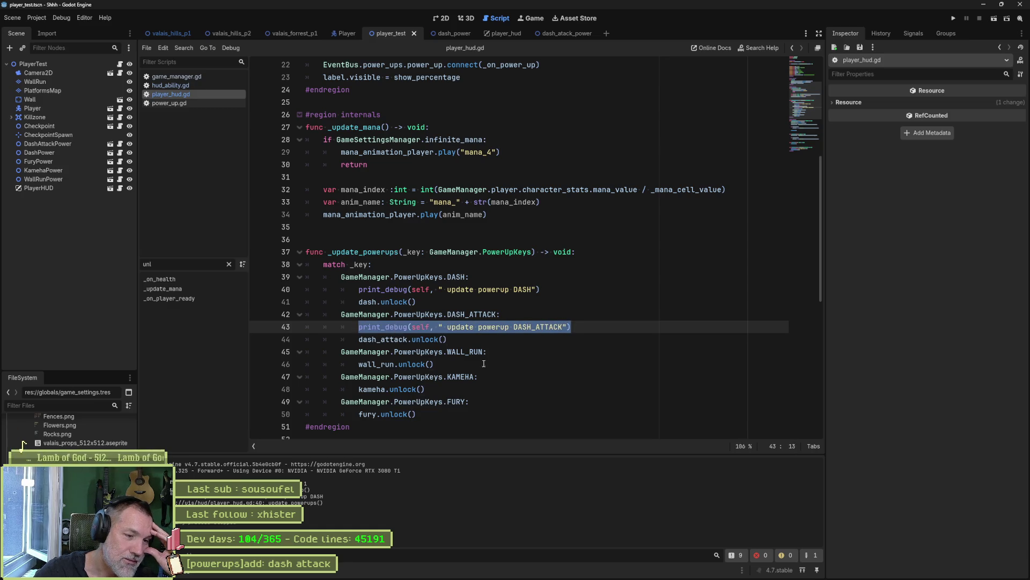
left_click(561, 572)
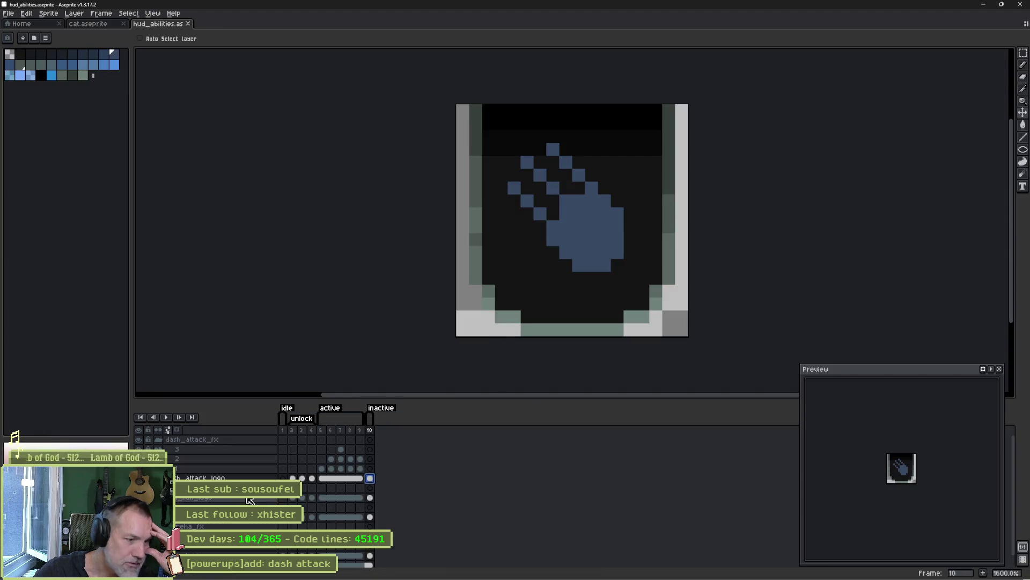
left_click(158, 439)
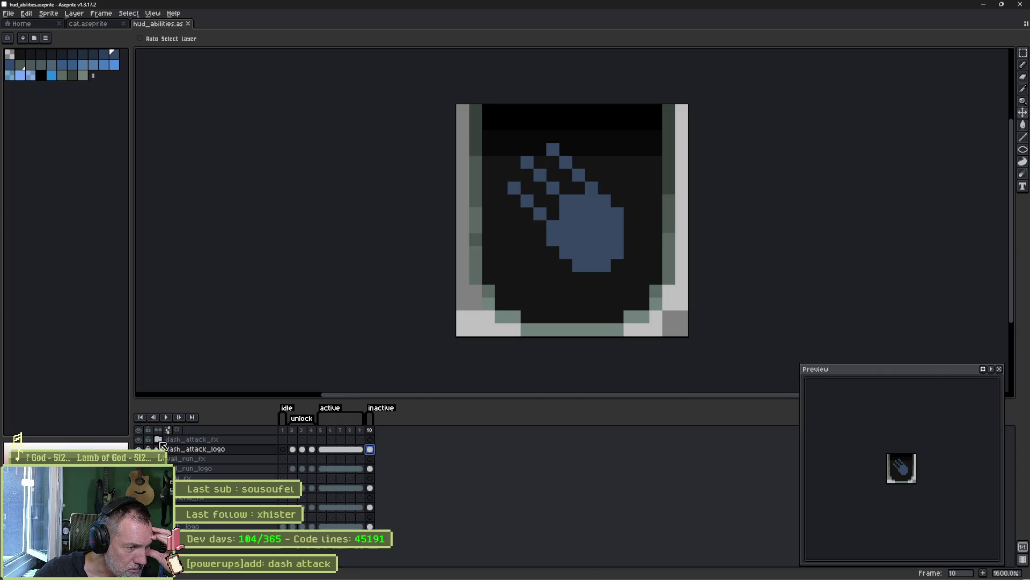
left_click(139, 448)
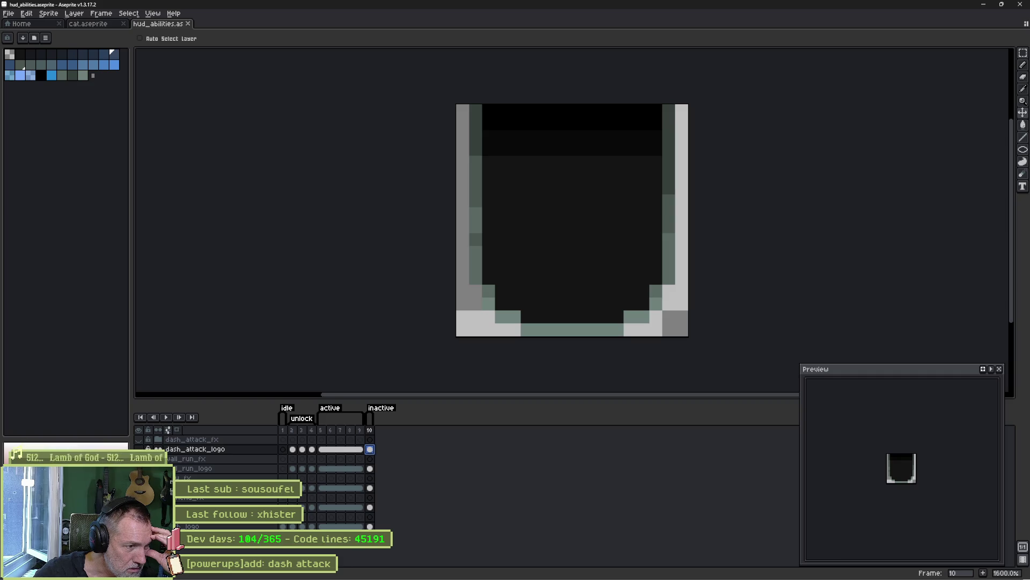
left_click(139, 439)
left_click(139, 439)
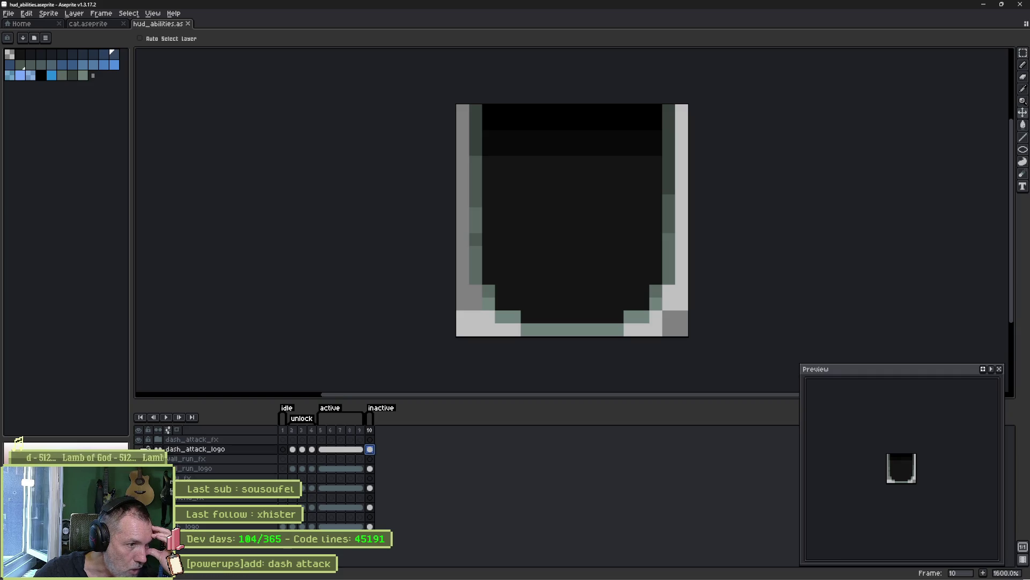
left_click(159, 448)
left_click(158, 440)
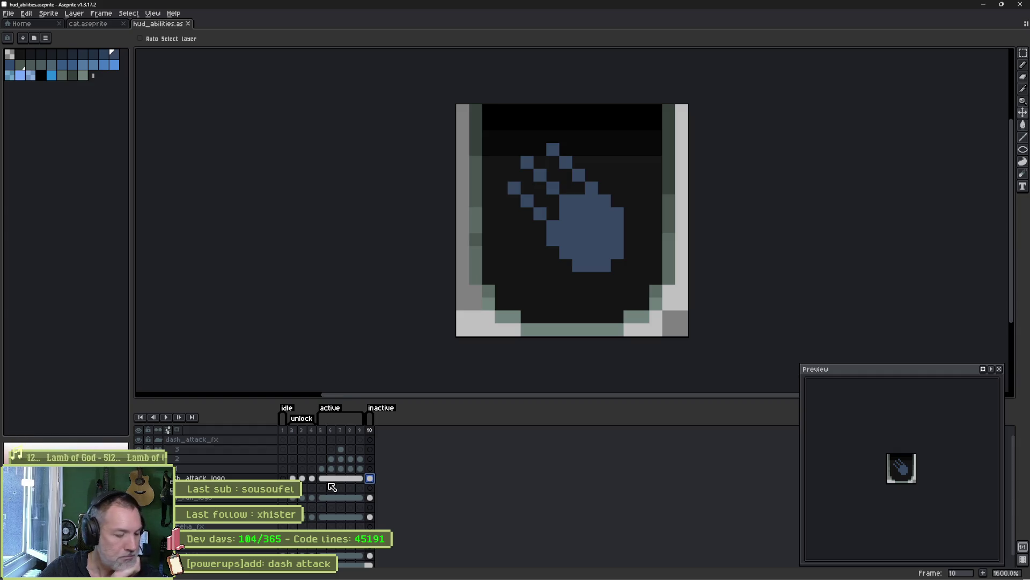
left_click(982, 7)
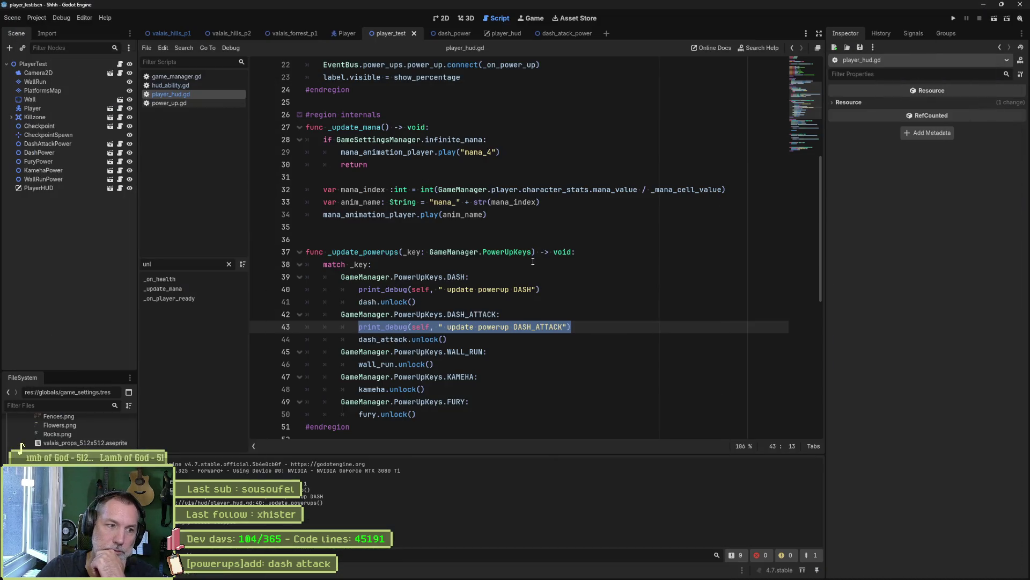
Append unlock_anim_name to the unlock print_debug call in hud_ability.gd
left_click(422, 339)
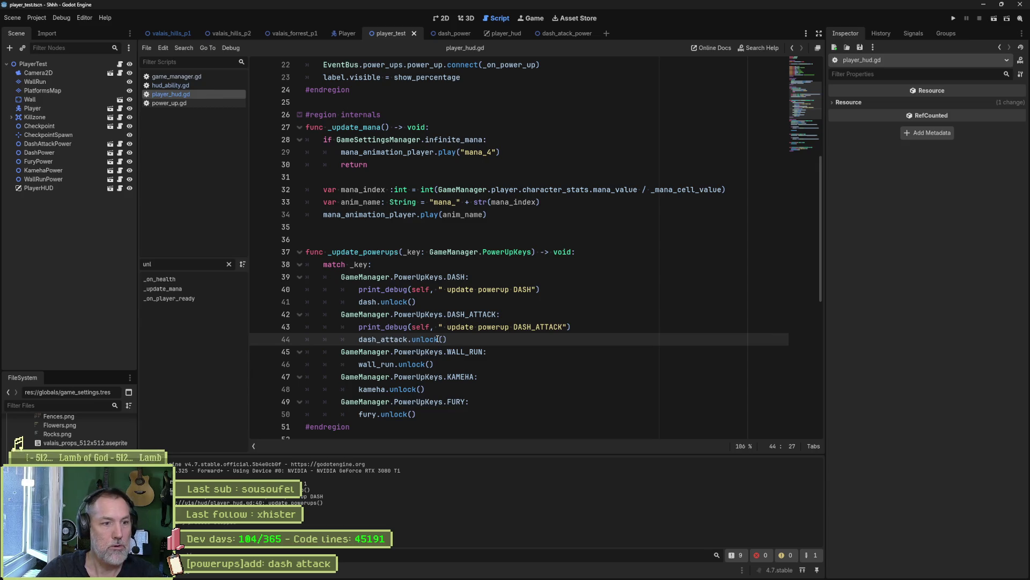
left_click(190, 85)
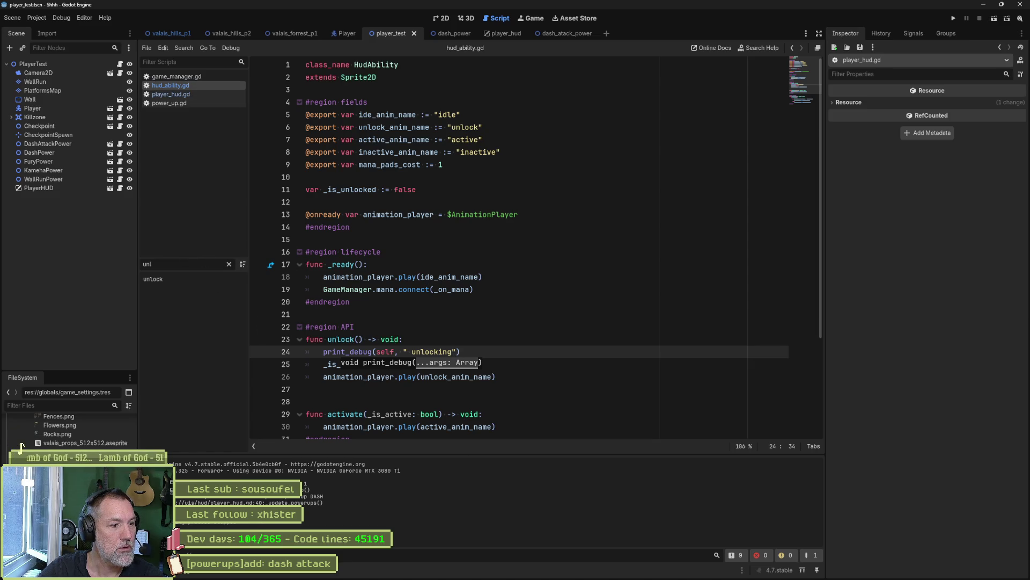
left_click(500, 352)
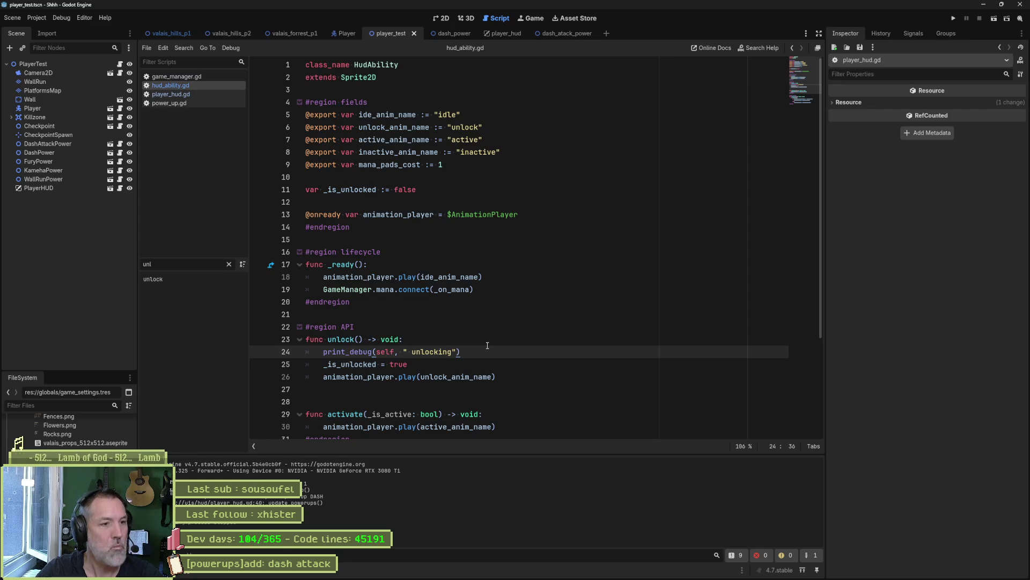
double_click(476, 375)
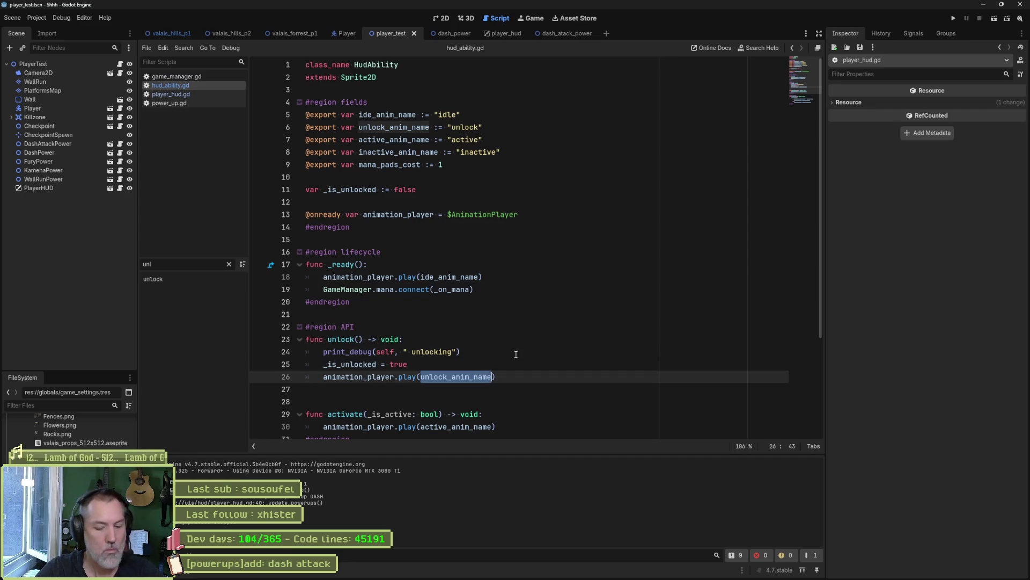
left_click(455, 350)
type(", unlock_anim_name")
Test-run the scene, stop it, and return to the 2D view
key("F6")
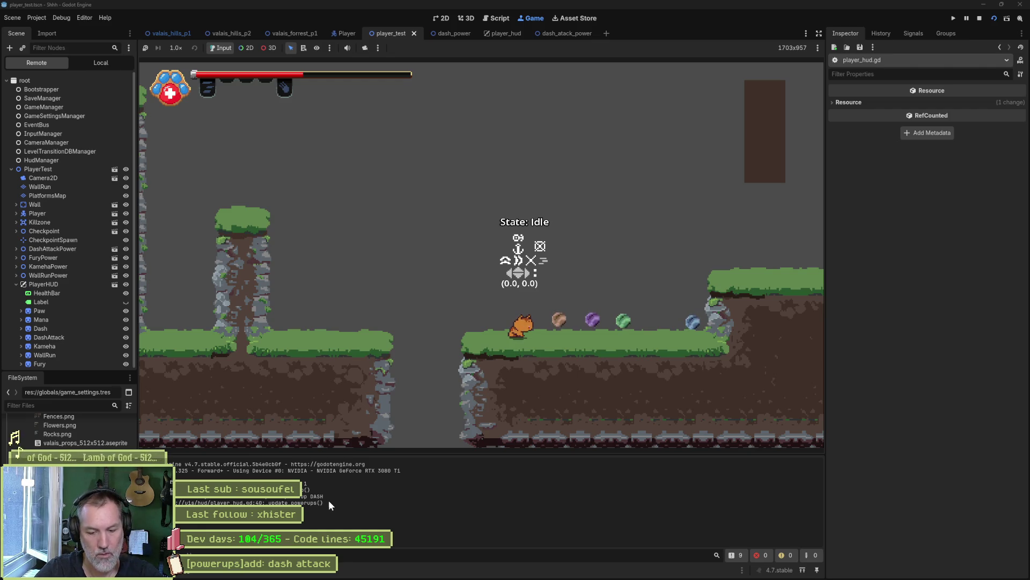
key("F8")
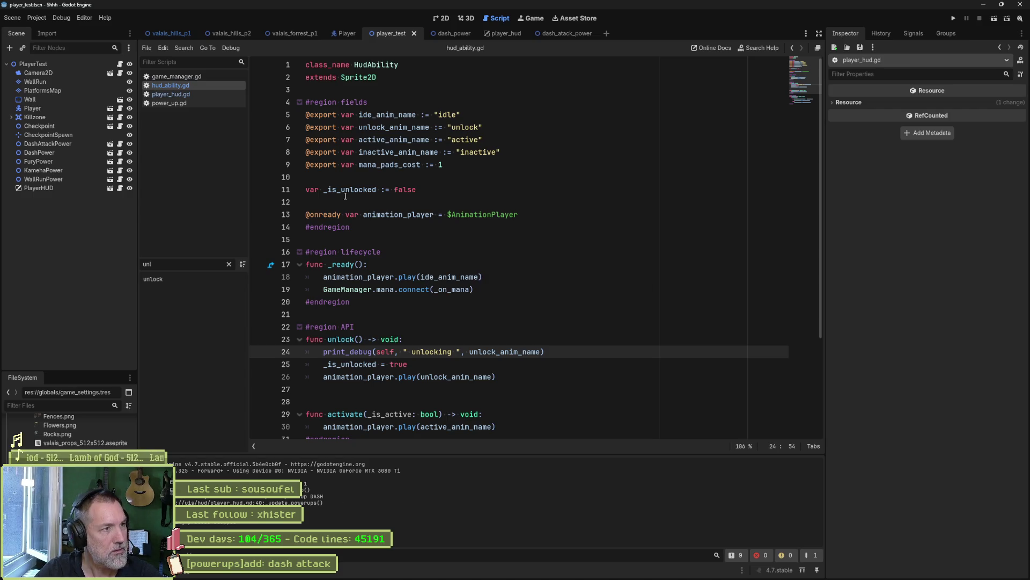
left_click(441, 19)
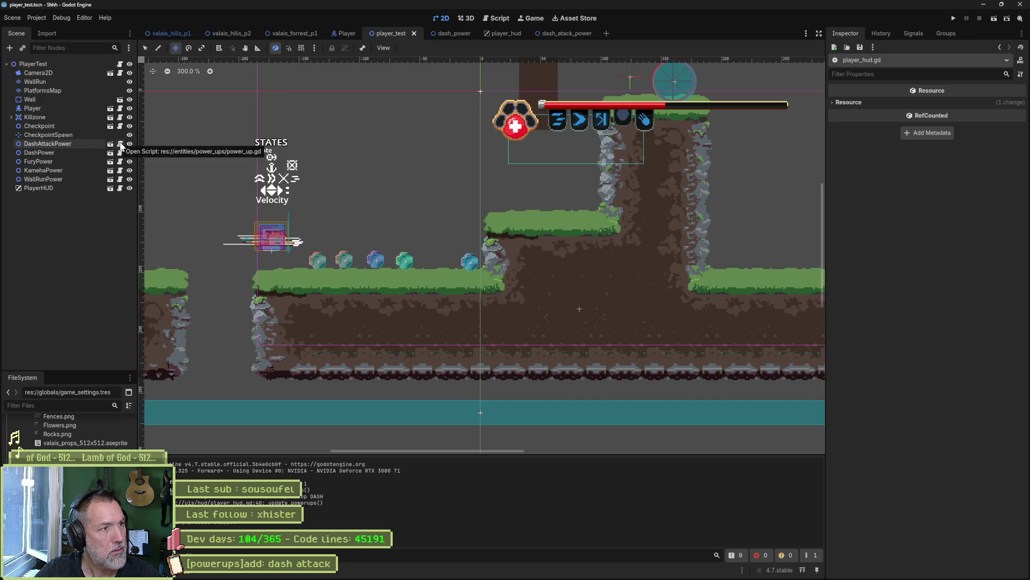
Check the DashAttackPower power-up scene, then close it and the player_hud scene
left_click(51, 143)
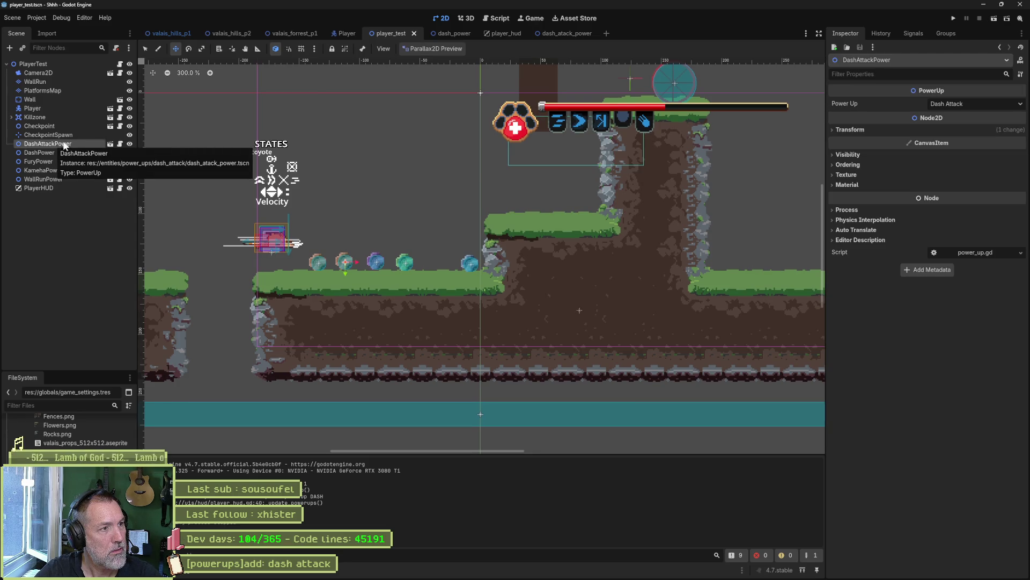
left_click(110, 143)
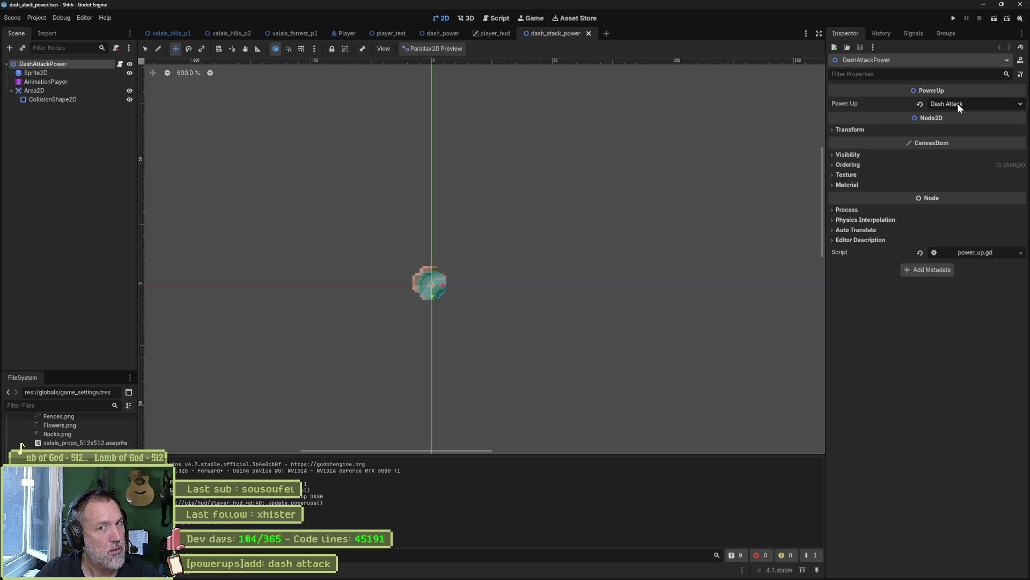
middle_click(560, 37)
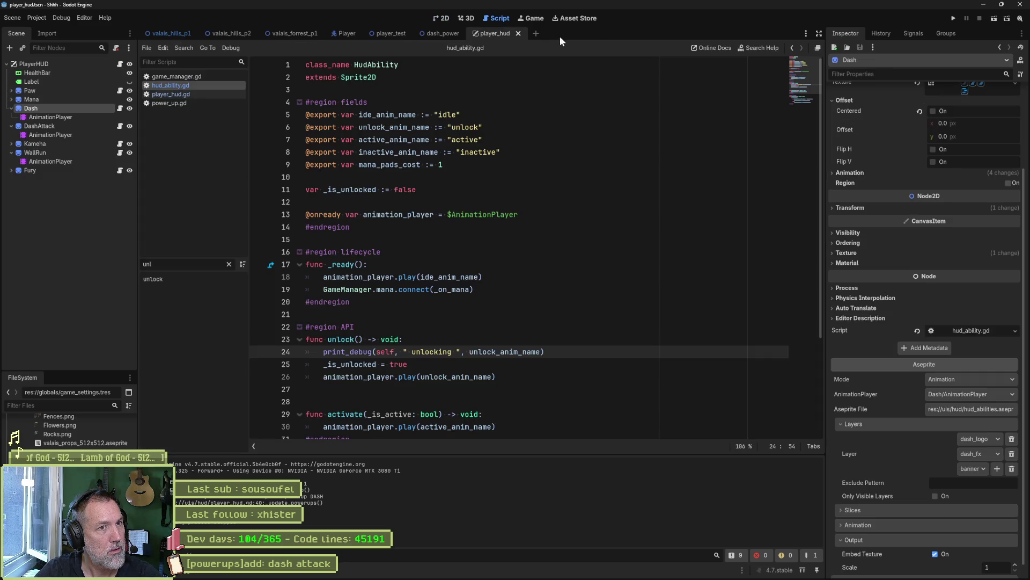
middle_click(491, 33)
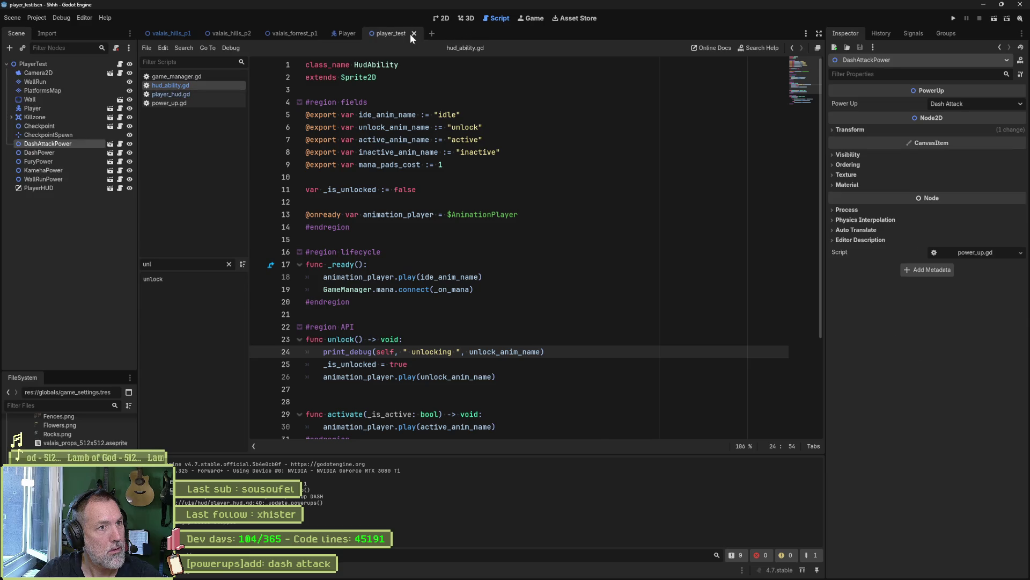
left_click(441, 20)
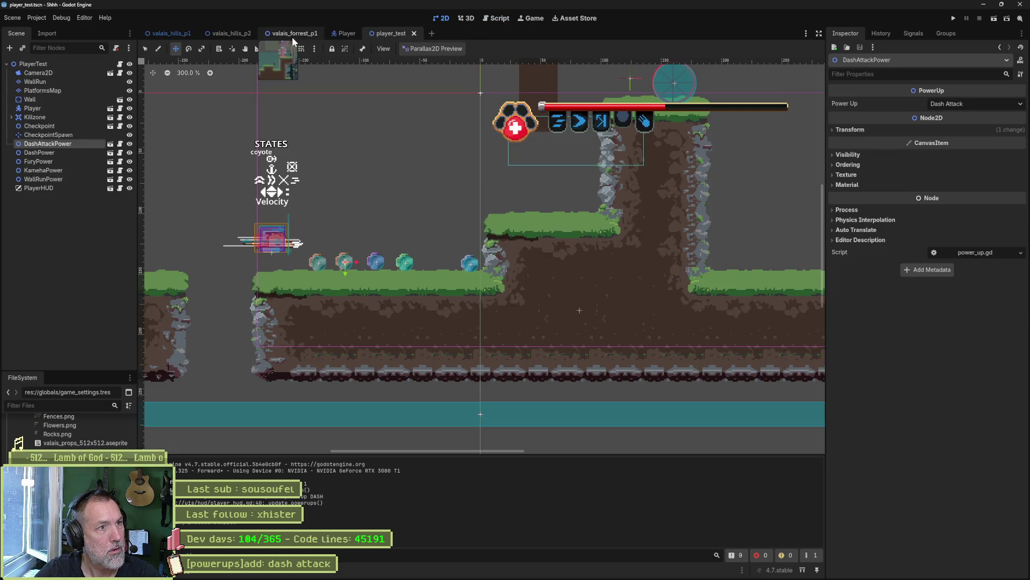
Reimport the DashPower Sprite2D's Aseprite source, then rerun the player_test scene
left_click(110, 153)
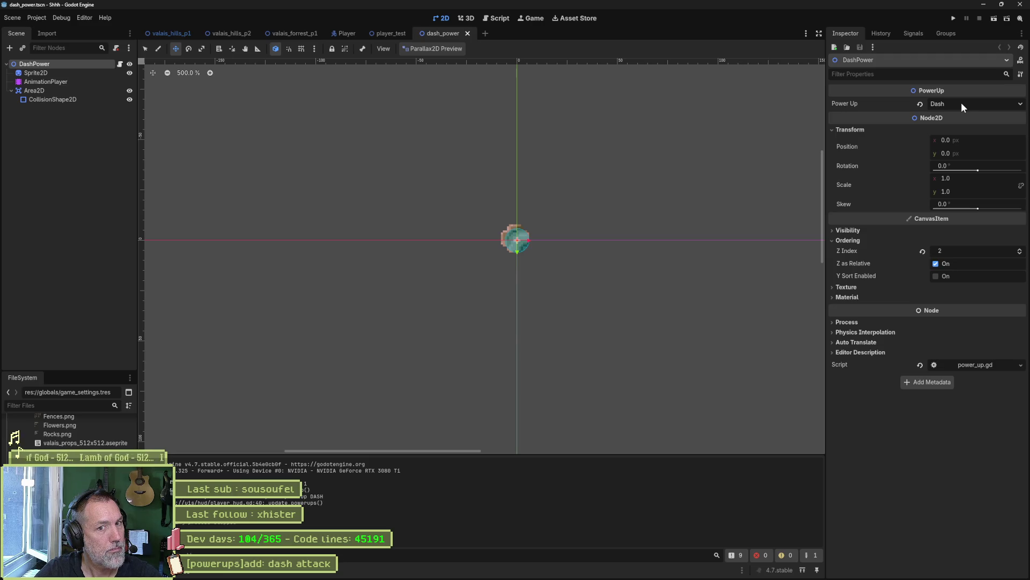
left_click(83, 74)
scroll(888, 414, "down", 10)
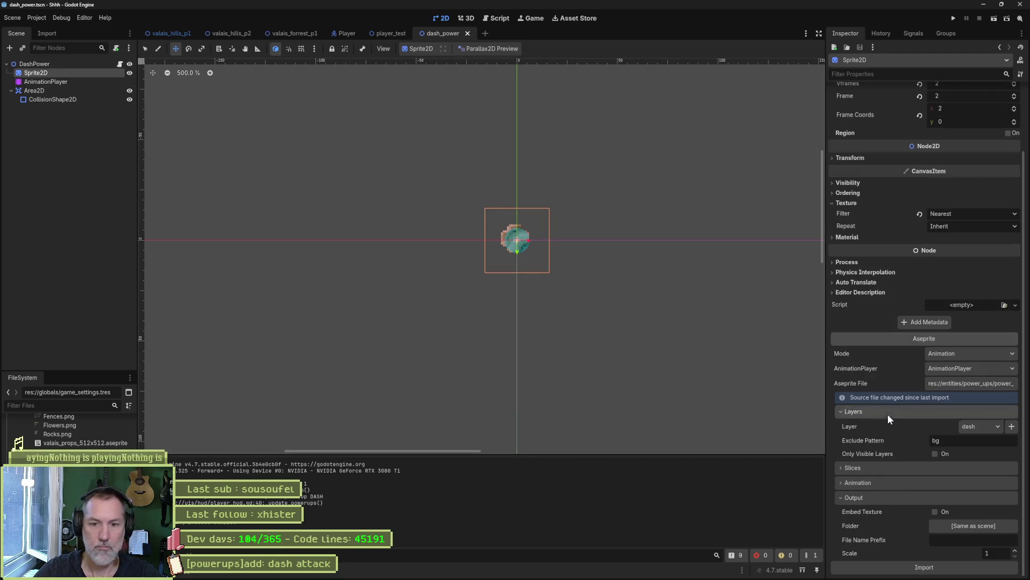
left_click(934, 566)
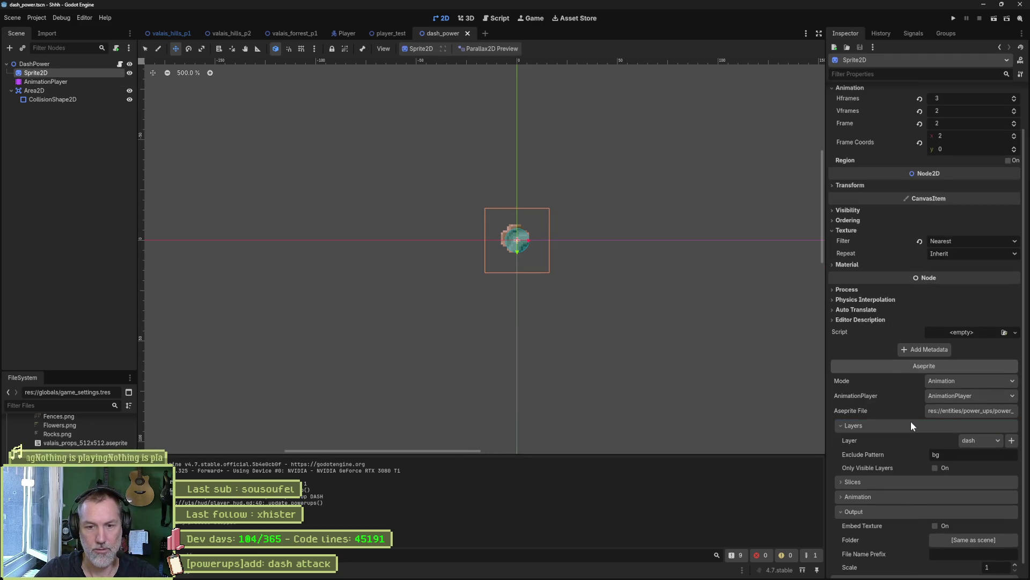
left_click(388, 34)
key("F6")
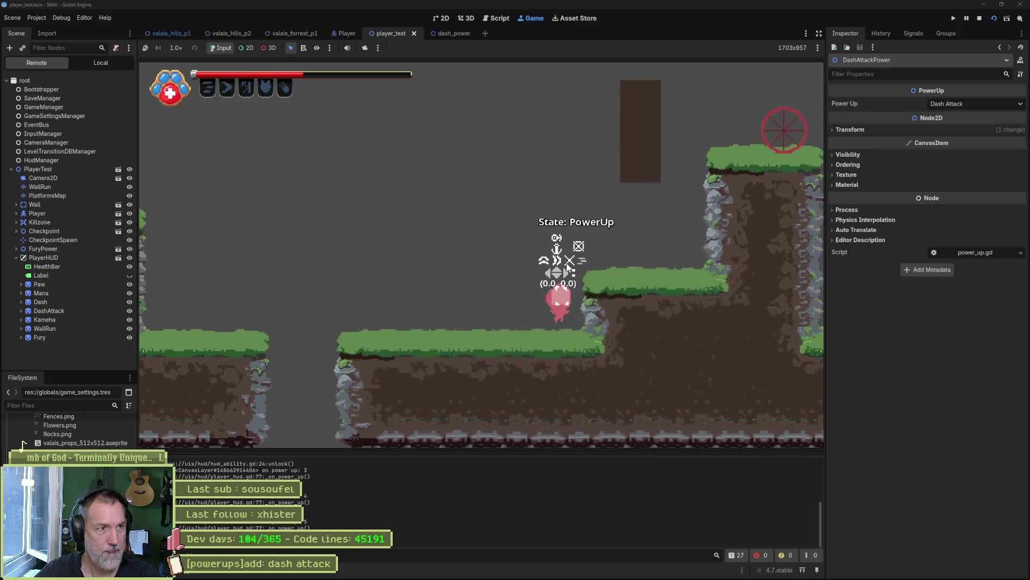
Dash left, fire the ability, dash attack right, jump onto the cliff, and dash off it
key("Left")
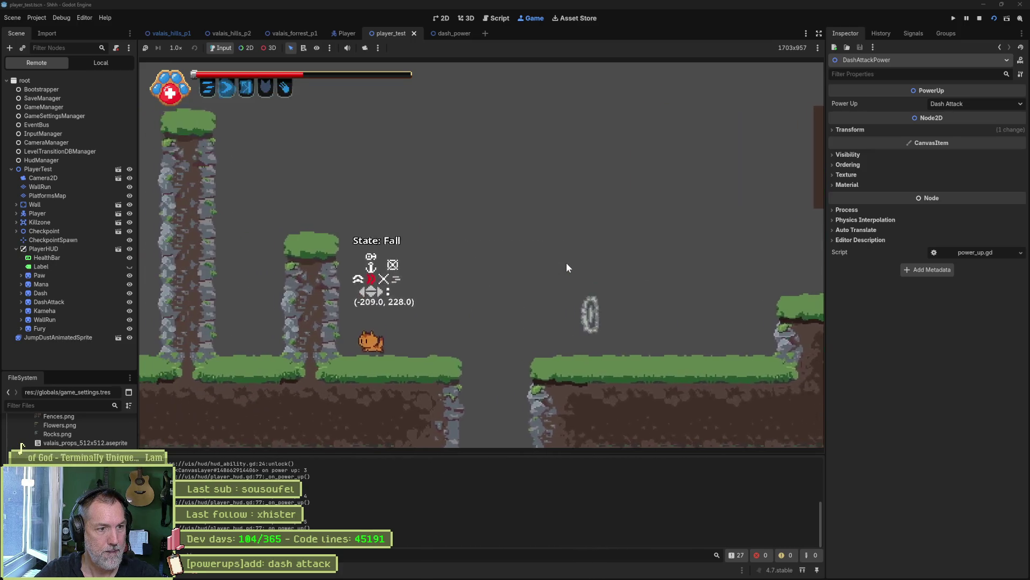
key("f")
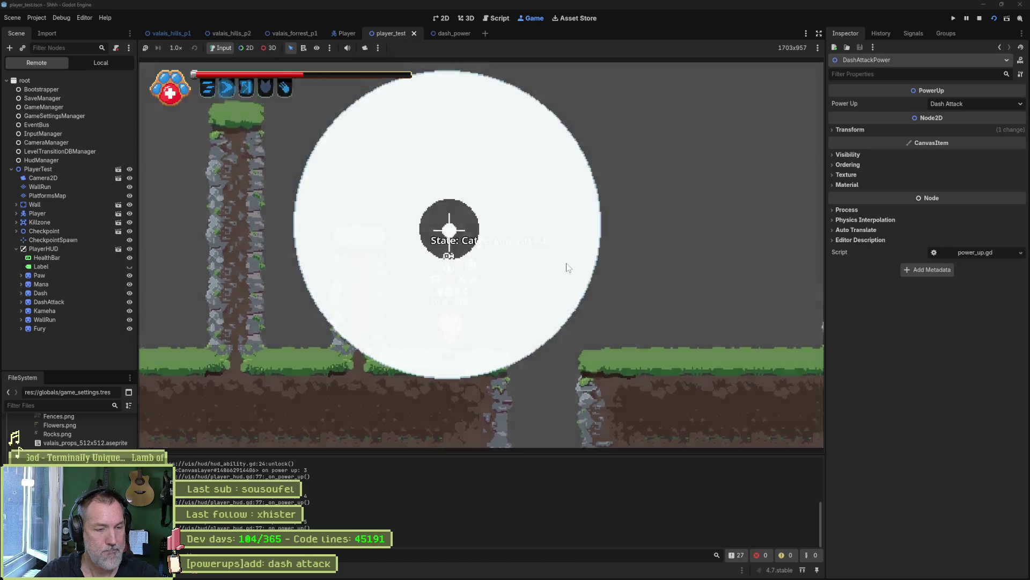
key("Right")
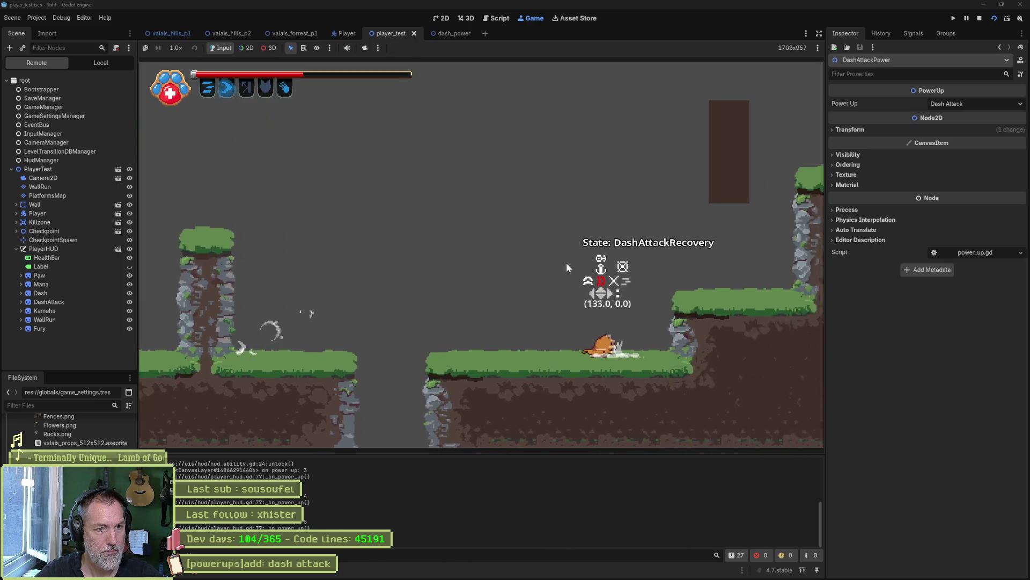
key("space")
key("space")
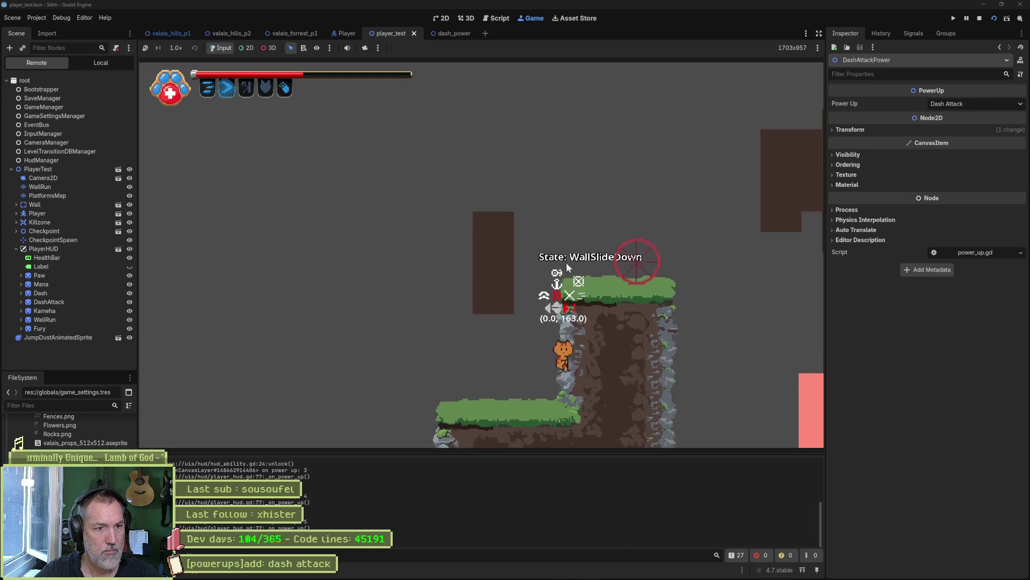
key("Right")
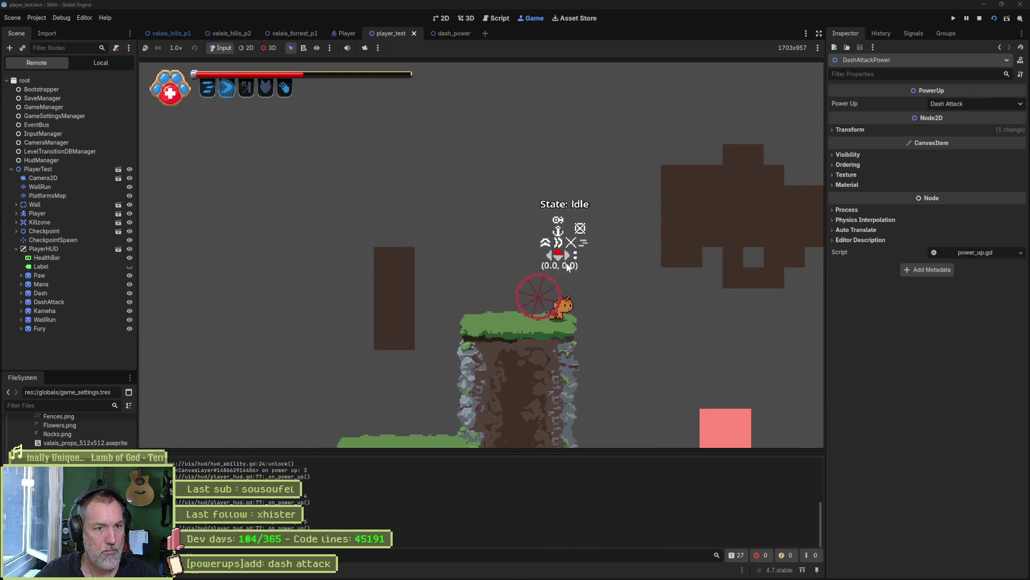
key("space")
key("Right")
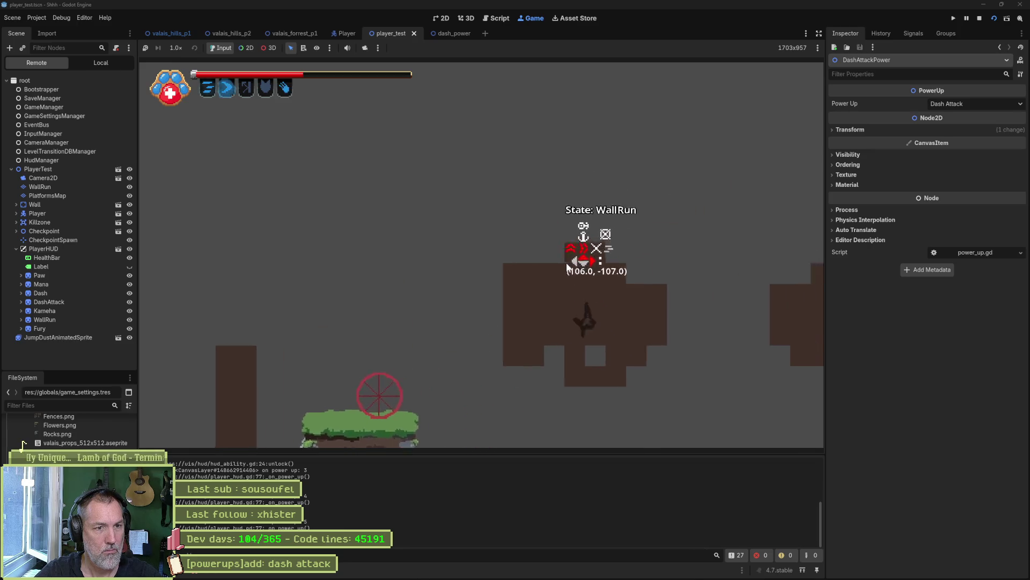
key("shift")
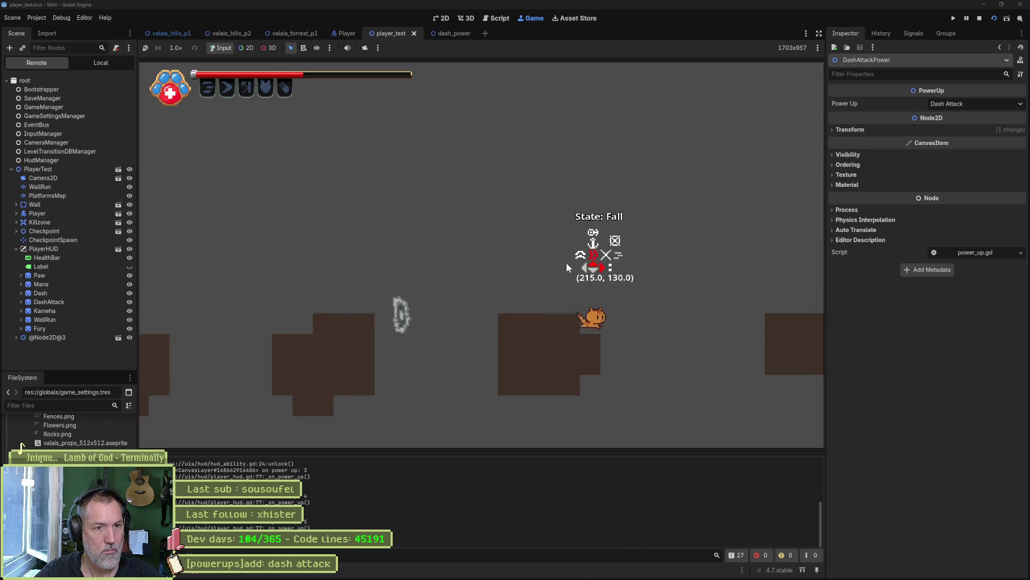
Stop the game, select CatSprite in the Player scene and check the 24 set_frame out-of-bounds errors
key("F8")
left_click(350, 34)
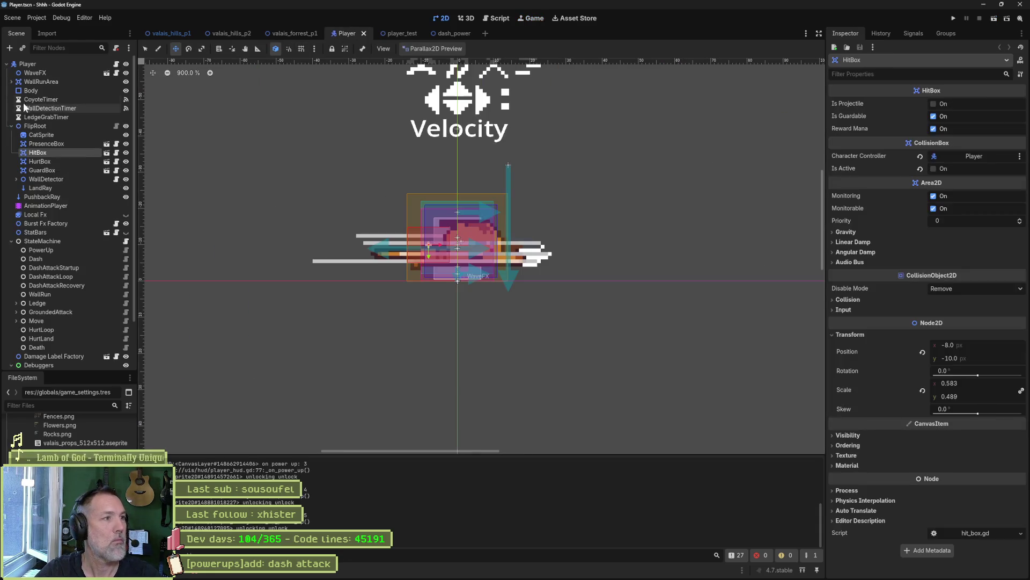
left_click(35, 135)
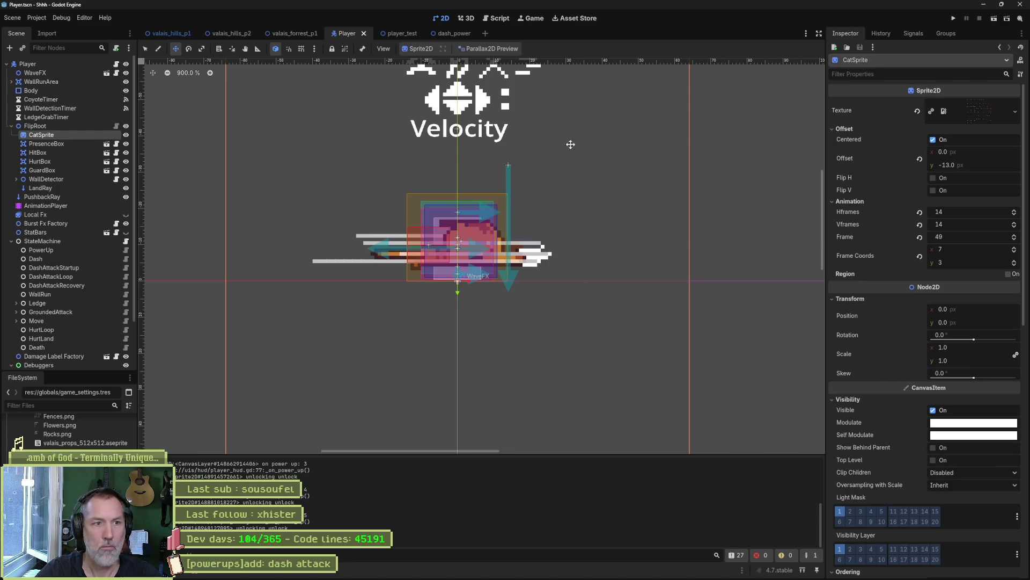
left_click(200, 570)
left_click(212, 450)
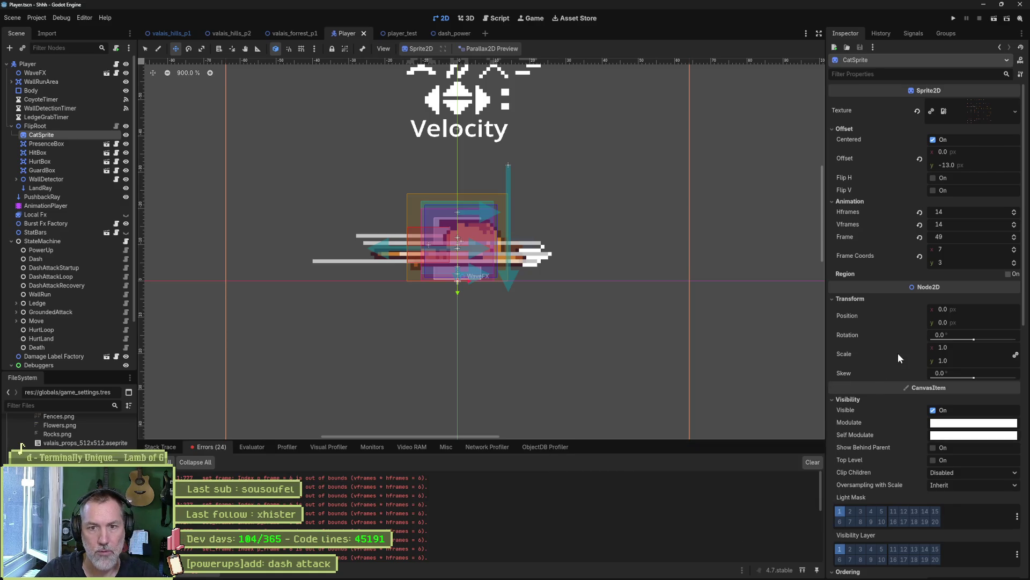
scroll(887, 327, "down", 10)
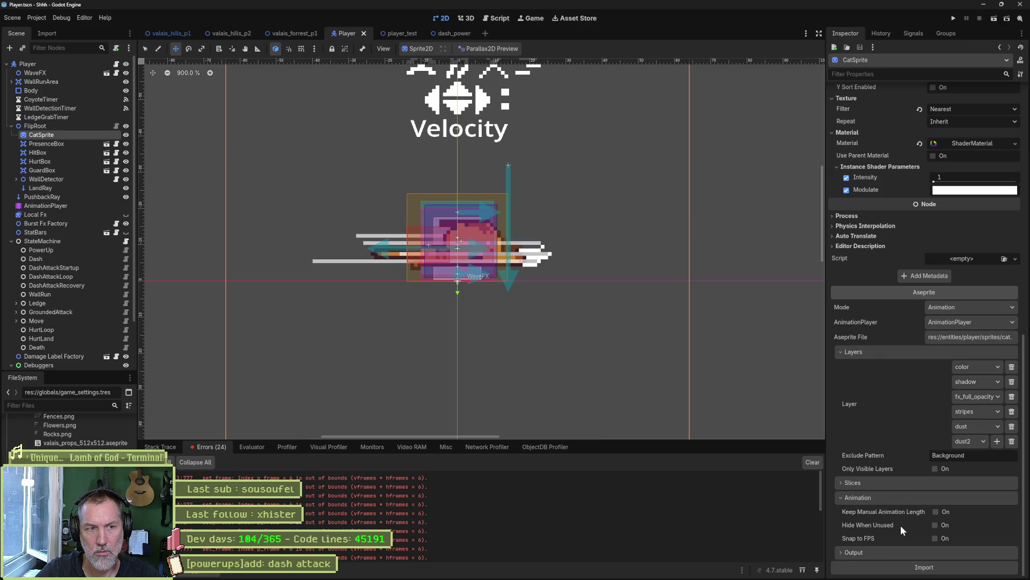
left_click(50, 205)
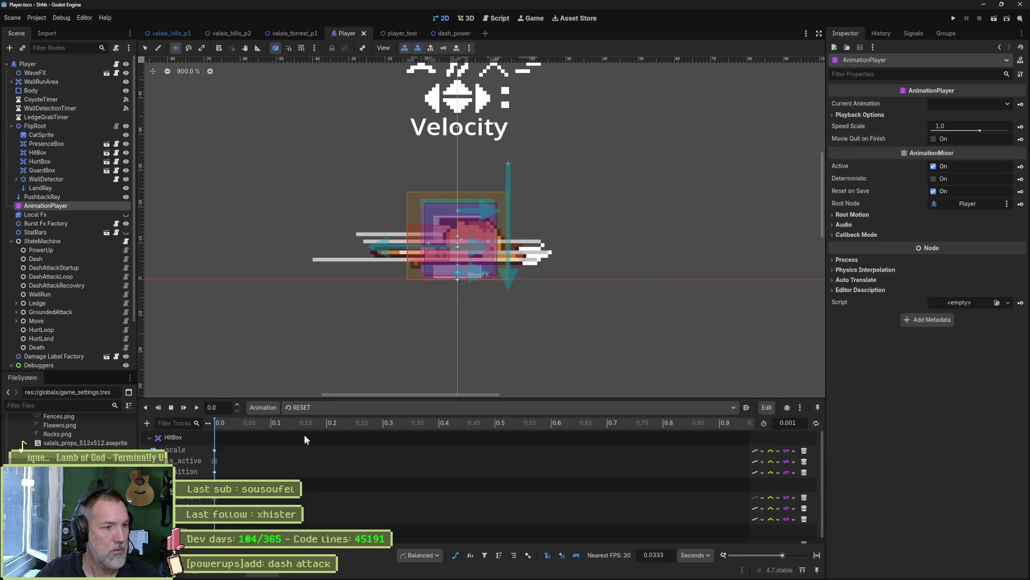
Load the Player's wall_run animation, then reimport CatSprite's Aseprite source from the Inspector
left_click(304, 433)
left_click(358, 553)
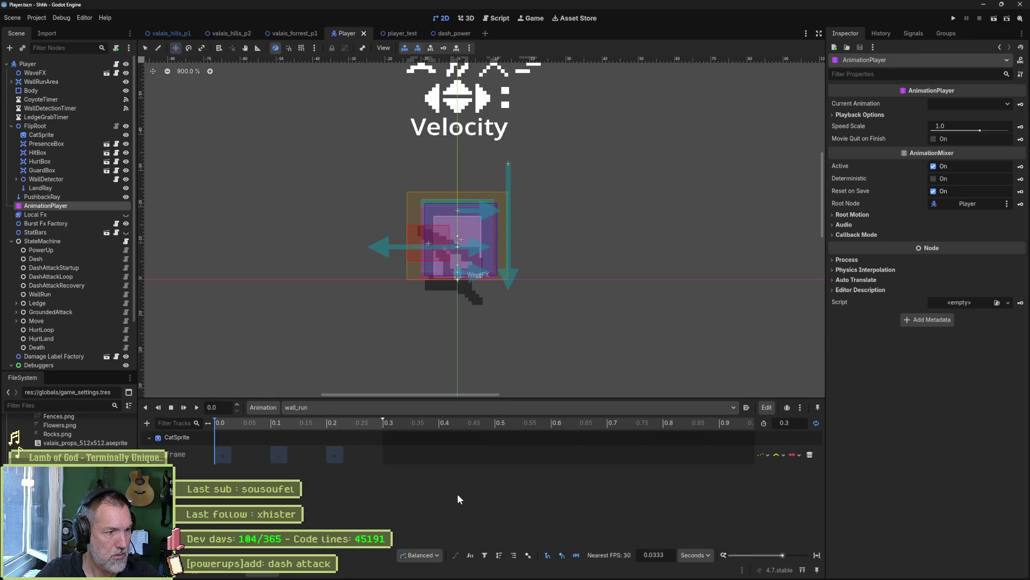
left_click(73, 134)
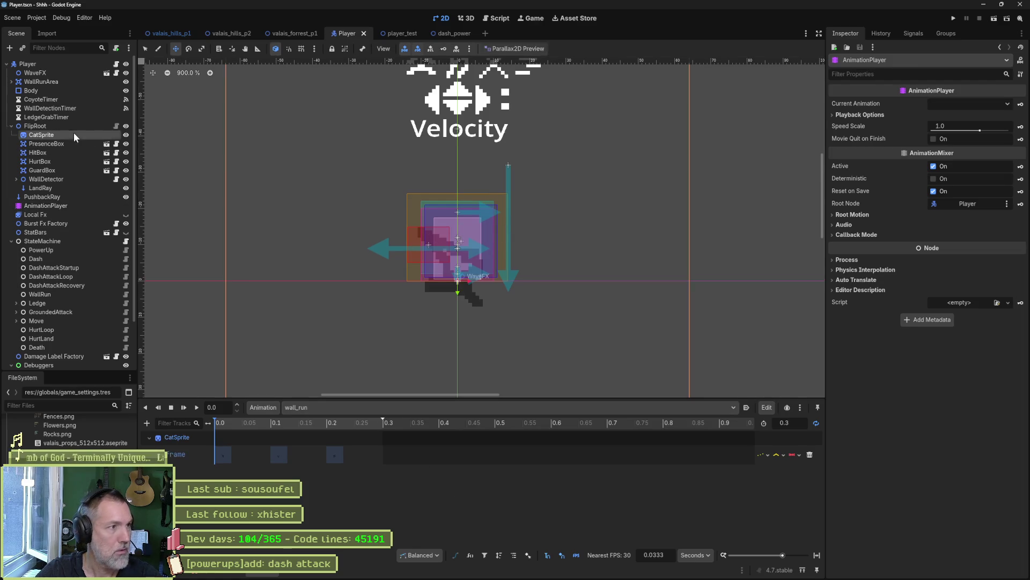
left_click(924, 567)
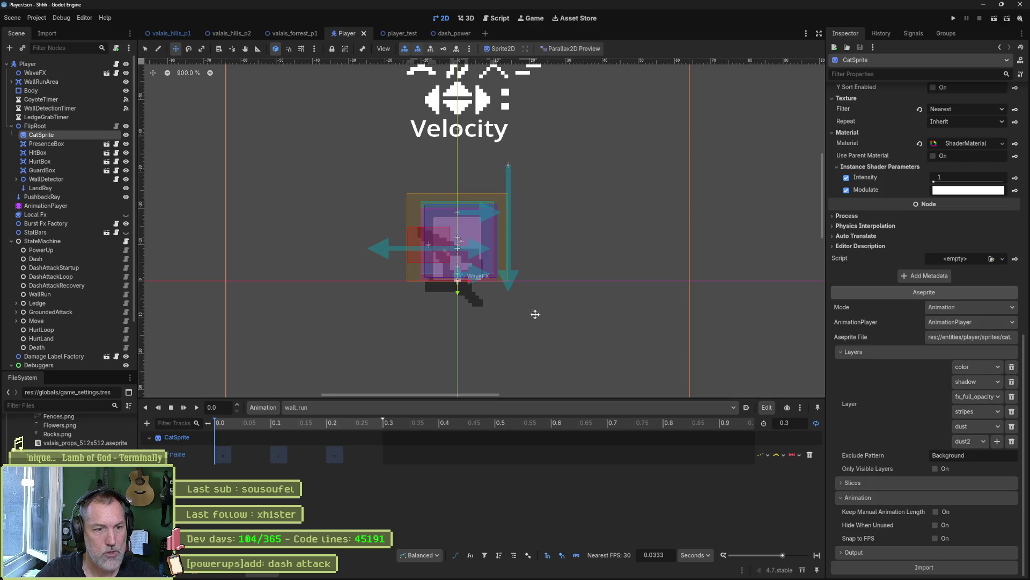
mouse_move(507, 577)
mouse_move(610, 573)
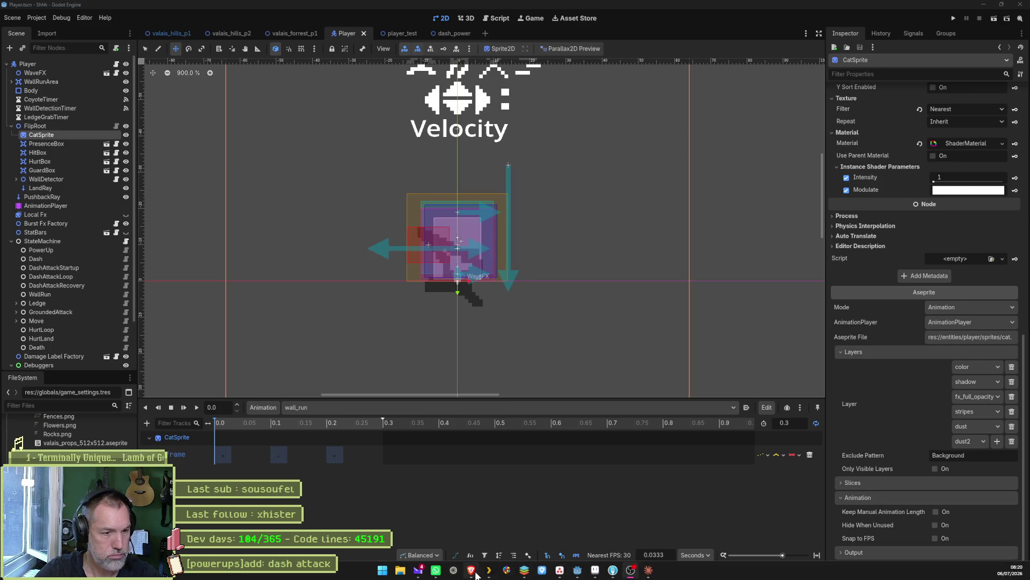
Search DuckDuckGo for 'aseprite wizard' and open the godot-aseprite-wizard GitHub repository
key("super+4")
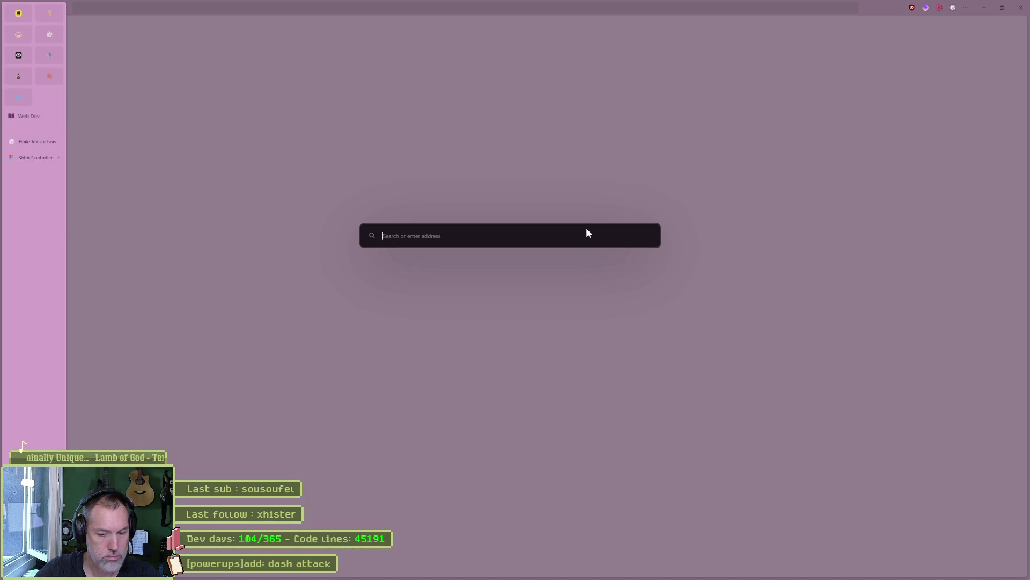
type("asep")
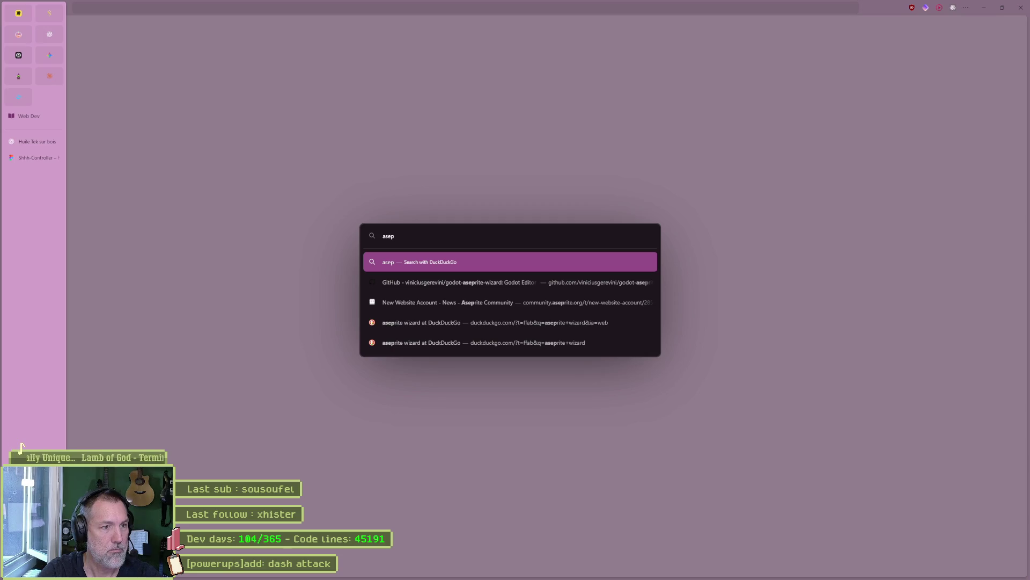
type("rite wizard")
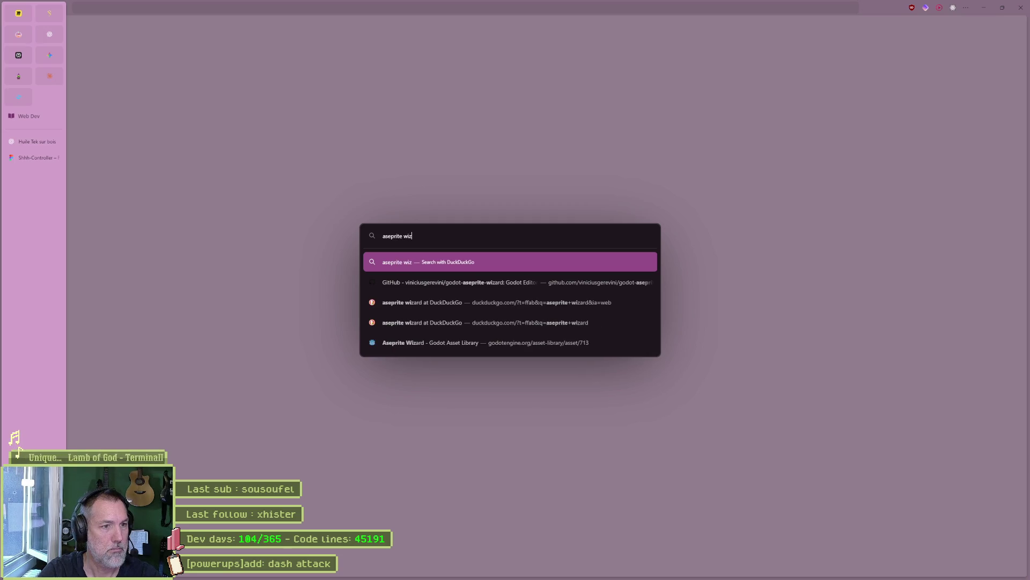
key("Return")
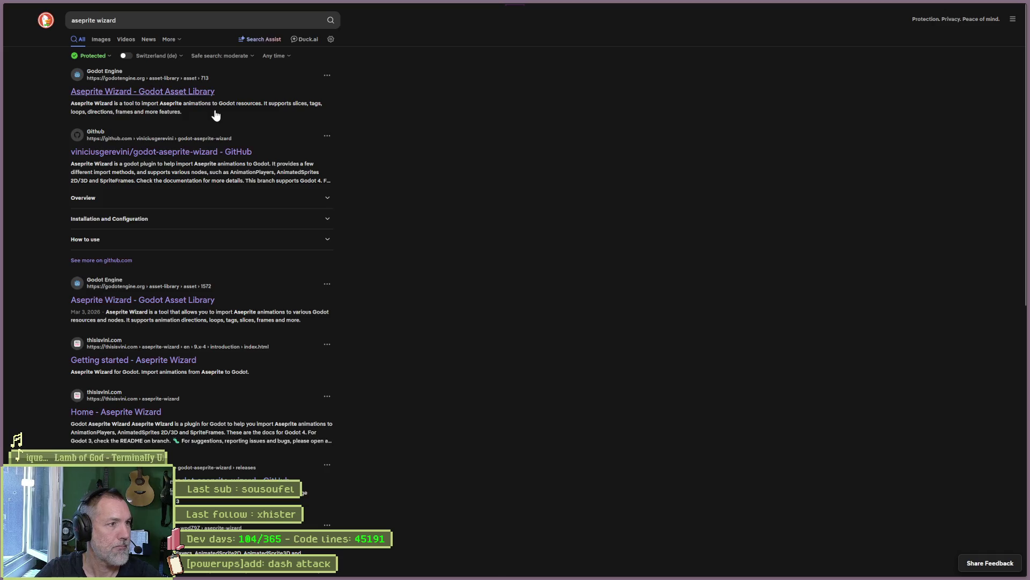
left_click(230, 152)
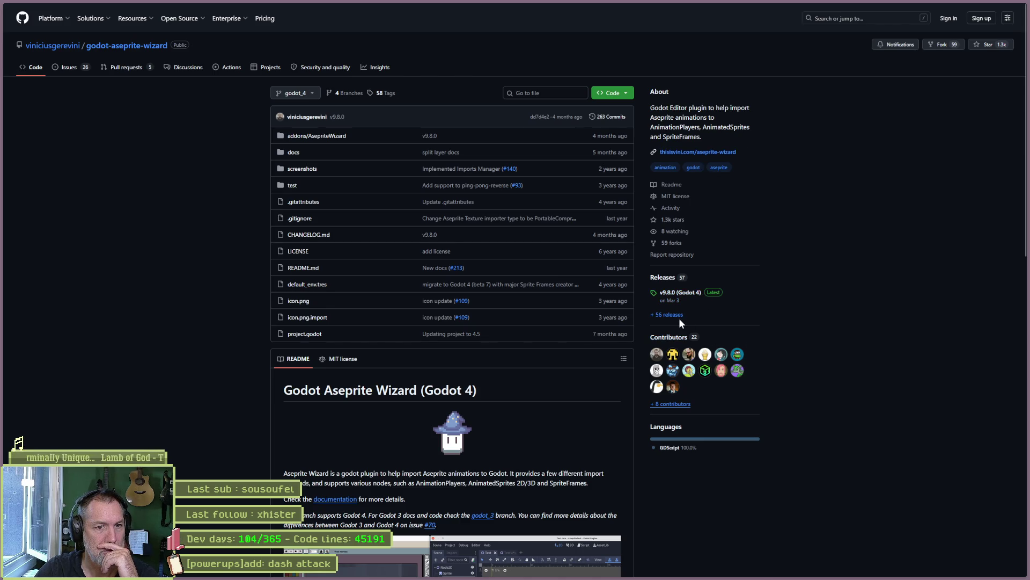
Scroll through the godot-aseprite-wizard README, then check its pull requests and issues list
scroll(218, 397, "down", 5)
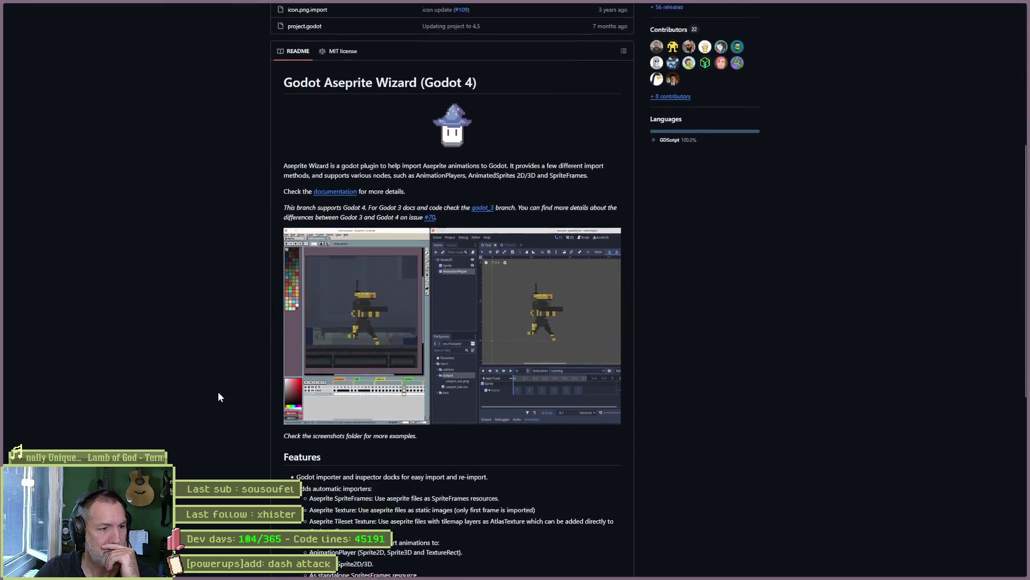
scroll(218, 393, "down", 6)
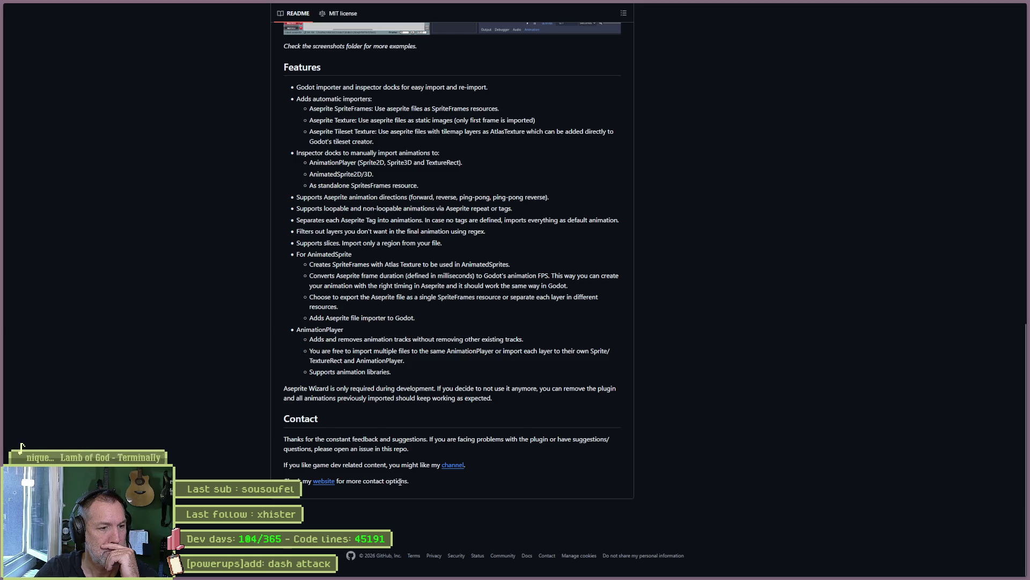
scroll(608, 450, "up", 15)
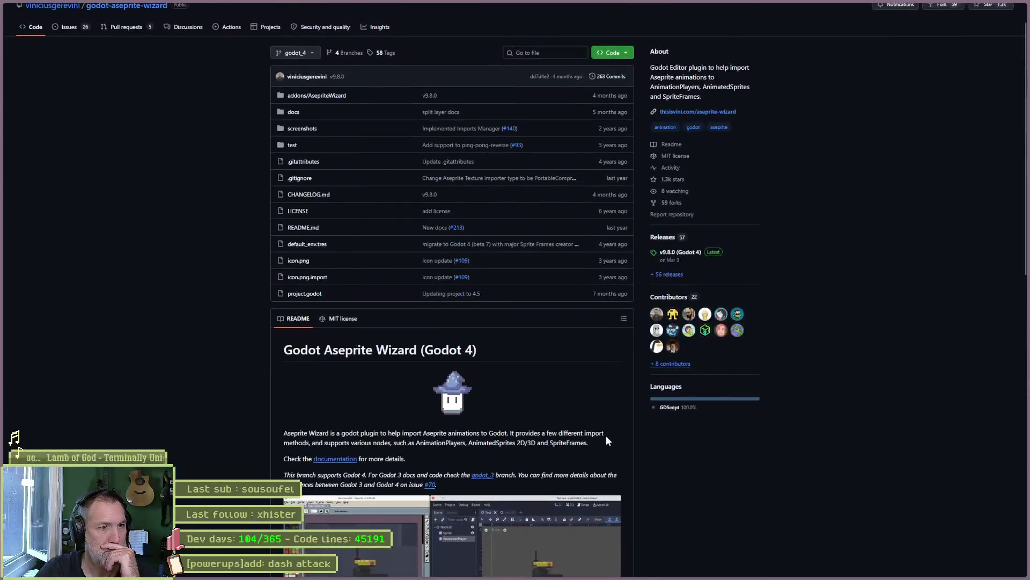
left_click(125, 68)
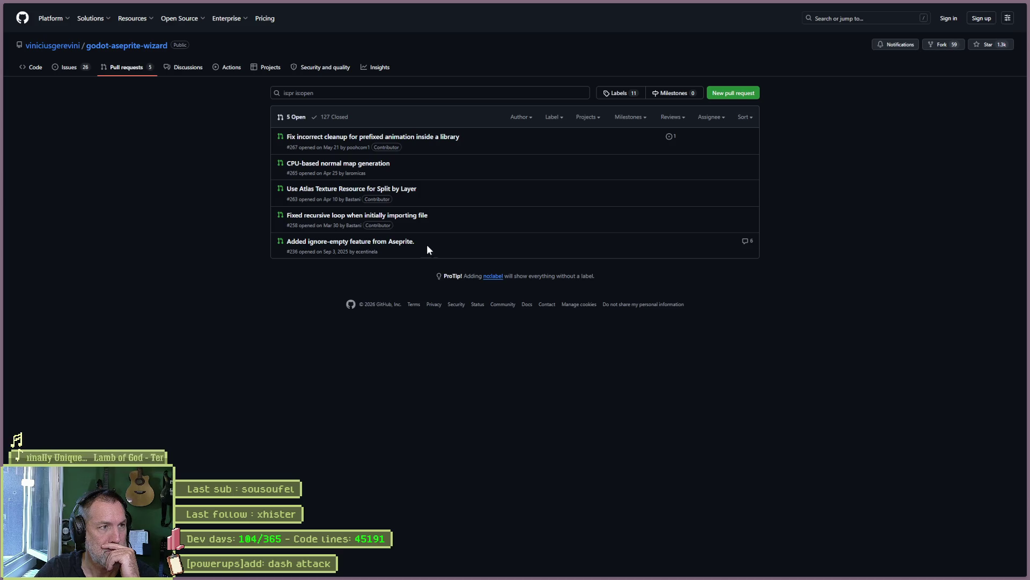
left_click(82, 76)
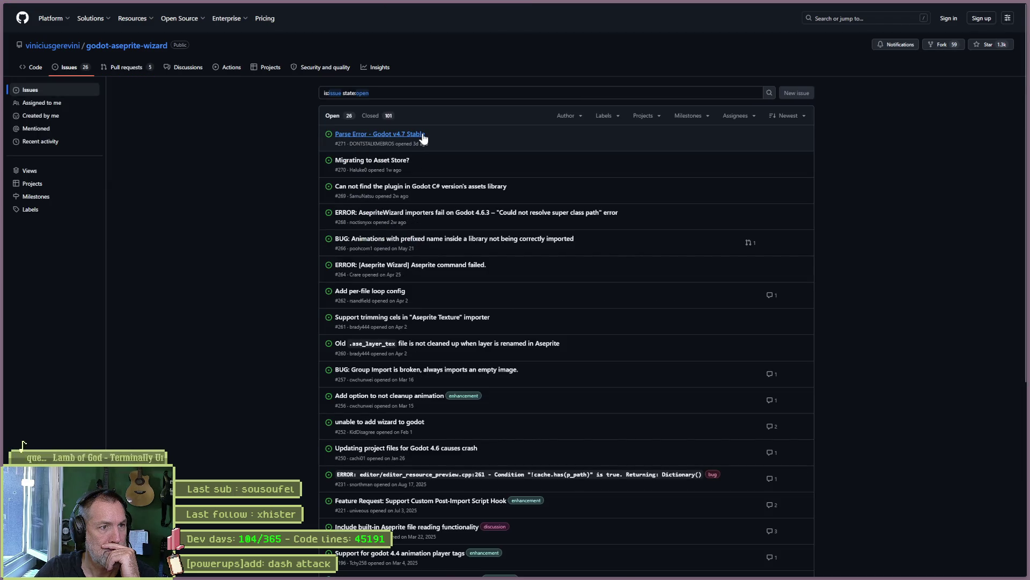
Read the 'Parse Error - Godot v4.7 Stable' issue and return to the issues list
mouse_move(424, 138)
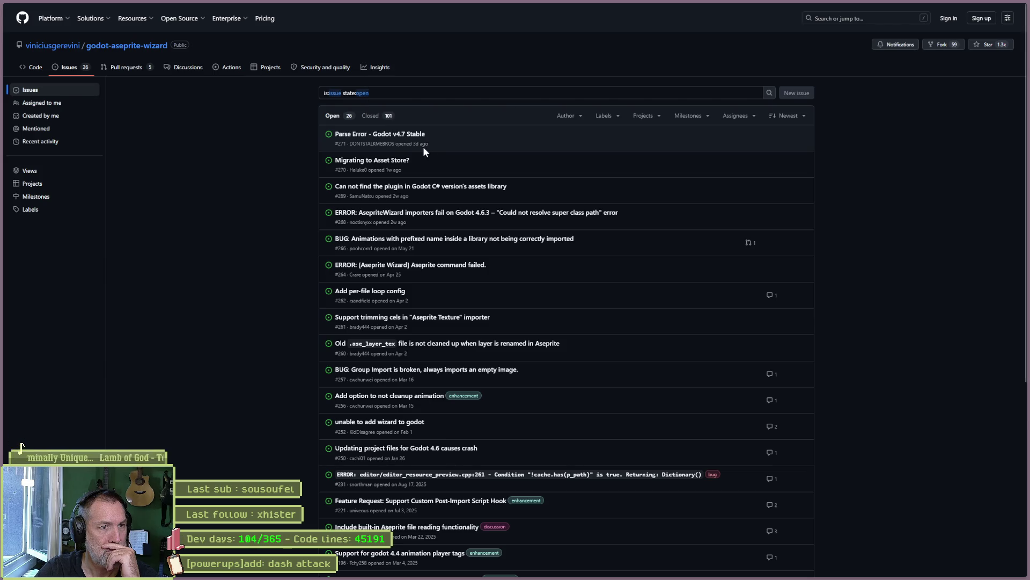
left_click(414, 135)
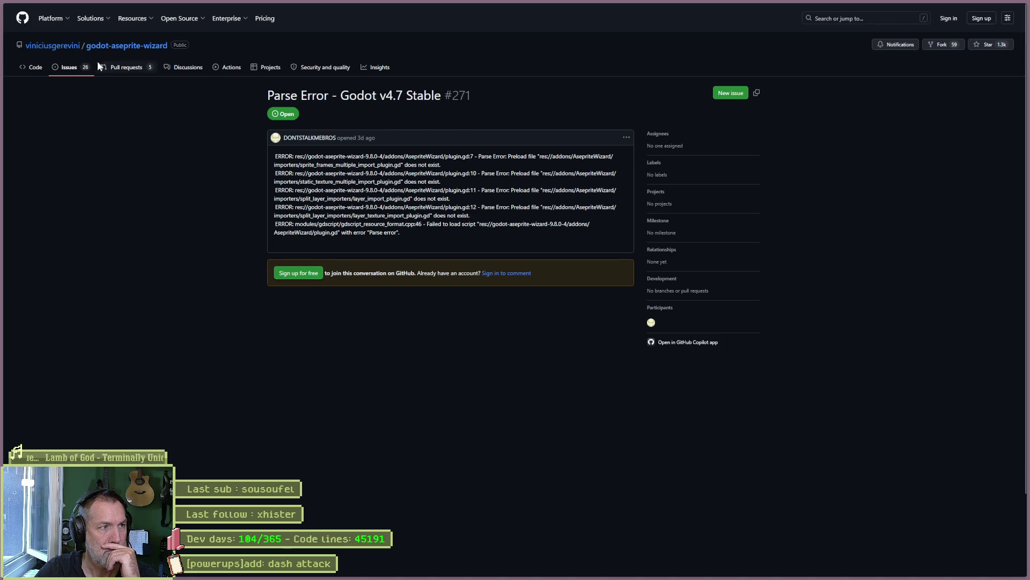
key("alt+Left")
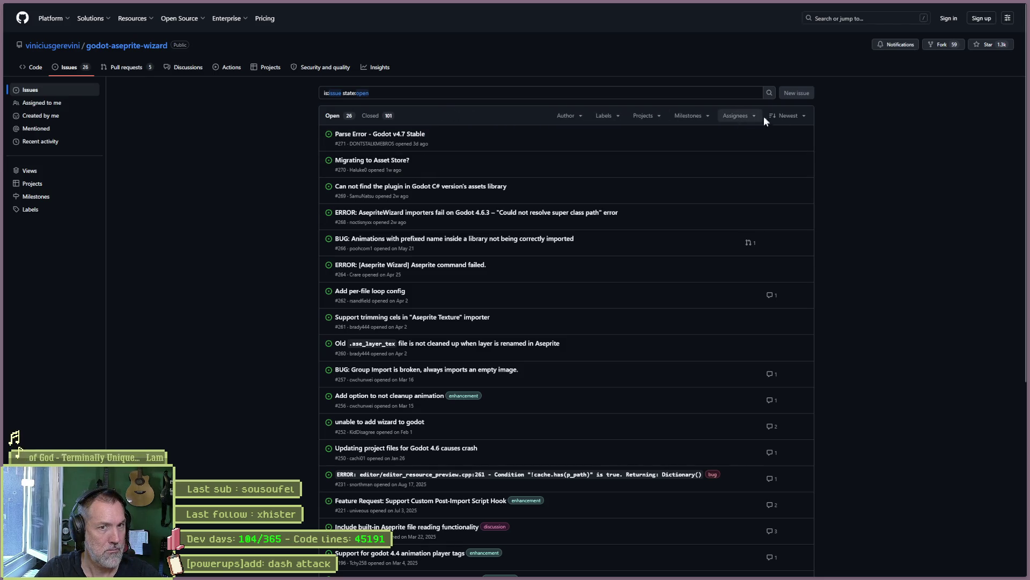
Open and dismiss the issue sort options without changing order, then close the browser
left_click(791, 123)
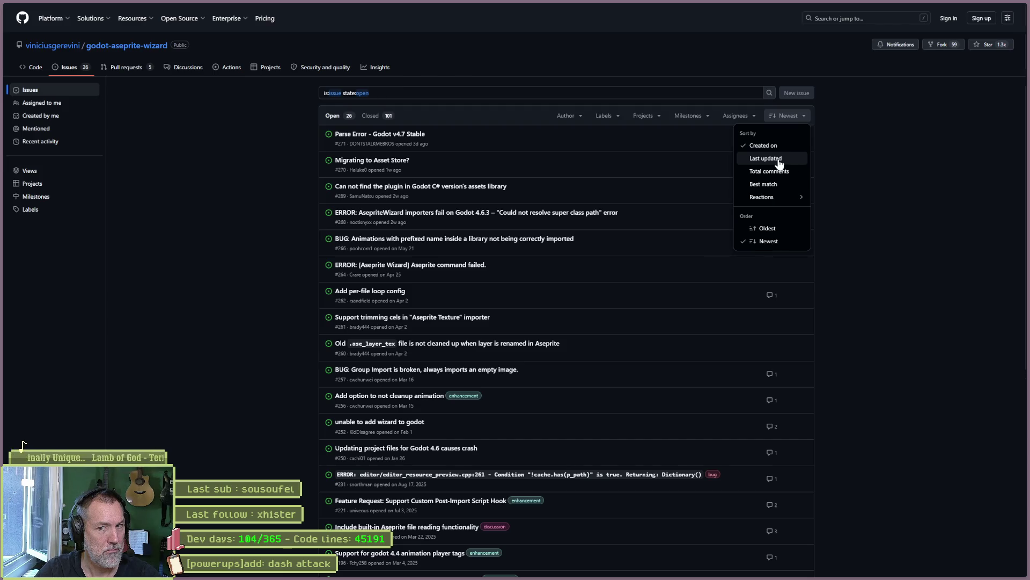
left_click(858, 149)
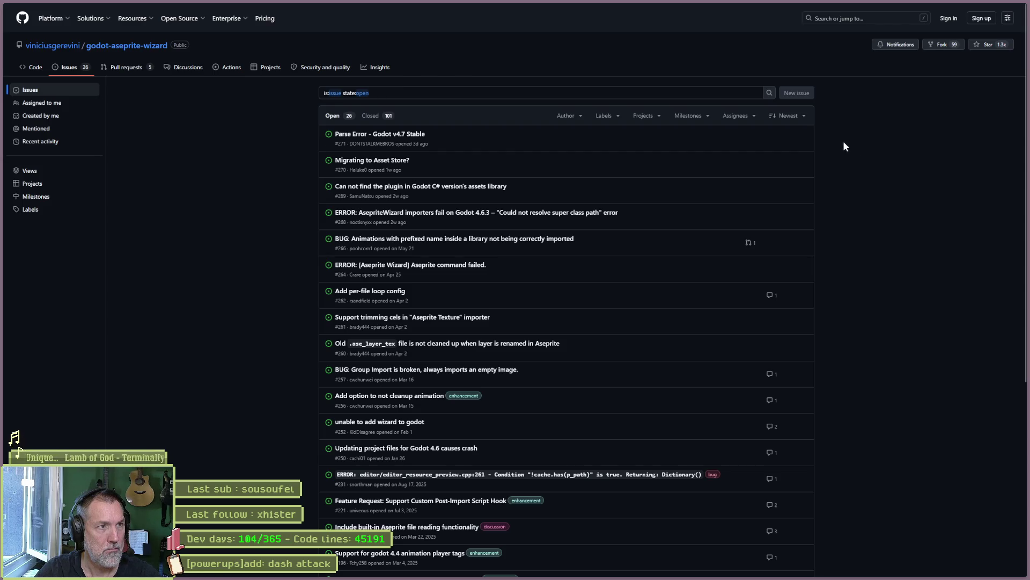
mouse_move(537, 578)
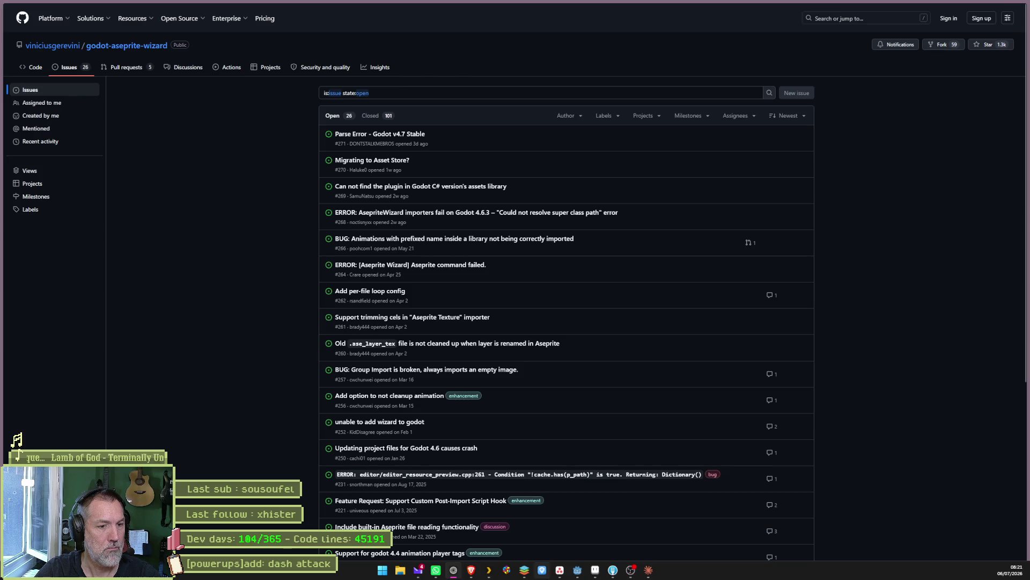
mouse_move(983, 4)
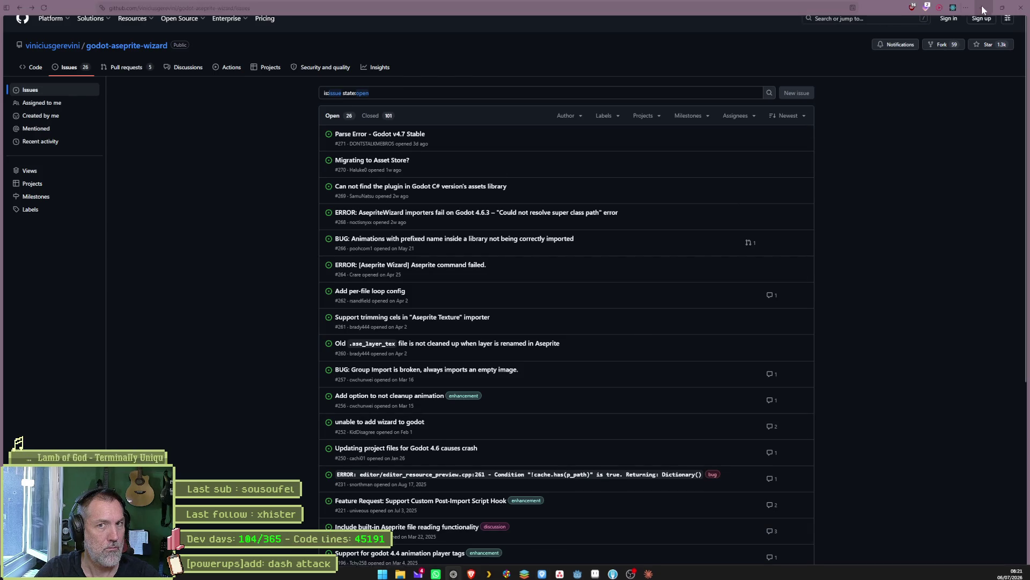
left_click(1017, 10)
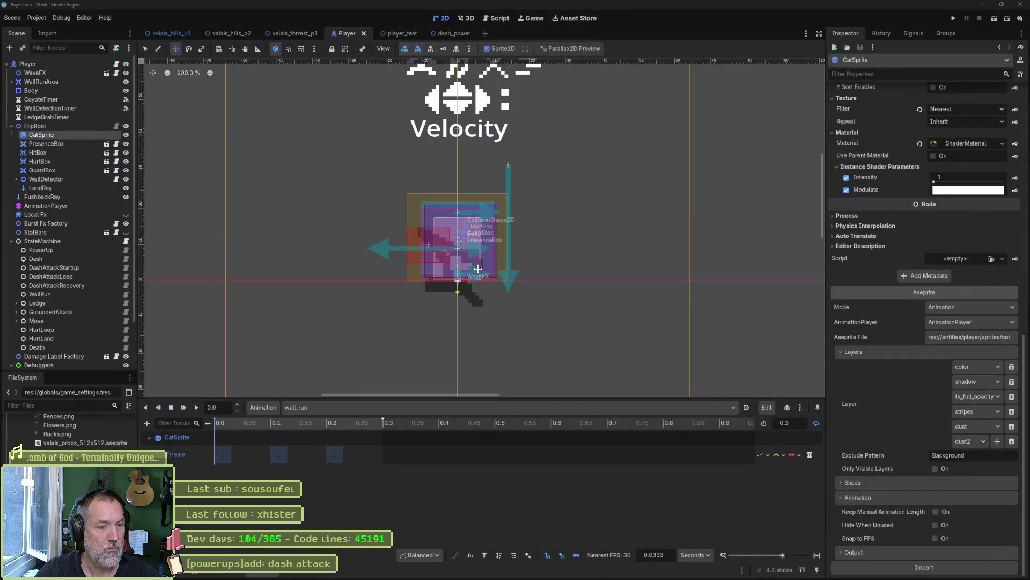
Open cat.aseprite in Aseprite and pan the timeline across to the walk and wall_run frames
left_click(595, 571)
left_click(89, 24)
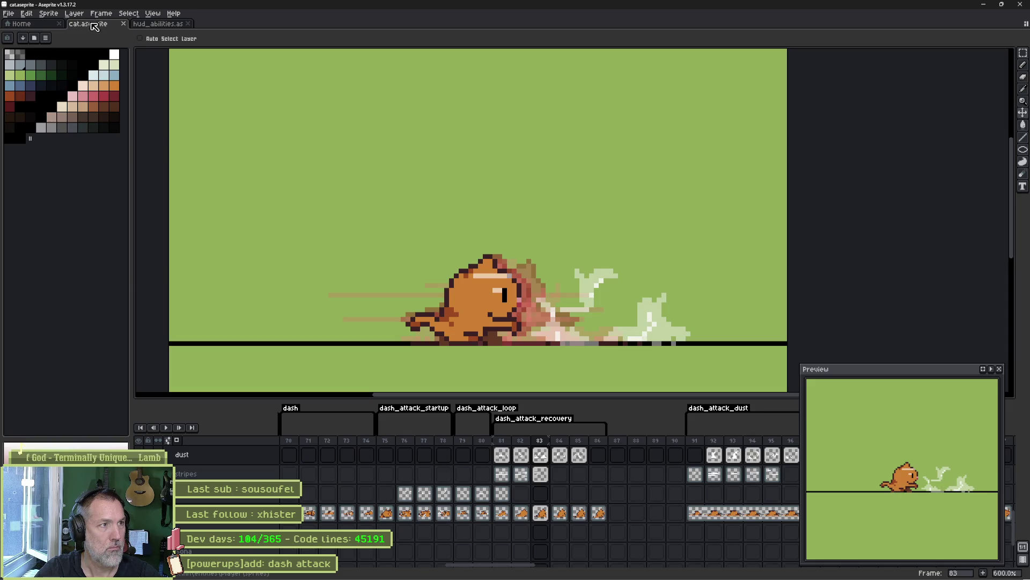
scroll(408, 487, "down", 3)
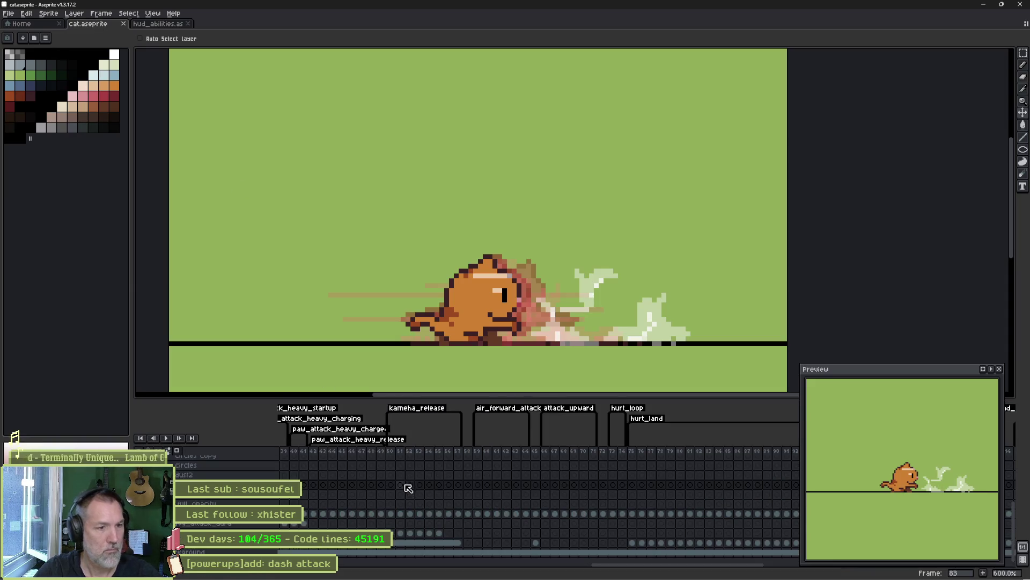
scroll(539, 538, "left", 10)
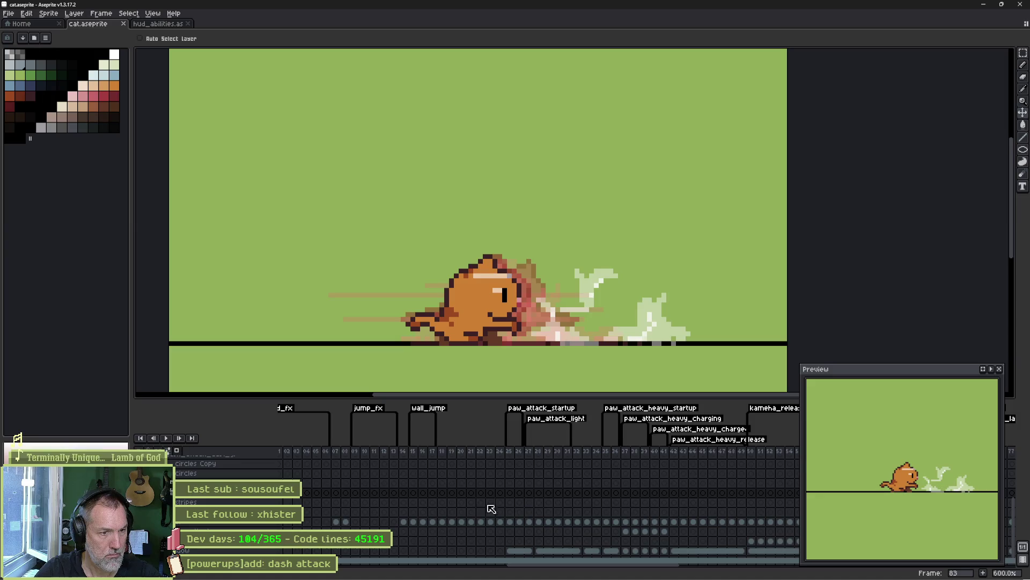
scroll(725, 511, "right", 10)
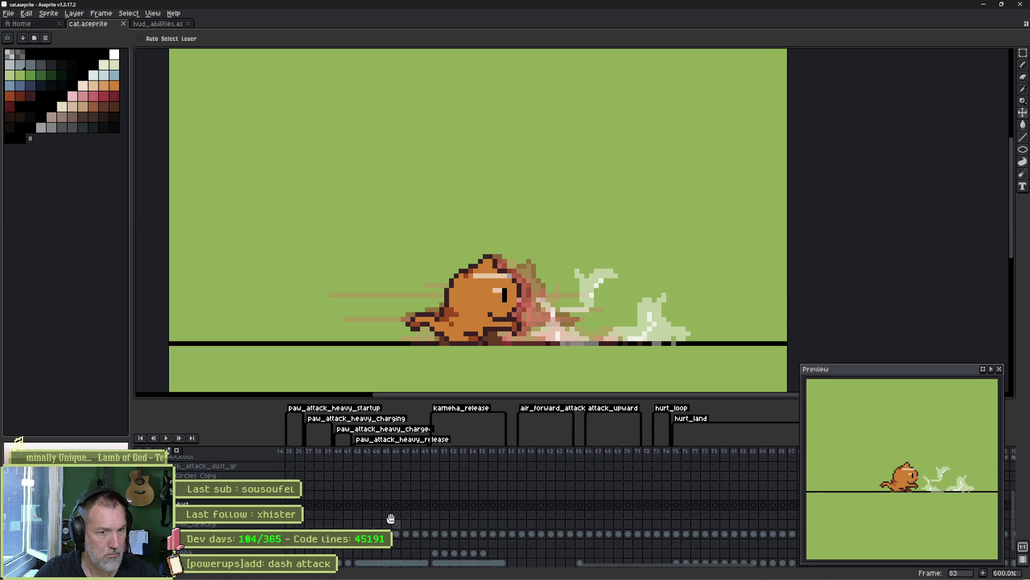
scroll(537, 499, "right", 10)
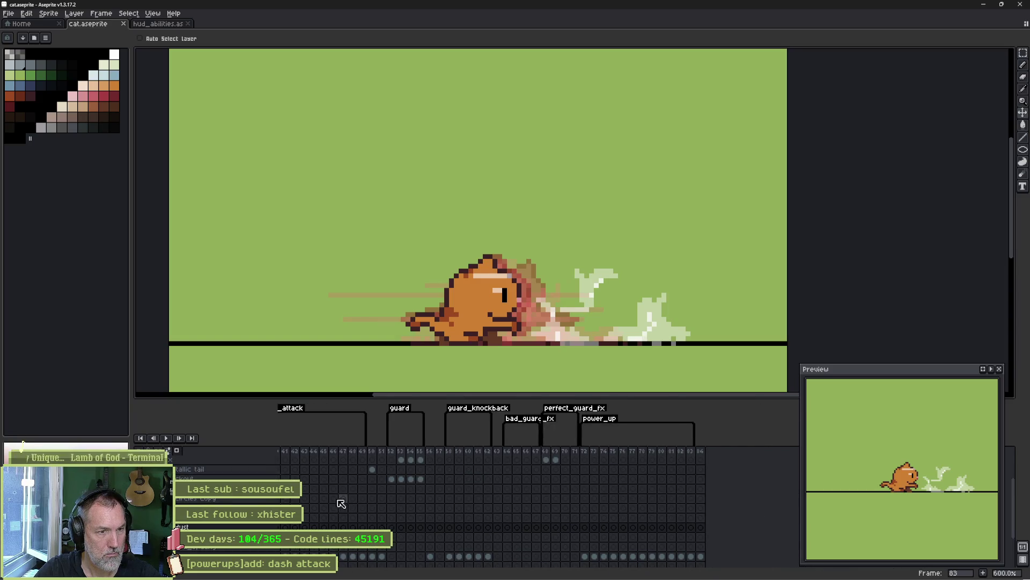
left_click_drag(341, 502, 546, 506)
scroll(501, 511, "right", 15)
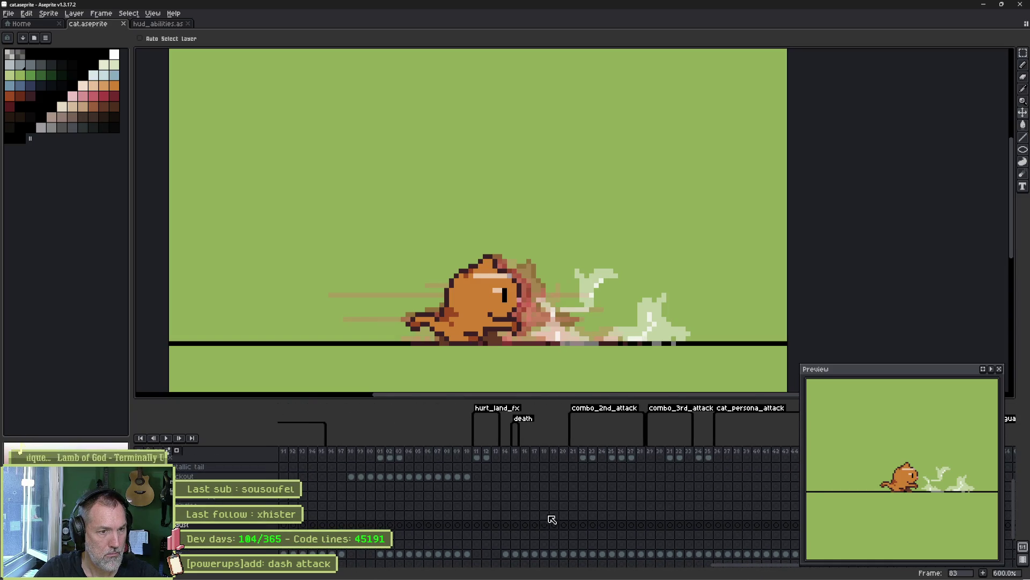
left_click_drag(349, 506, 596, 494)
mouse_move(392, 501)
left_mouse_down()
mouse_move(722, 494)
mouse_move(712, 503)
left_mouse_up()
left_click_drag(369, 502, 771, 495)
left_click_drag(341, 492, 738, 501)
Open a cel's properties, select wall_run frames 13 through 16, and return to Godot
double_click(638, 501)
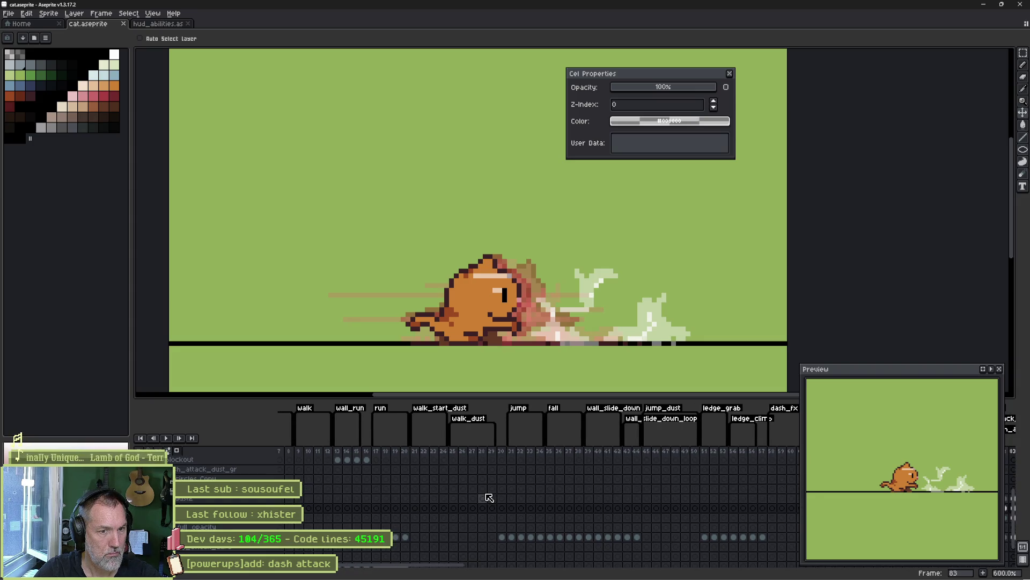
left_click(338, 452)
left_click_drag(340, 454, 369, 452)
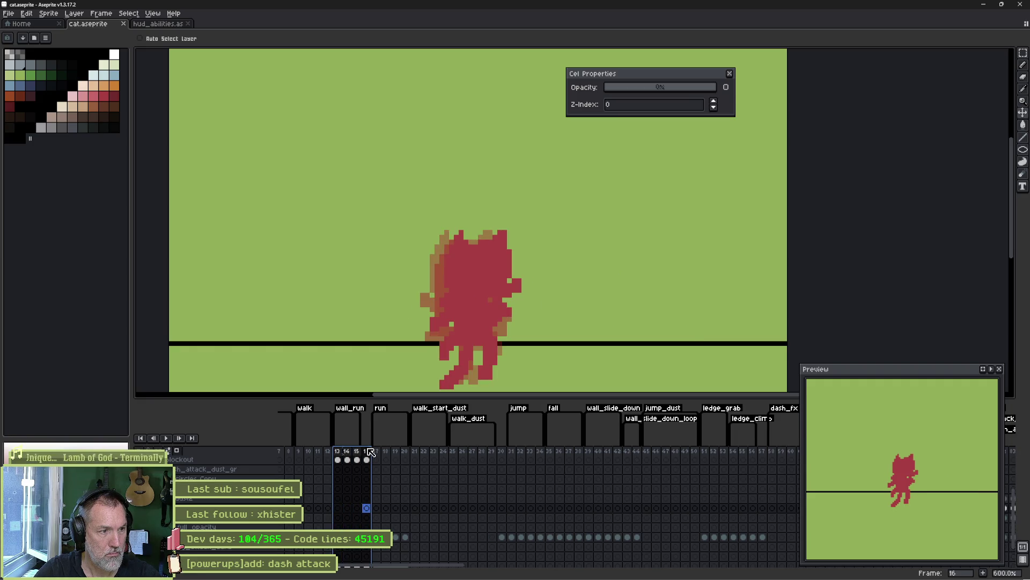
scroll(349, 492, "up", 3)
mouse_move(601, 573)
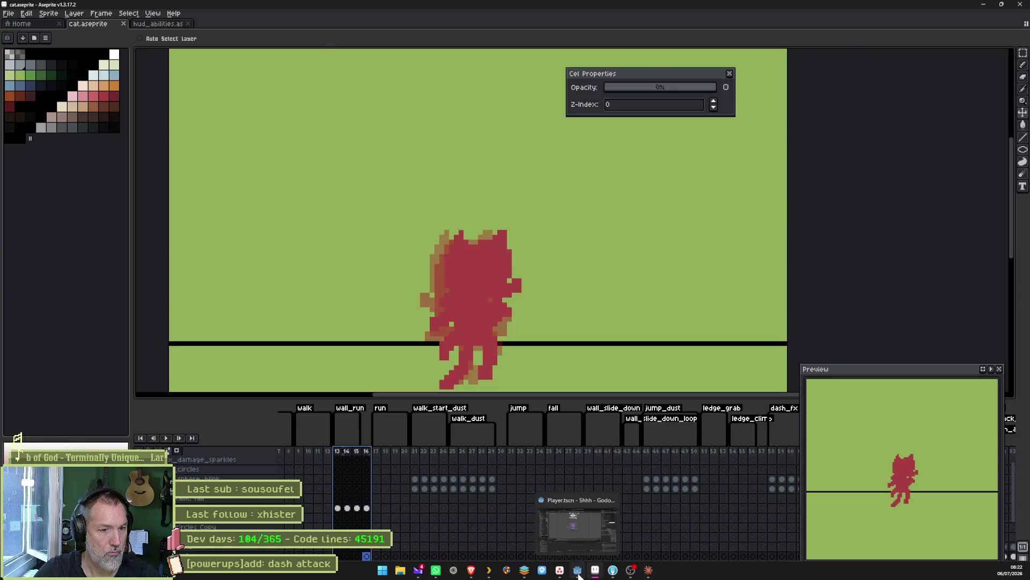
left_click(579, 573)
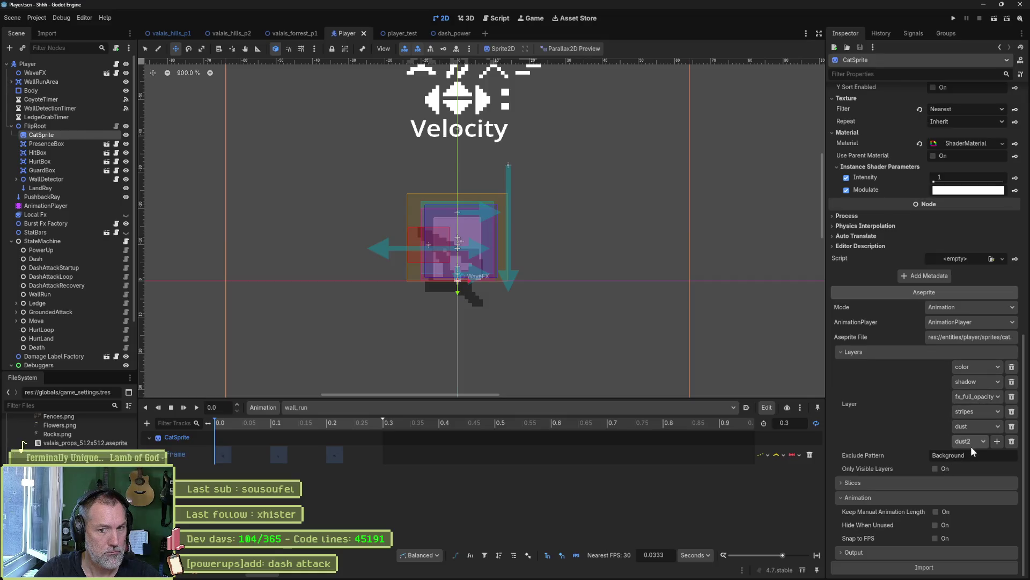
Add the blockout layer to the cat sprite's Aseprite import layers and reimport
left_click(996, 441)
left_click(953, 456)
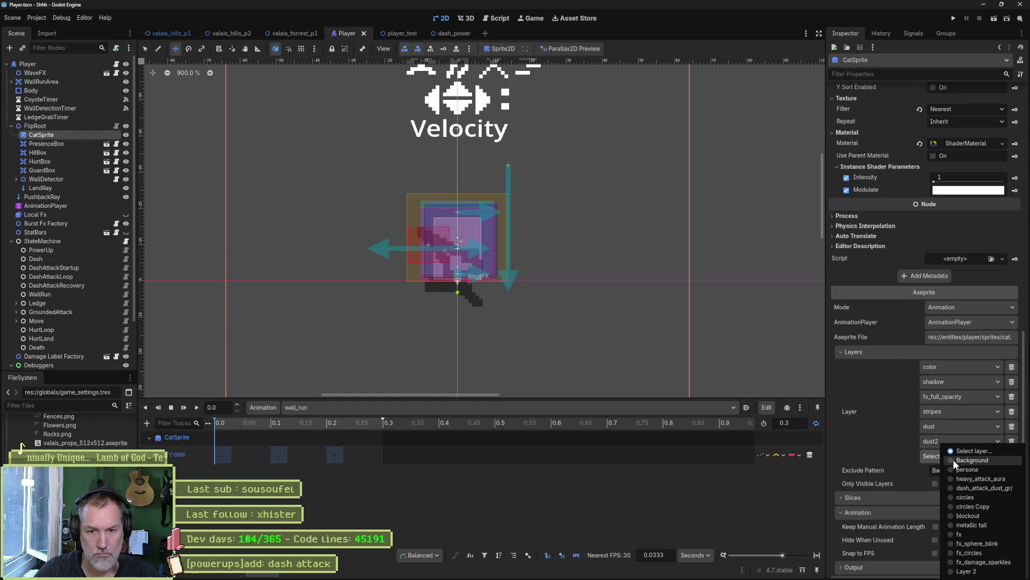
left_click(971, 515)
left_click(924, 568)
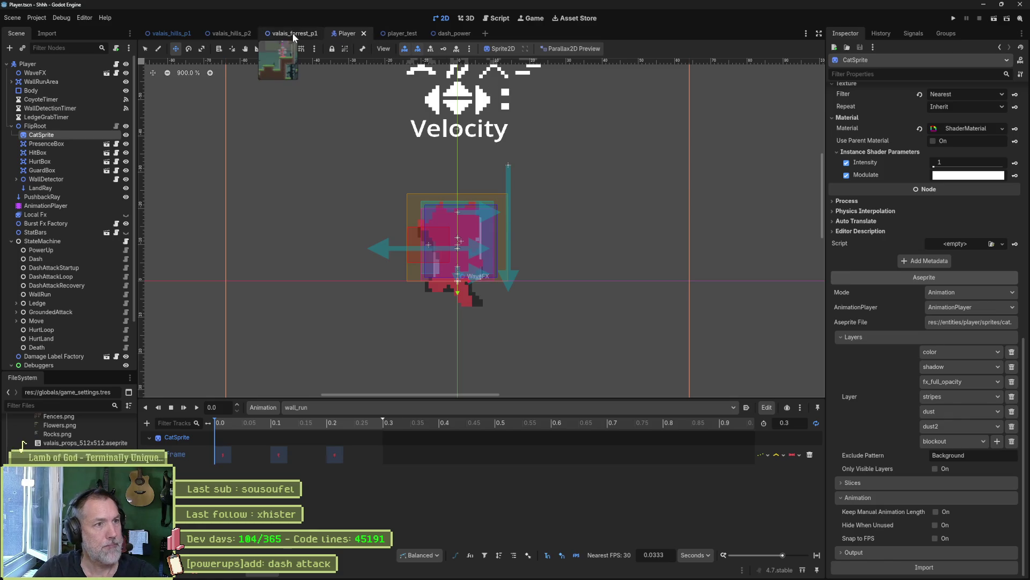
Run the player_test scene and walk right collecting the Dash Attack, green and blue orbs
left_click(404, 30)
key("F6")
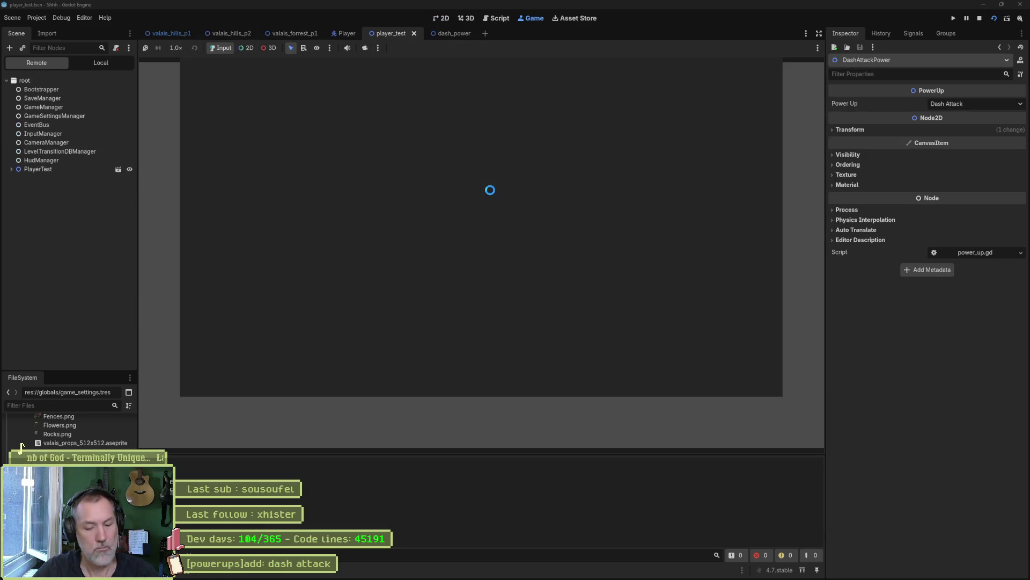
key("Right")
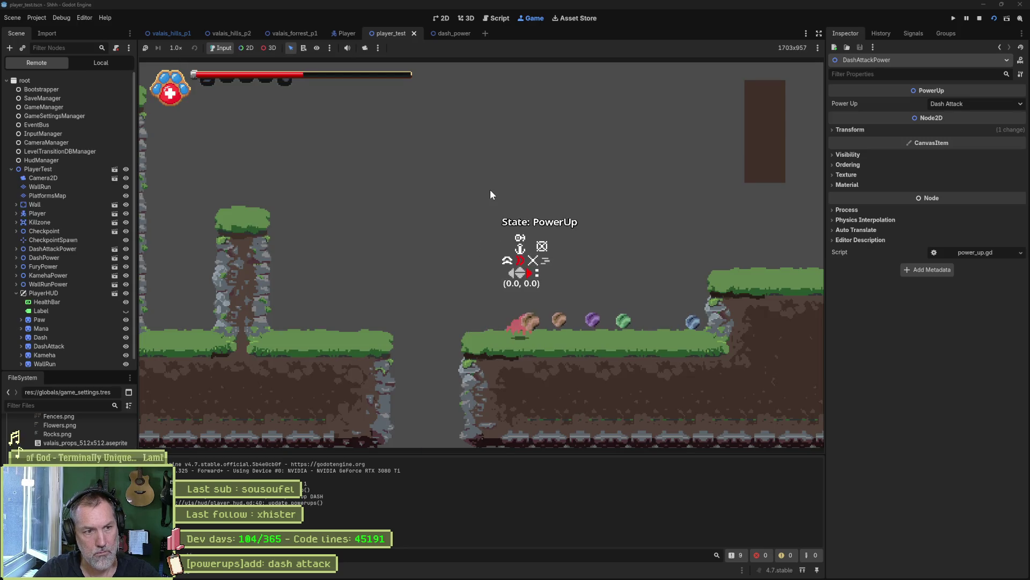
key("Right")
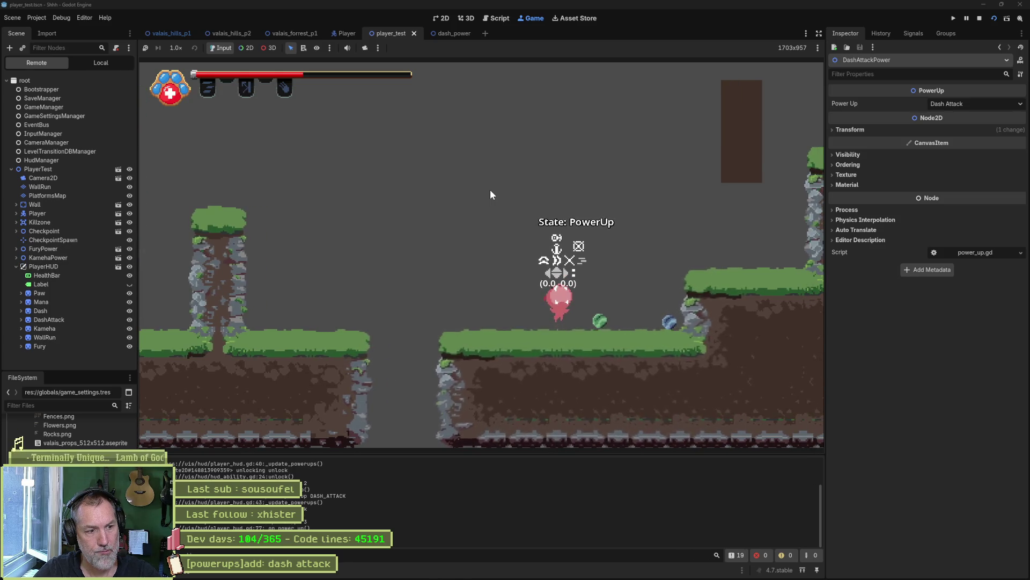
key("Right")
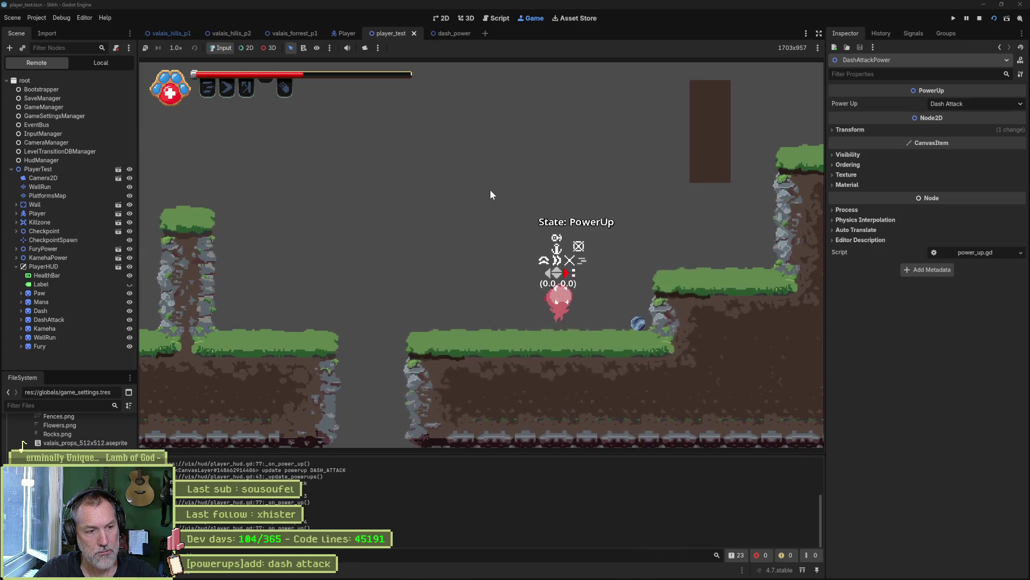
key("Right")
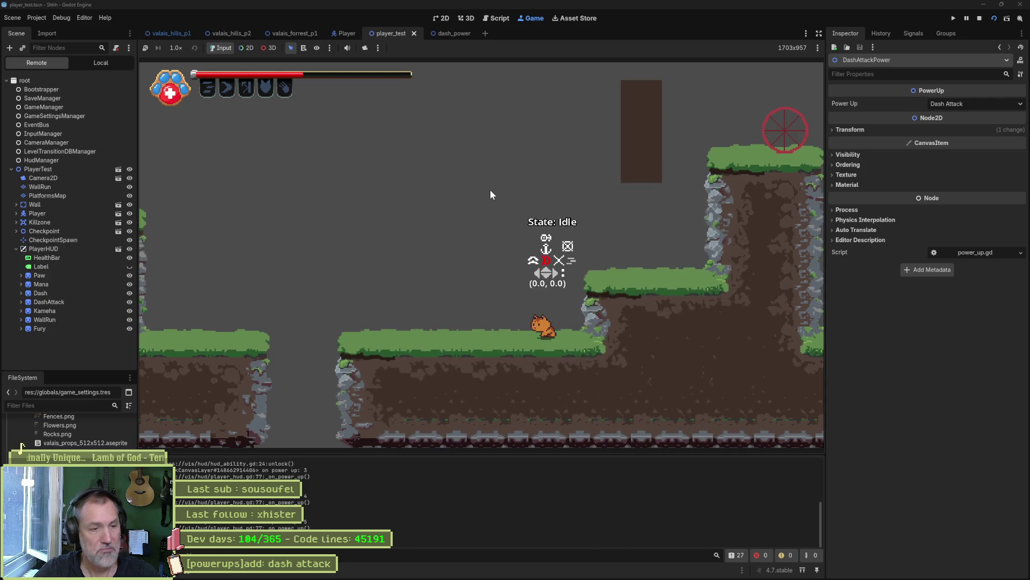
Jump onto the wall and platform, then dash right and dash left
key("Right")
key("space")
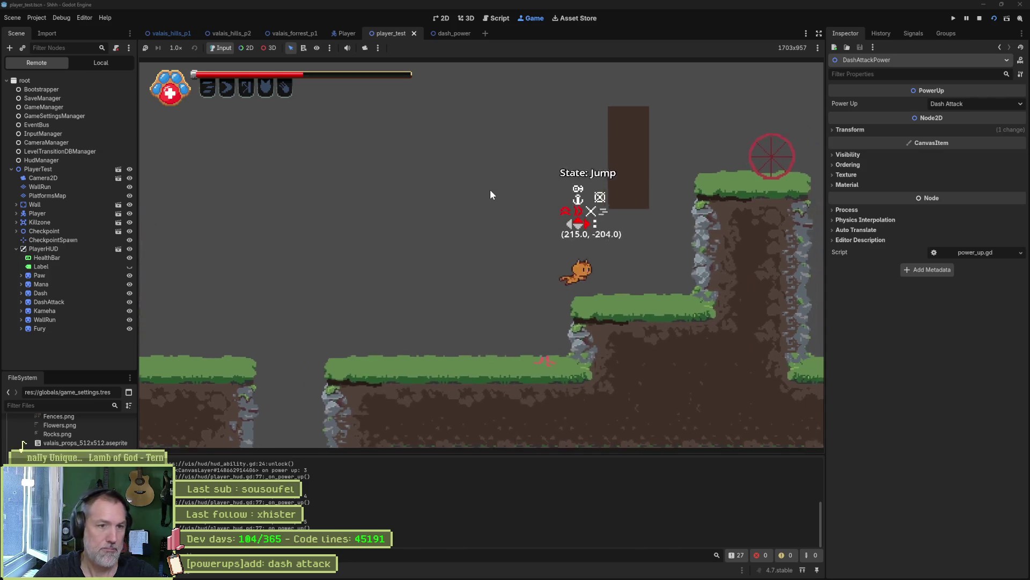
key("space")
key("Right")
key("space")
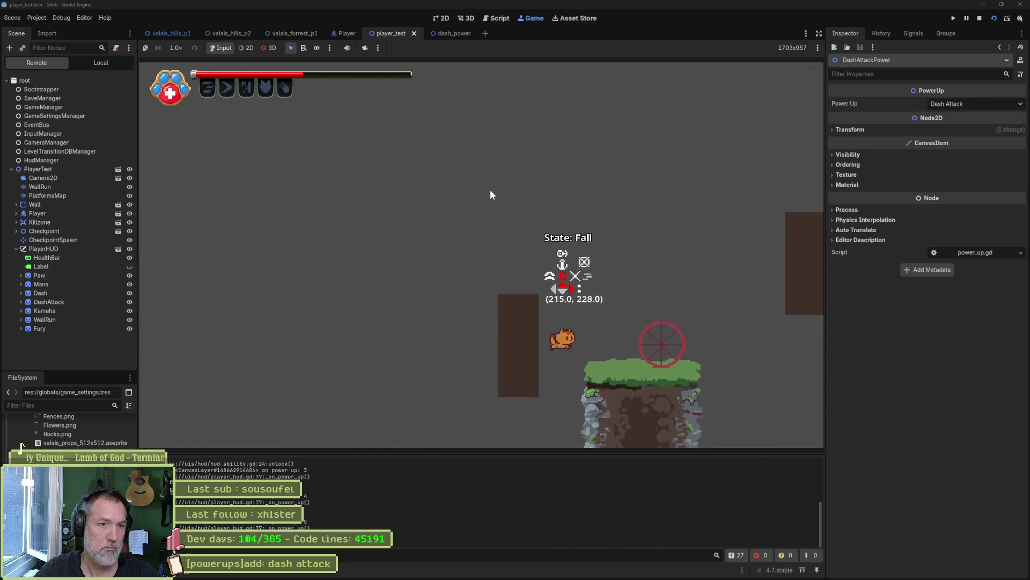
key("space")
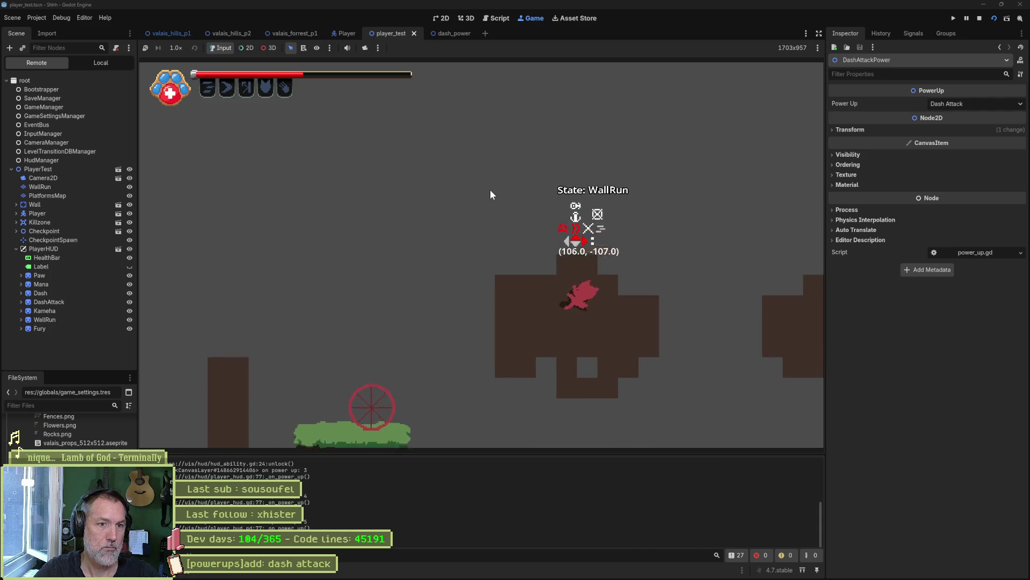
key("space")
key("shift")
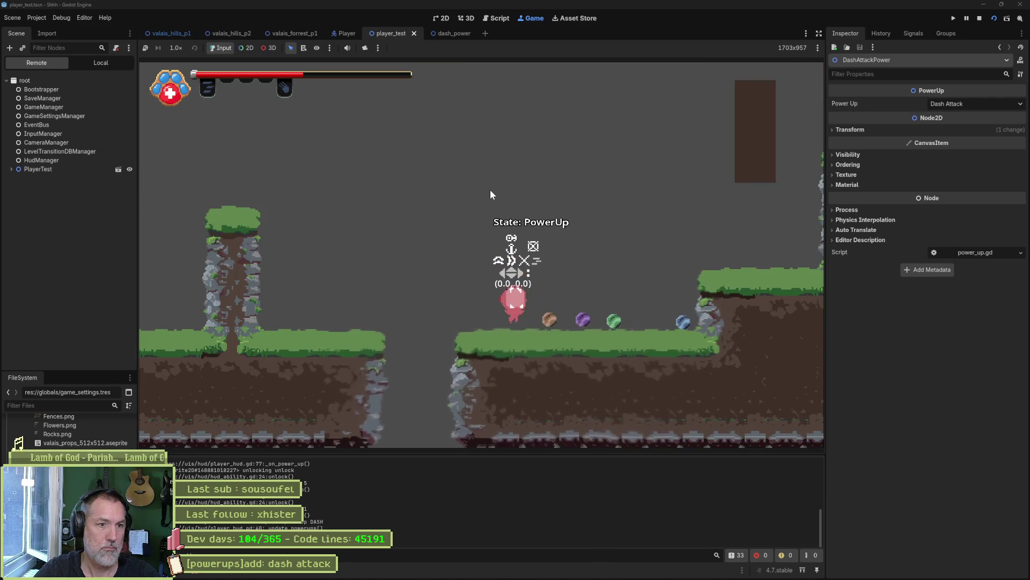
key("Left")
key("space")
key("shift")
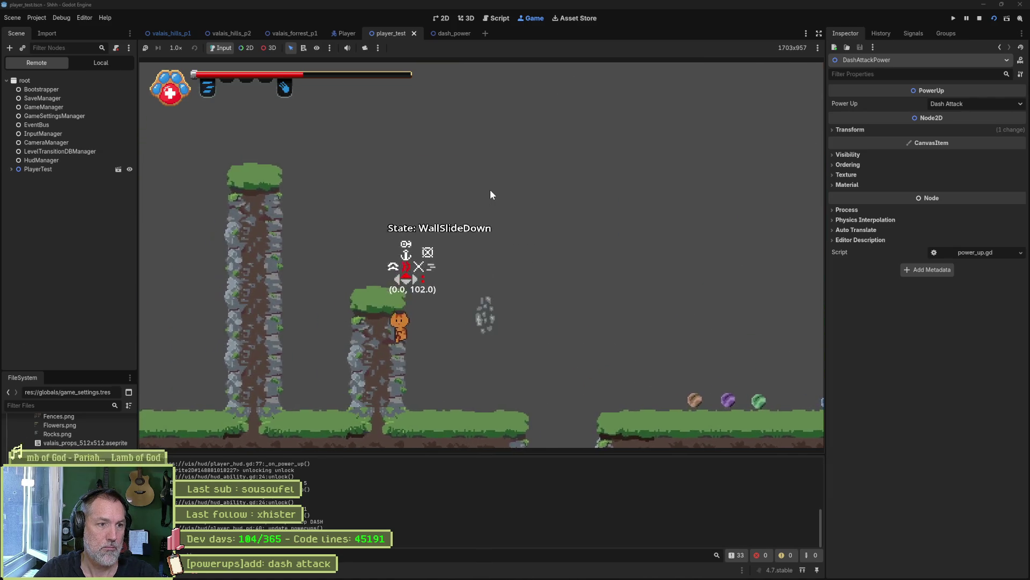
Wall-jump between the tall and short pillars, then dash along the ground
key("space")
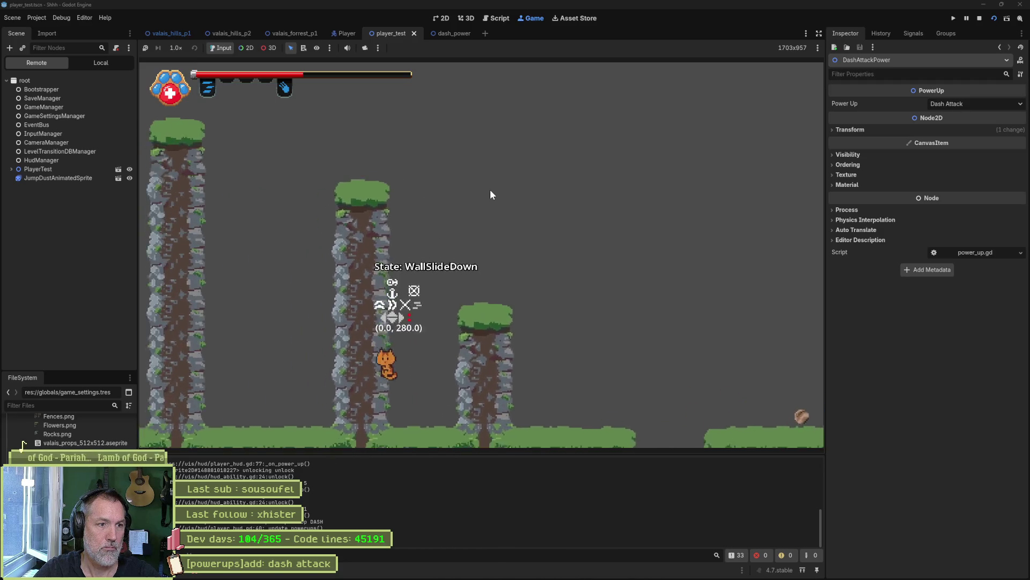
key("space")
key("Right")
key("space")
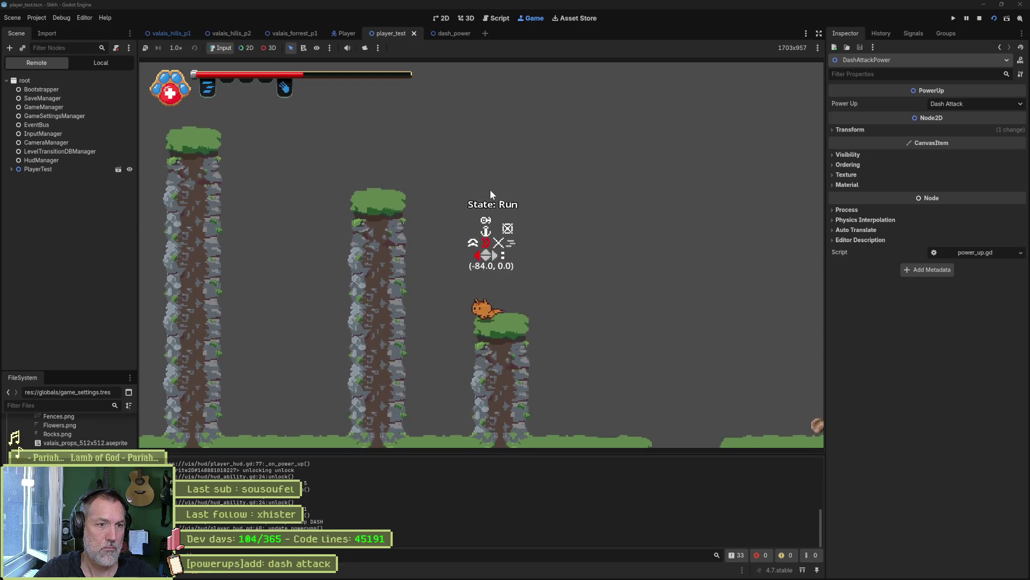
key("Left")
key("space")
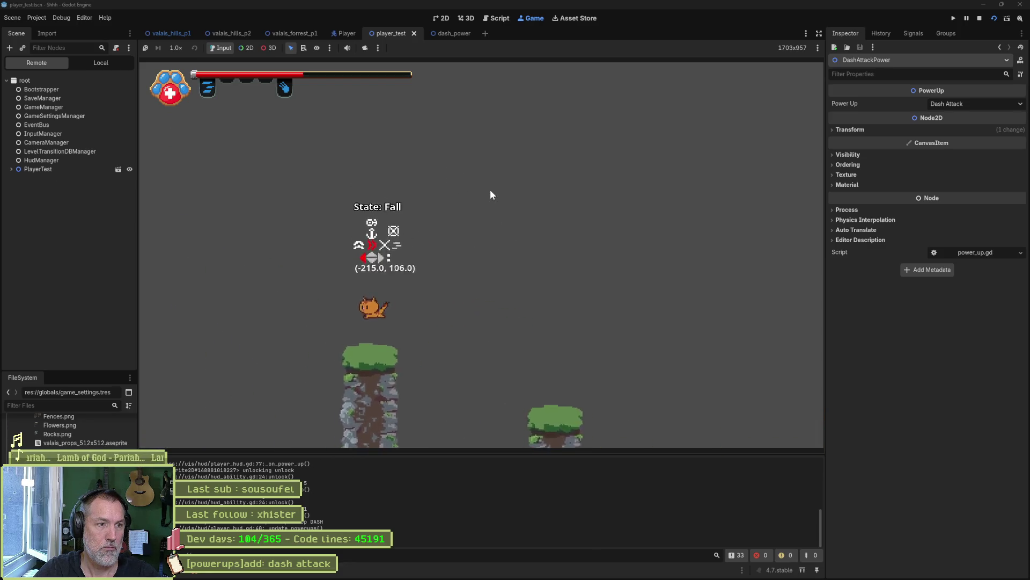
key("shift")
Fire the heavy projectile, dash-attack both ways, charge a heavy paw attack, then stop the game
key("Right")
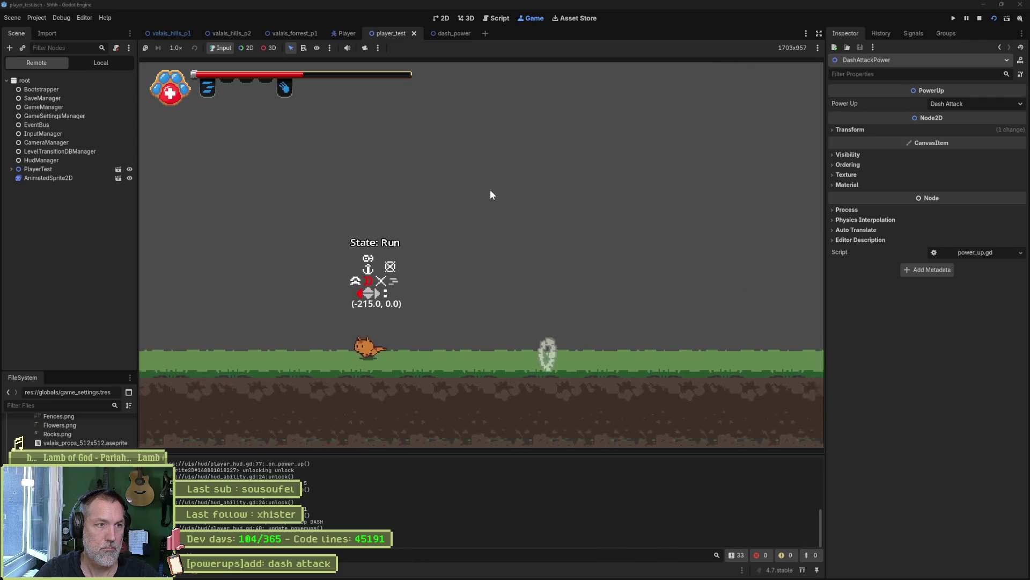
key("k")
key("shift")
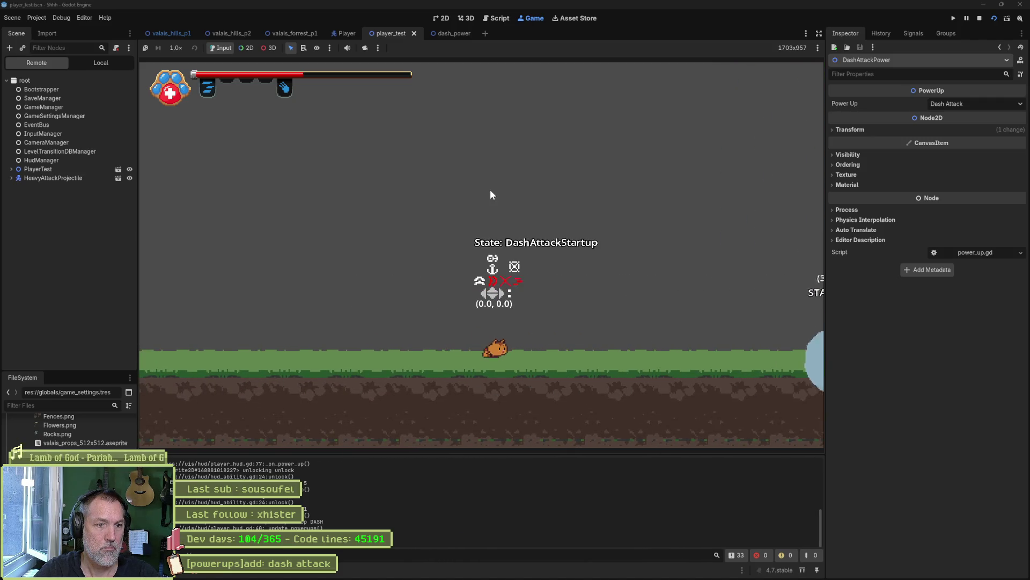
key("Left")
key("shift")
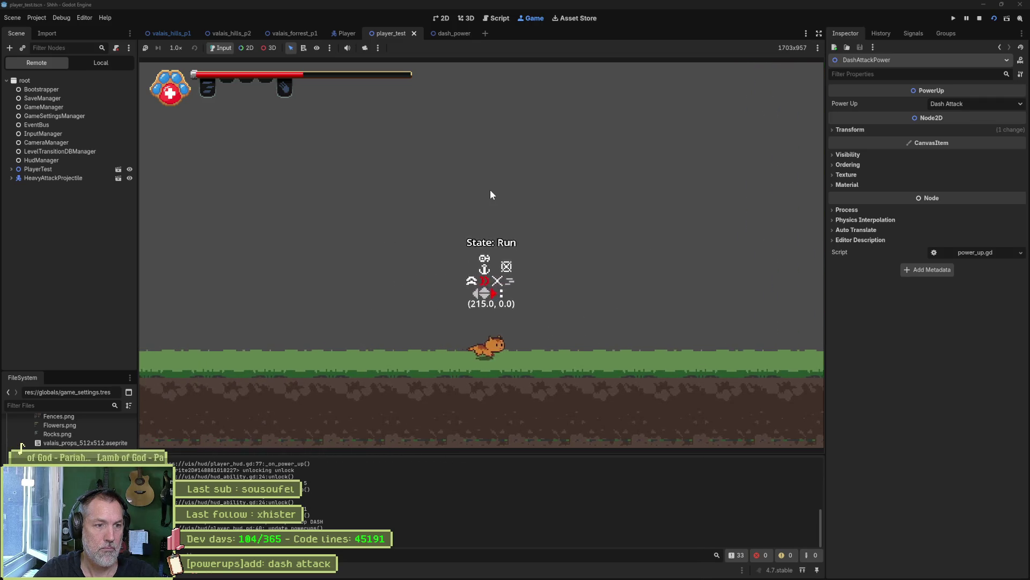
key("Right")
key("j")
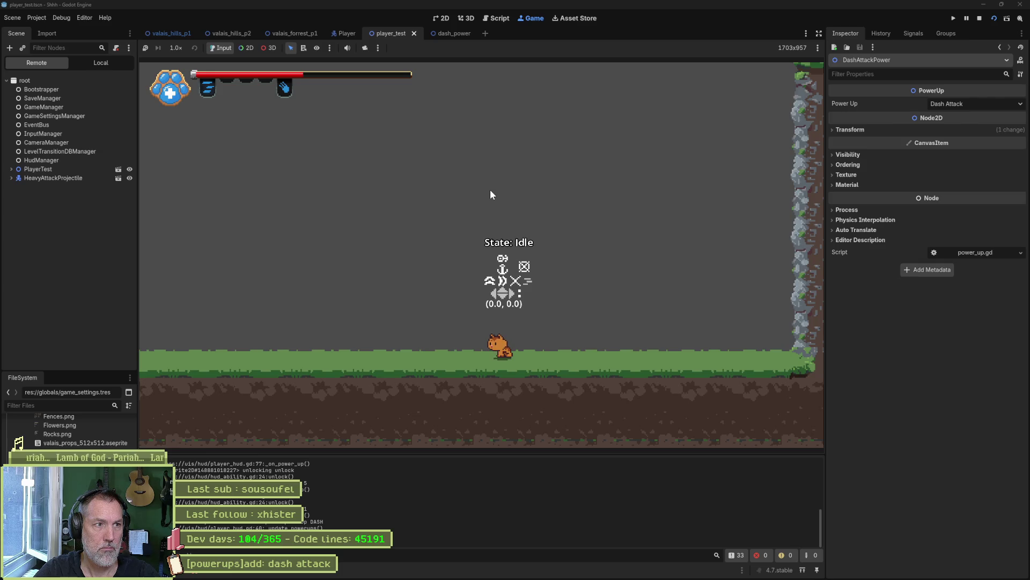
key("x")
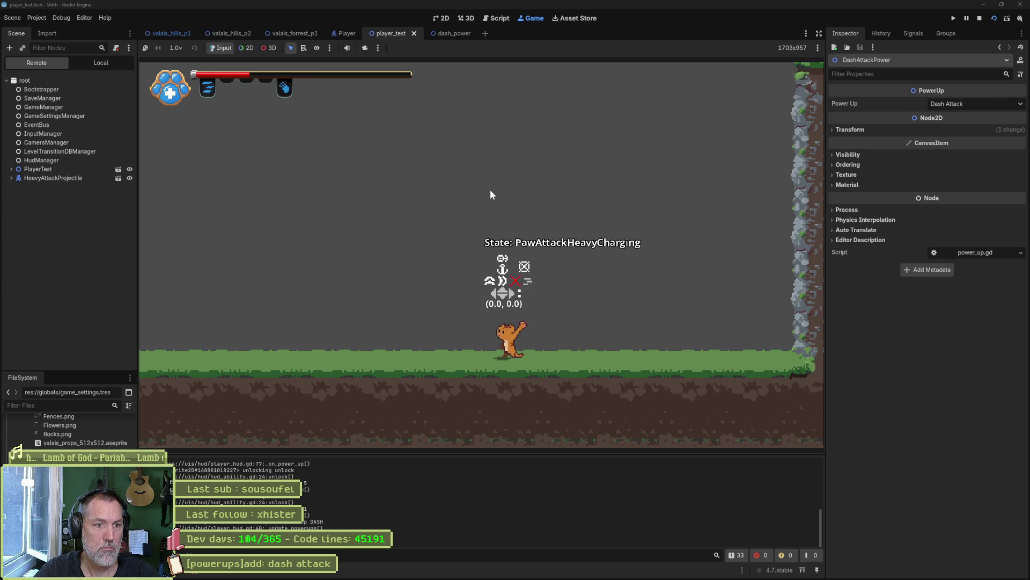
key("F8")
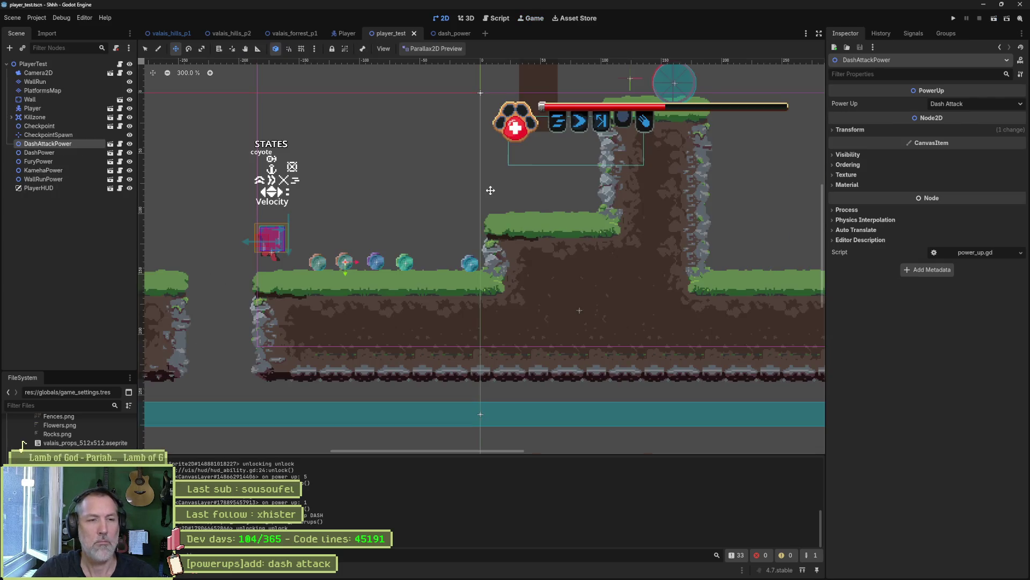
Show the debugger errors and scrub the Player's paw_attack_heavy_charging animation to 0.2333 seconds
left_click(224, 573)
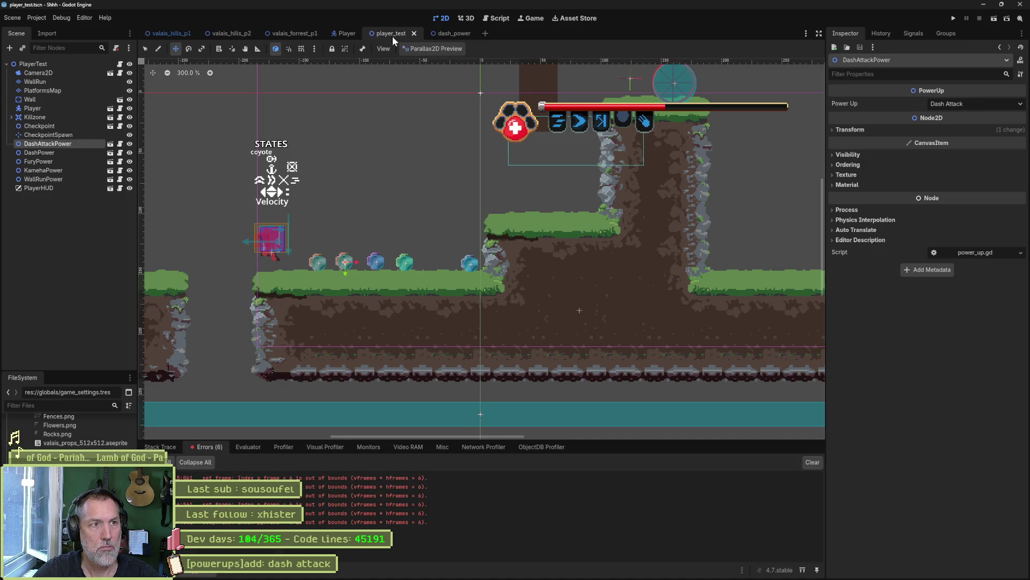
left_click(347, 33)
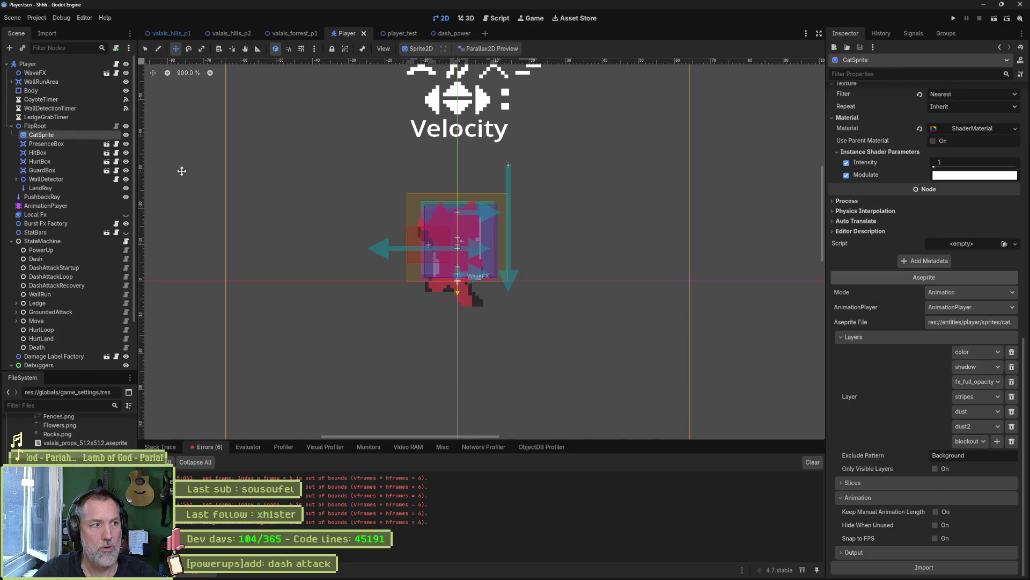
left_click(75, 206)
left_click(332, 407)
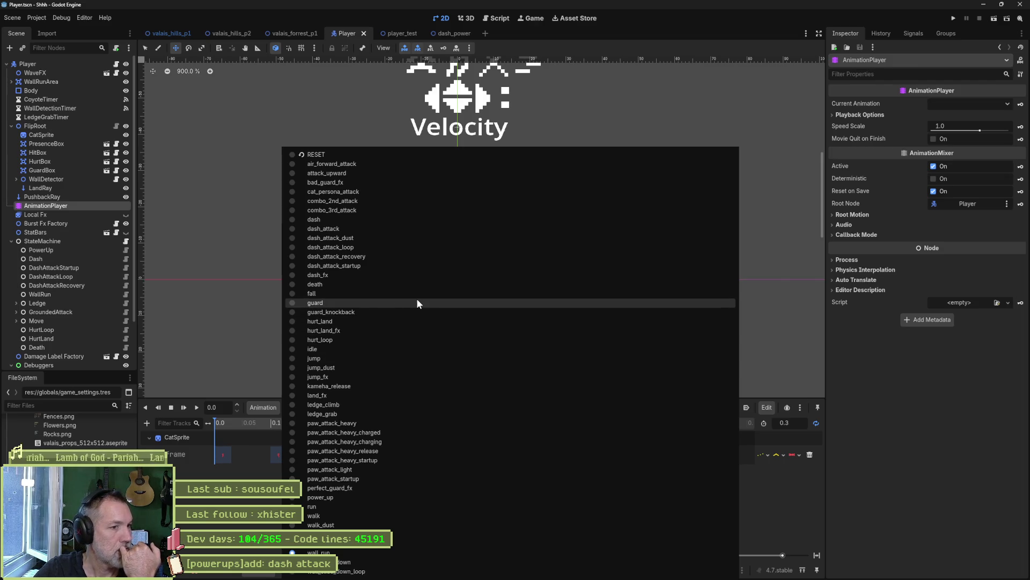
left_click(401, 443)
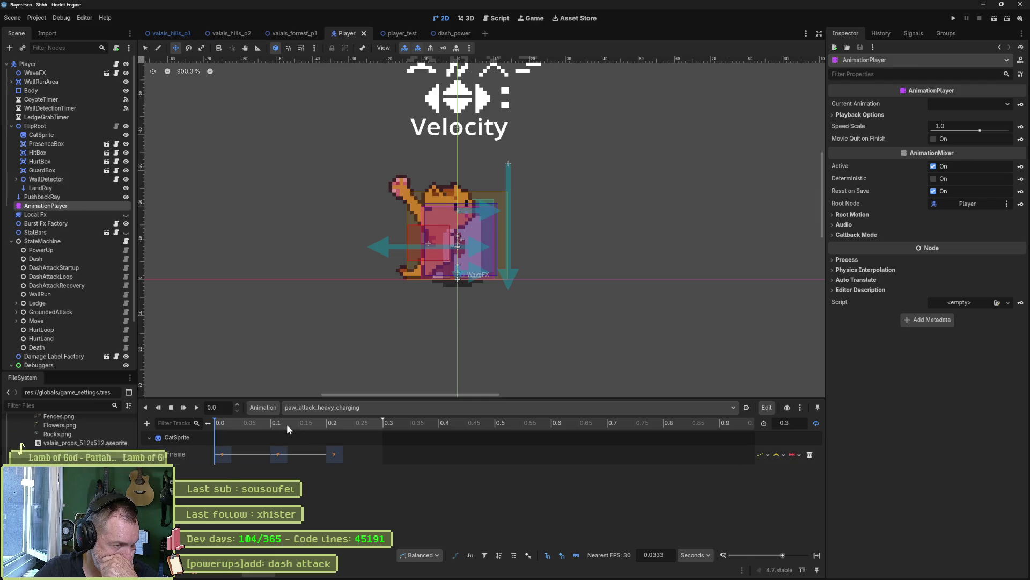
mouse_move(300, 426)
left_mouse_down()
mouse_move(323, 424)
mouse_move(260, 426)
mouse_move(349, 423)
left_mouse_up()
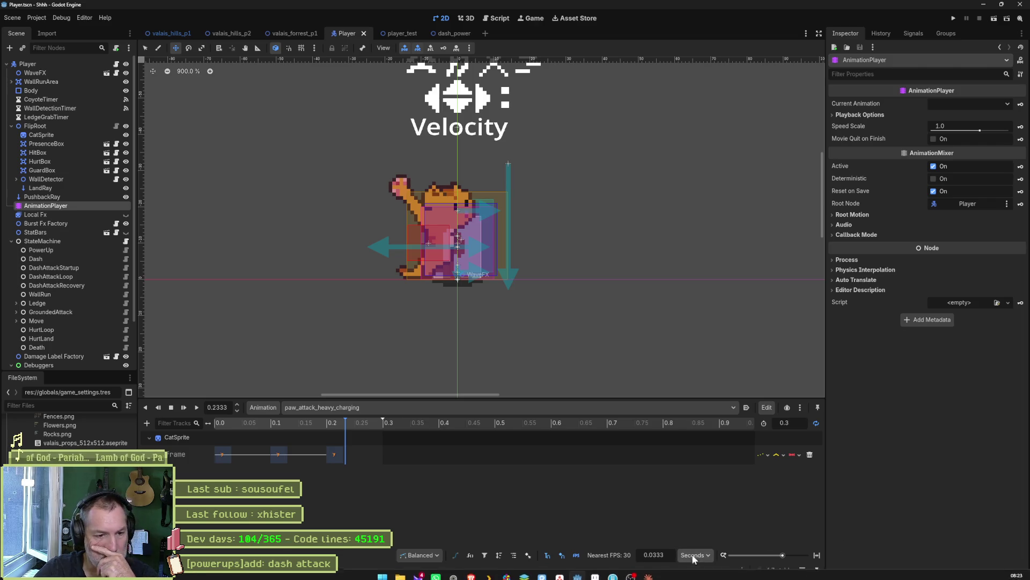
left_click(597, 572)
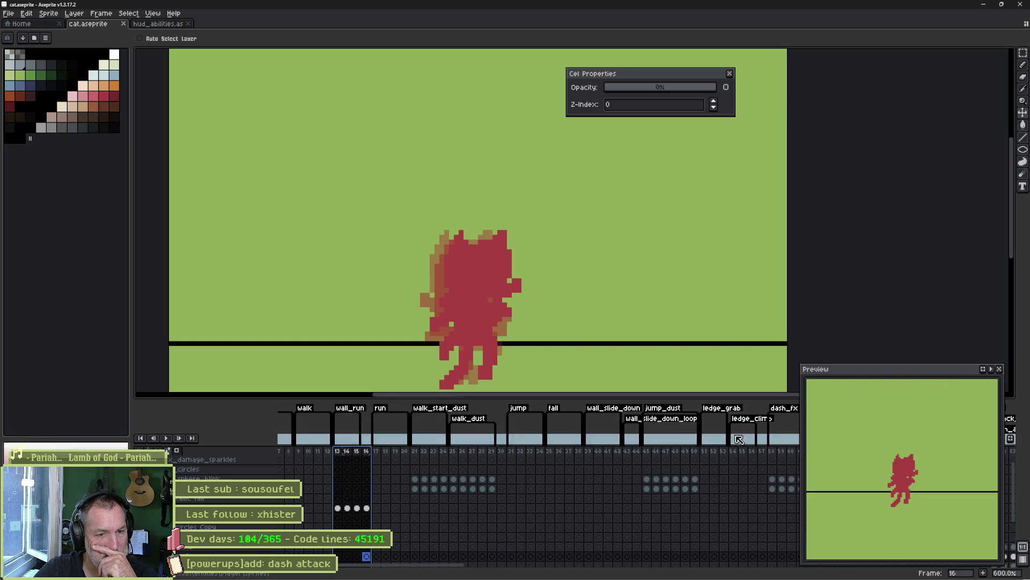
Scroll cat.aseprite's timeline to the heavy-charging frame and select its attack_aura cel
scroll(441, 573, "left", 3)
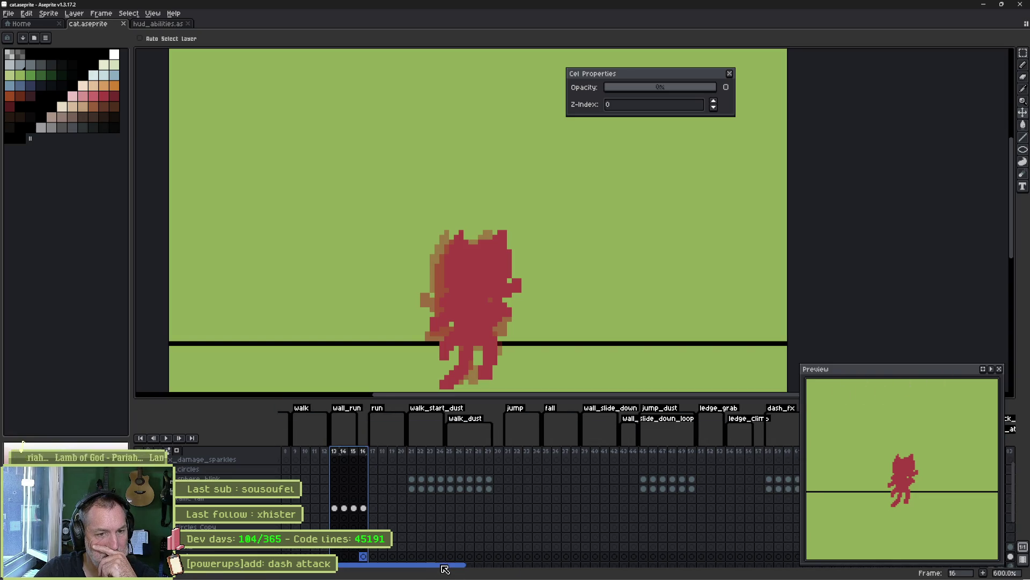
left_click_drag(439, 569, 694, 573)
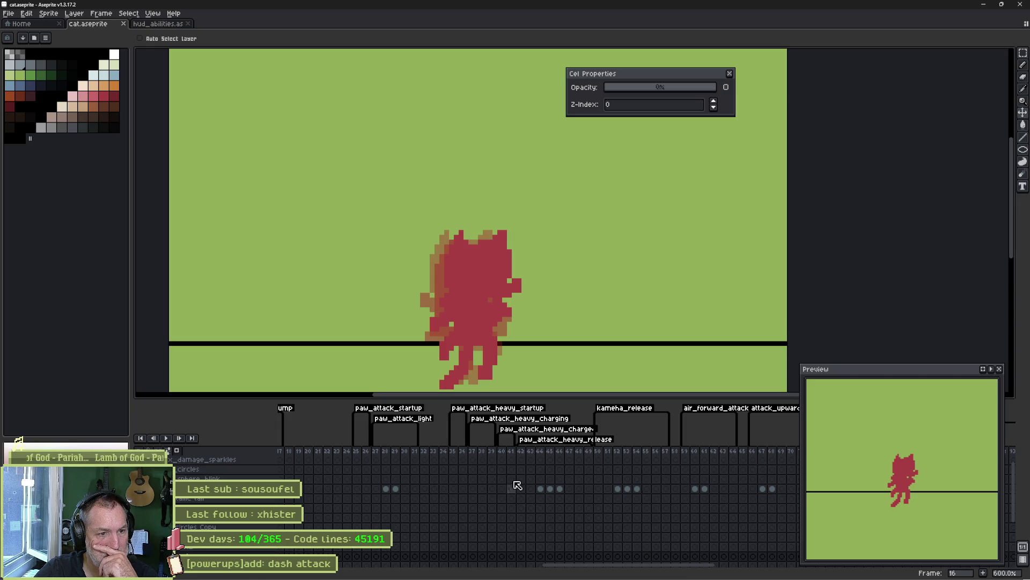
scroll(473, 475, "down", 3)
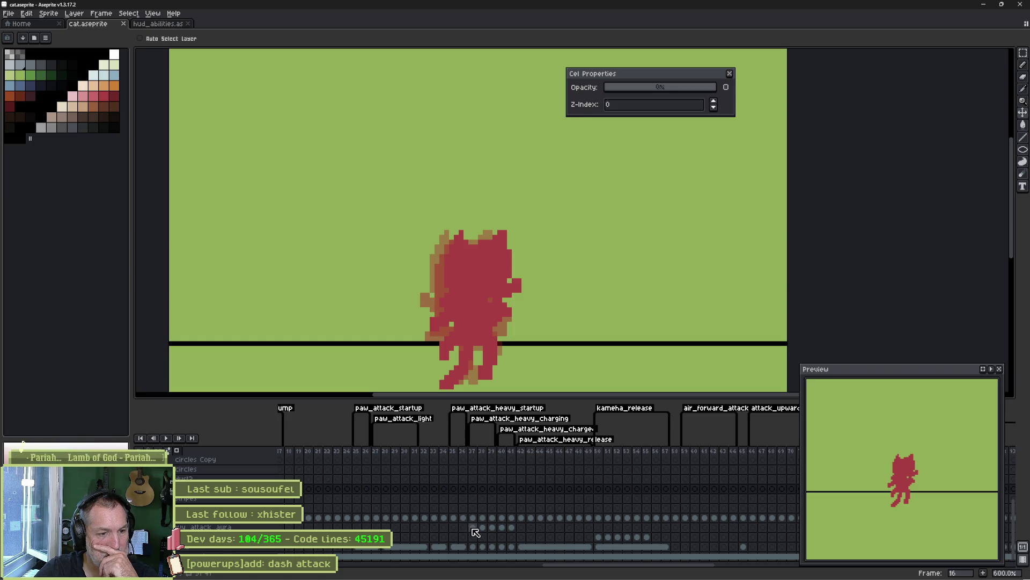
left_click(473, 528)
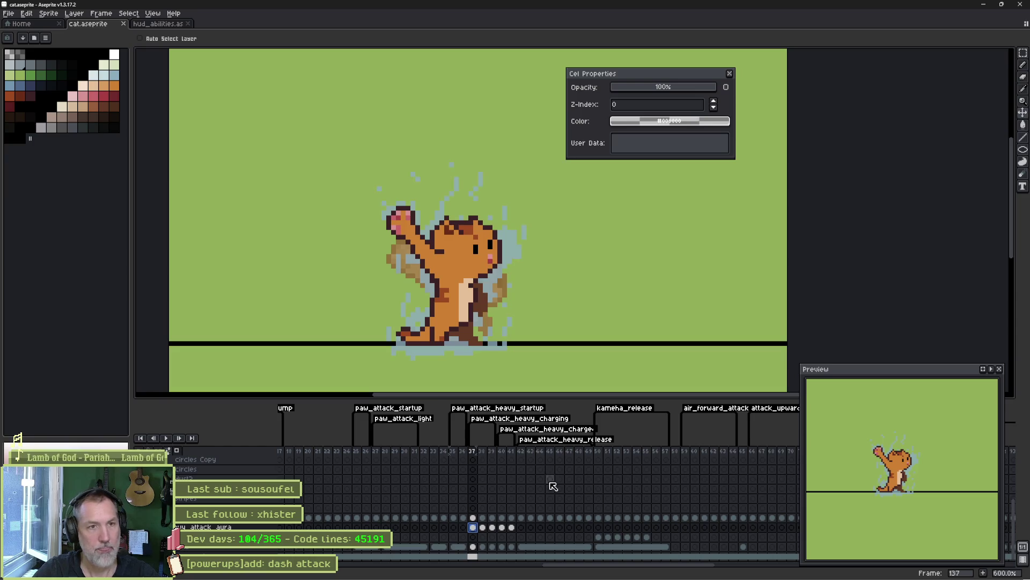
mouse_move(565, 576)
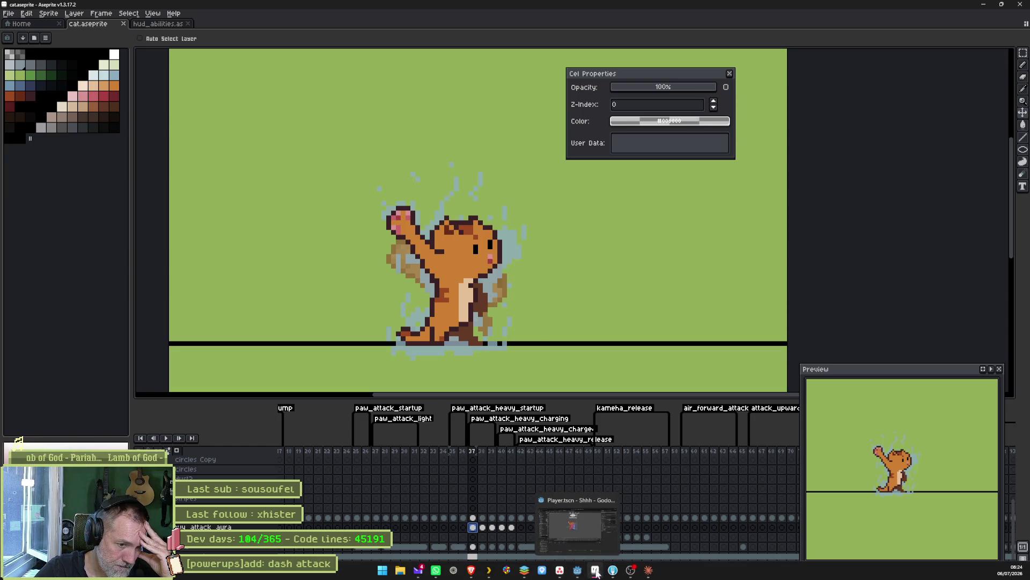
left_click(597, 574)
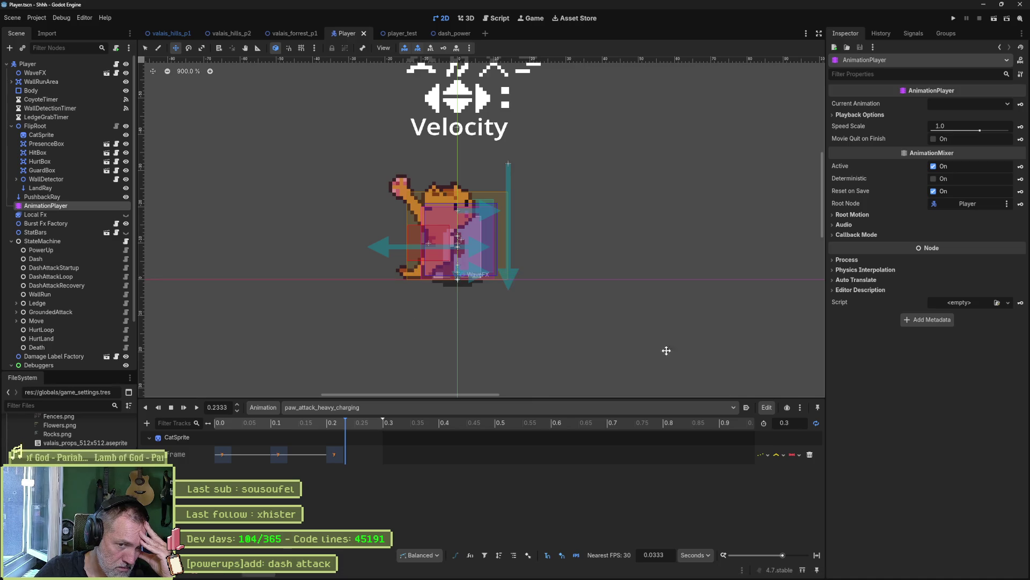
Add heavy_attack_aura to CatSprite's Aseprite import layers, save, and rerun player_test
left_click(41, 135)
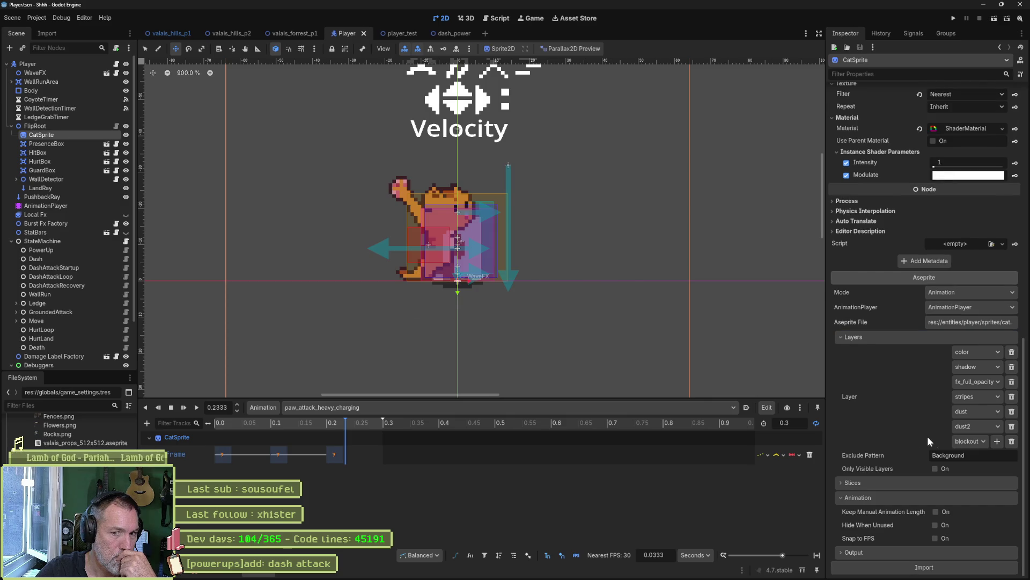
left_click(997, 441)
left_click(960, 456)
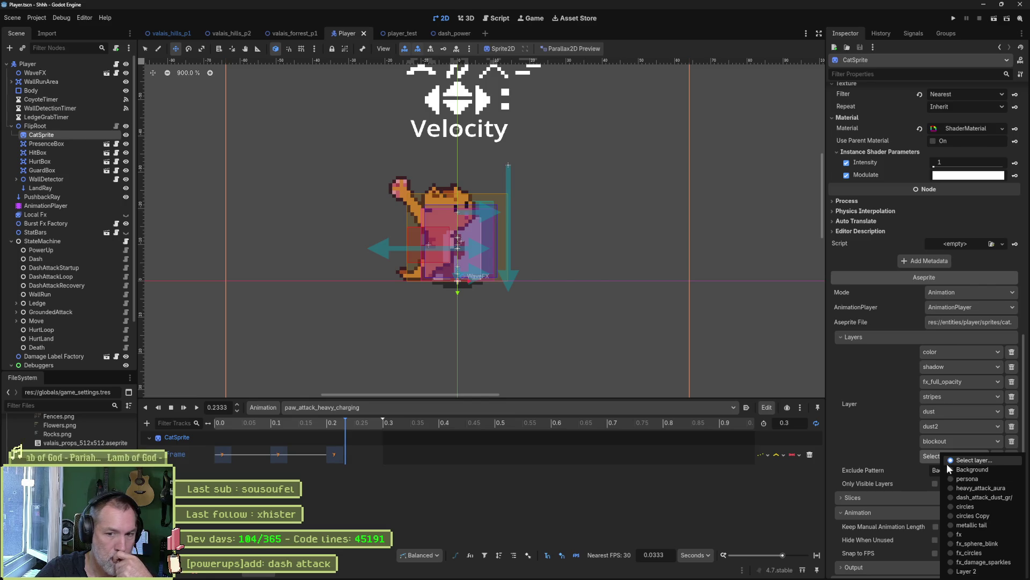
left_click(975, 488)
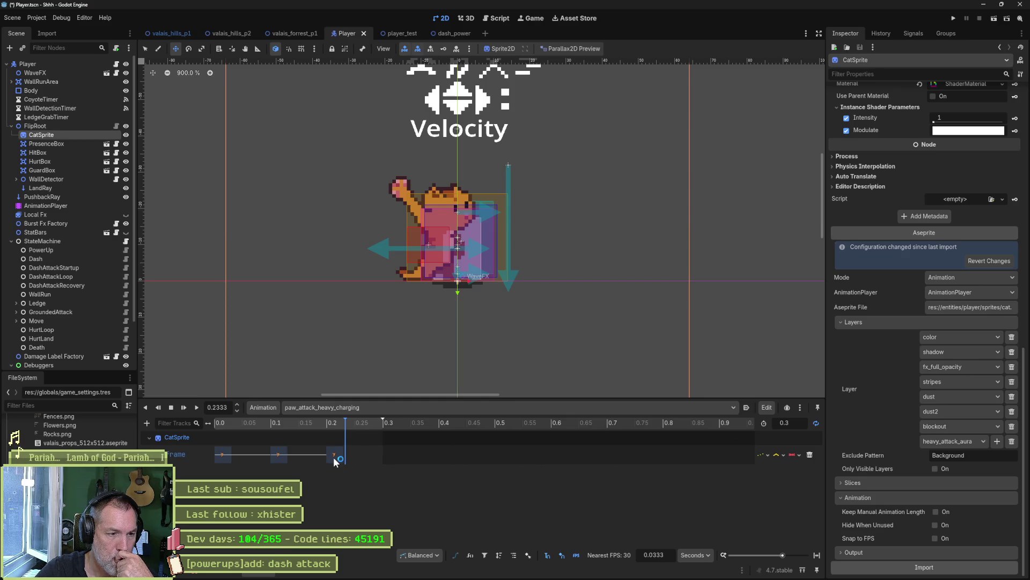
key("ctrl+s")
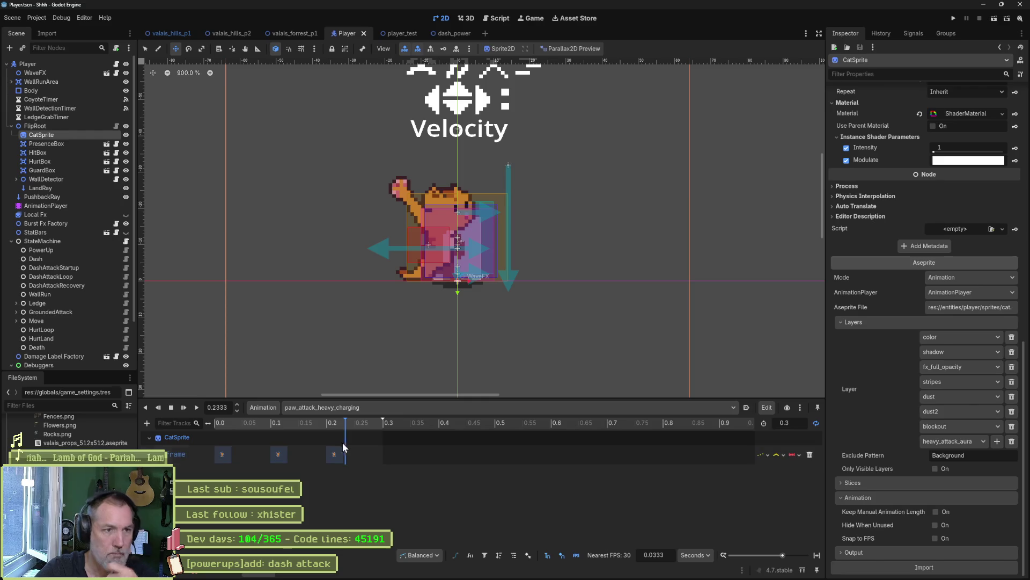
left_click(392, 34)
key("F6")
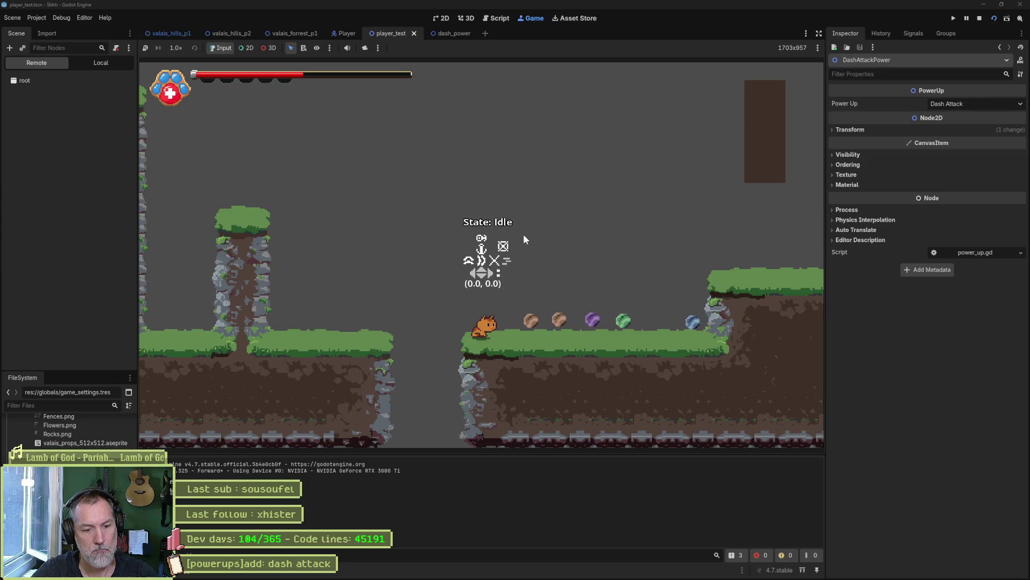
Run right, fire a heavy paw attack leftward, then jump and dash across the gap to grab the power-up
key("Right")
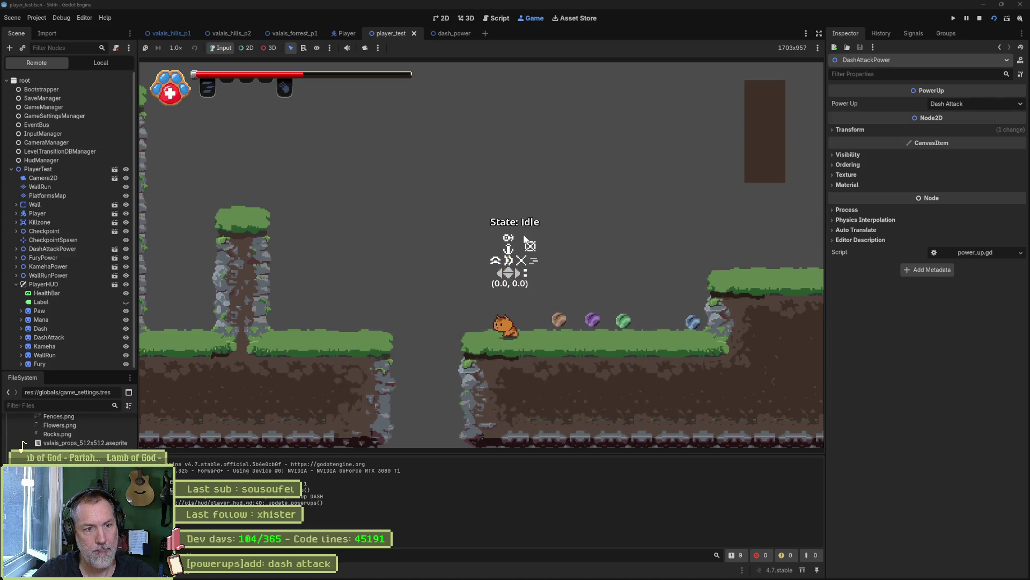
key("x")
key("Left")
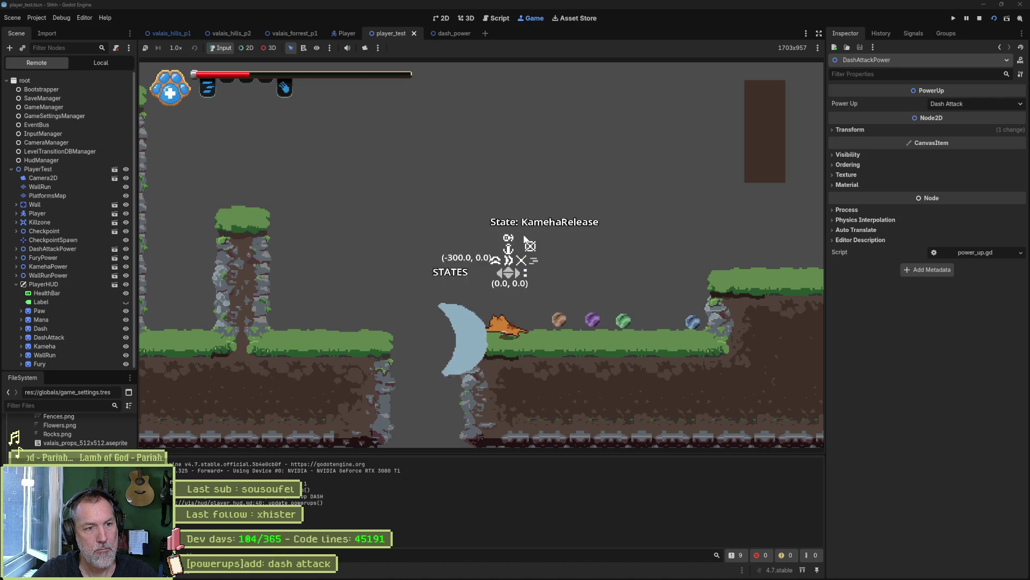
key("space")
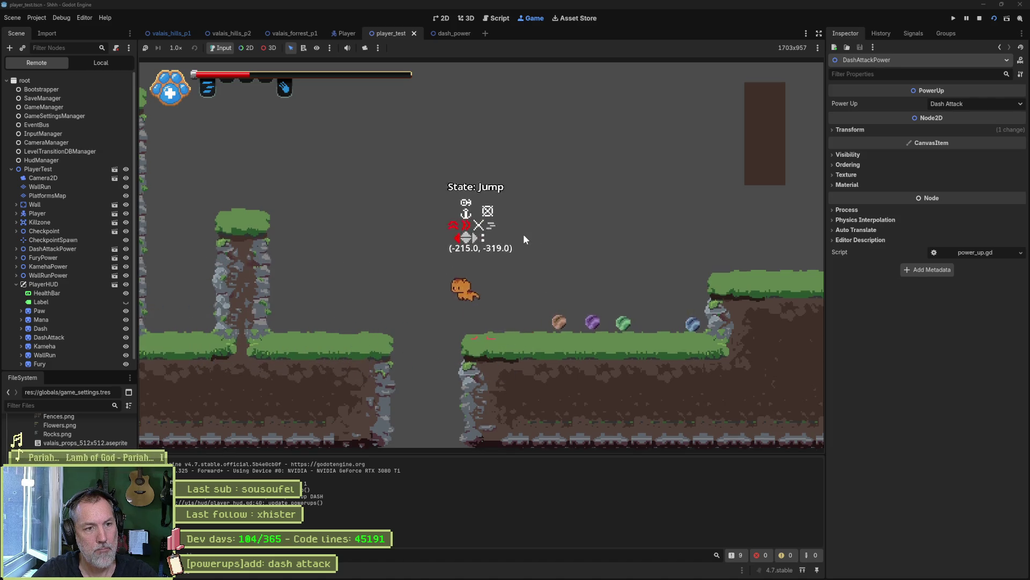
key("shift")
key("Right")
key("shift")
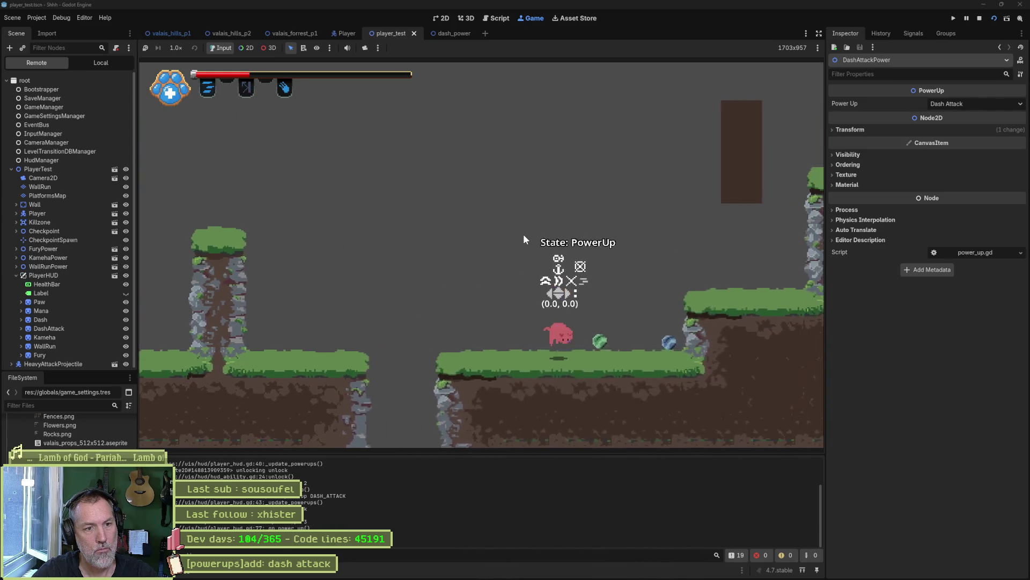
Try the new dash to the right, wall-run up the pillars, and dash between the walls
key("Right")
key("shift")
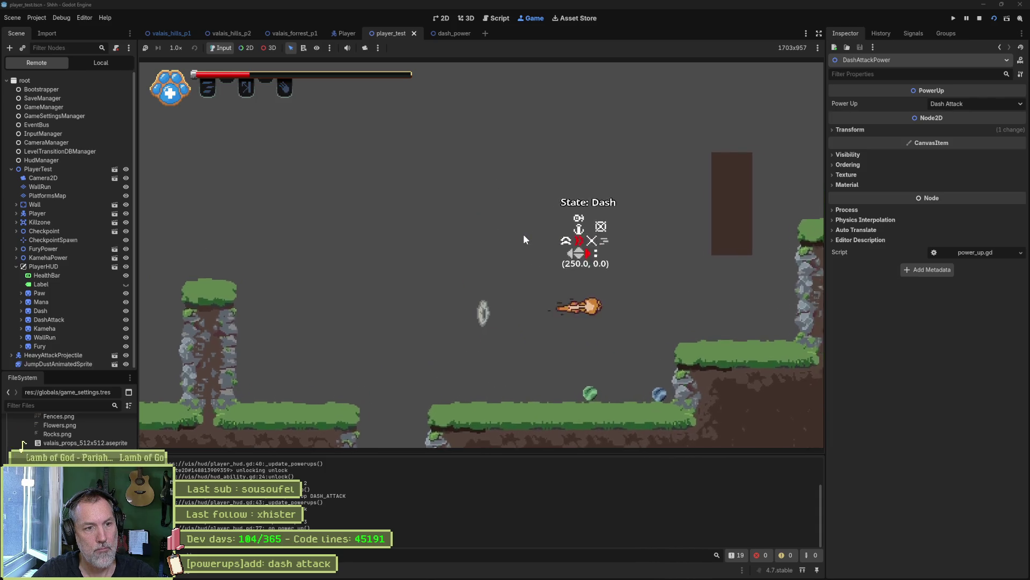
key("space")
key("space")
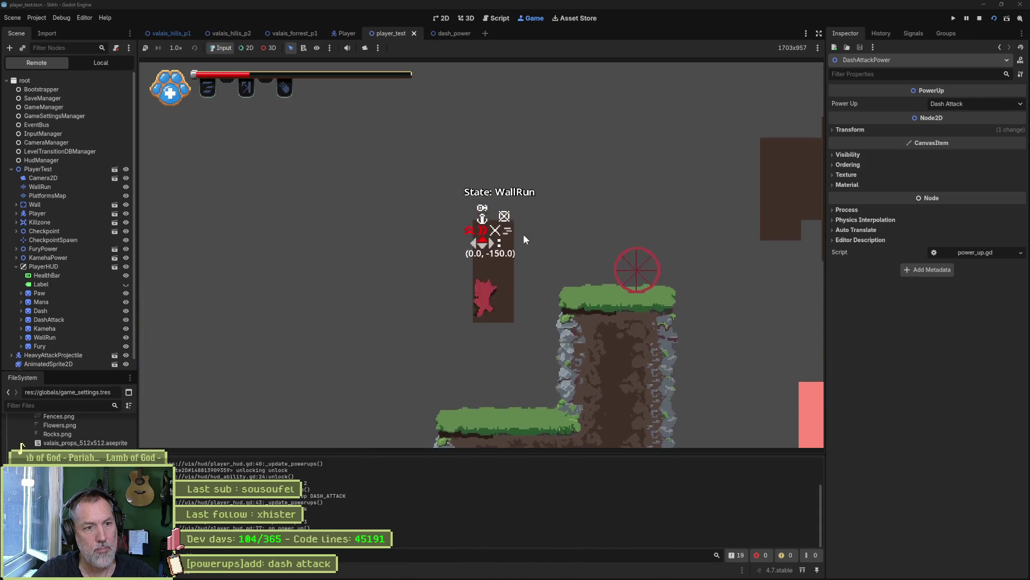
key("shift")
key("space")
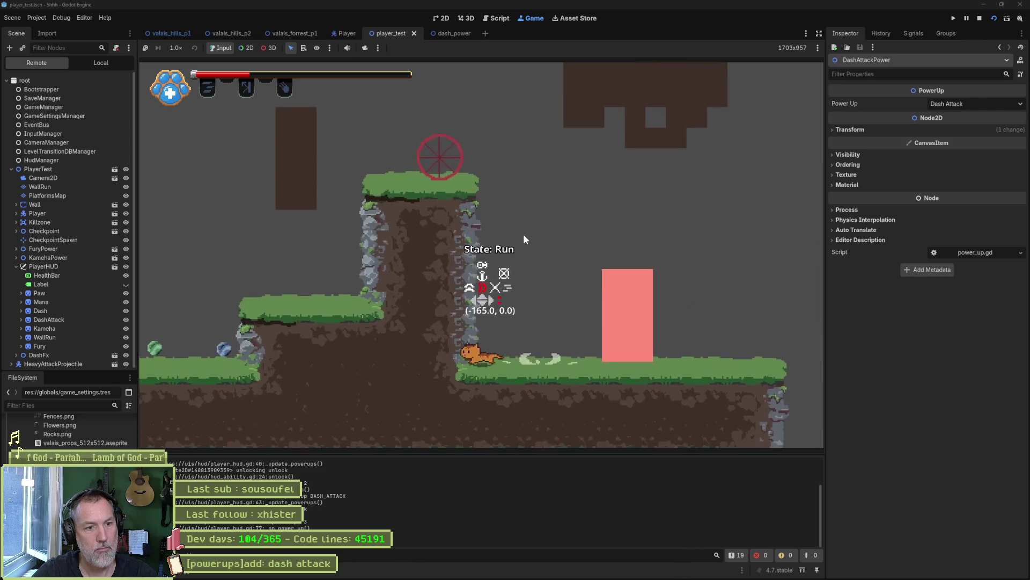
key("space")
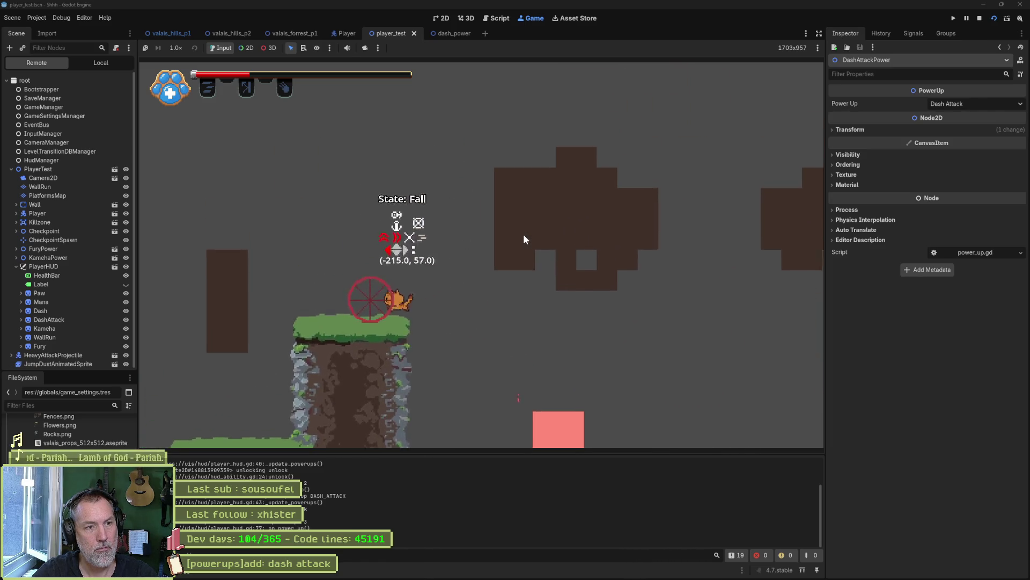
key("space")
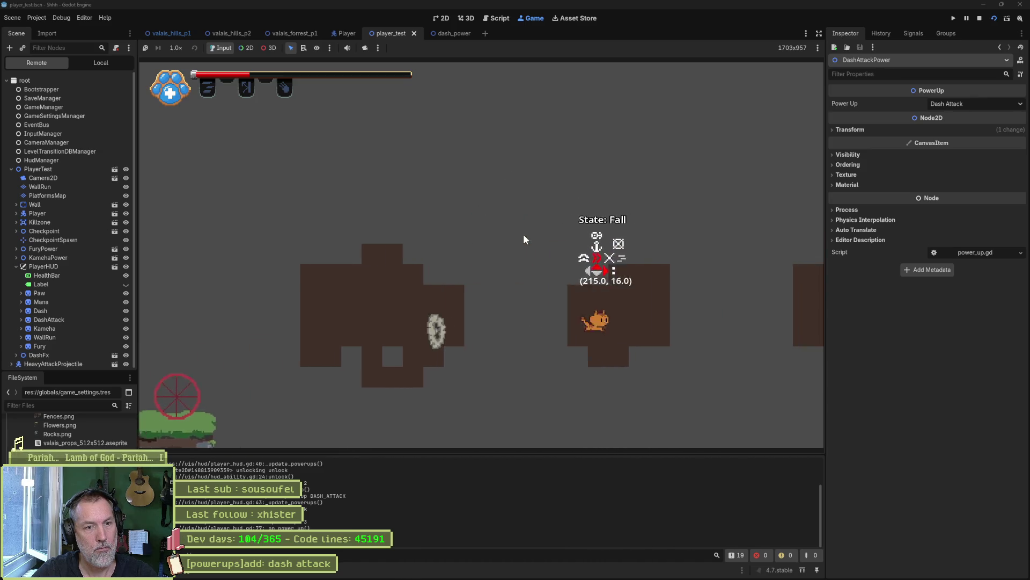
key("shift")
key("shift")
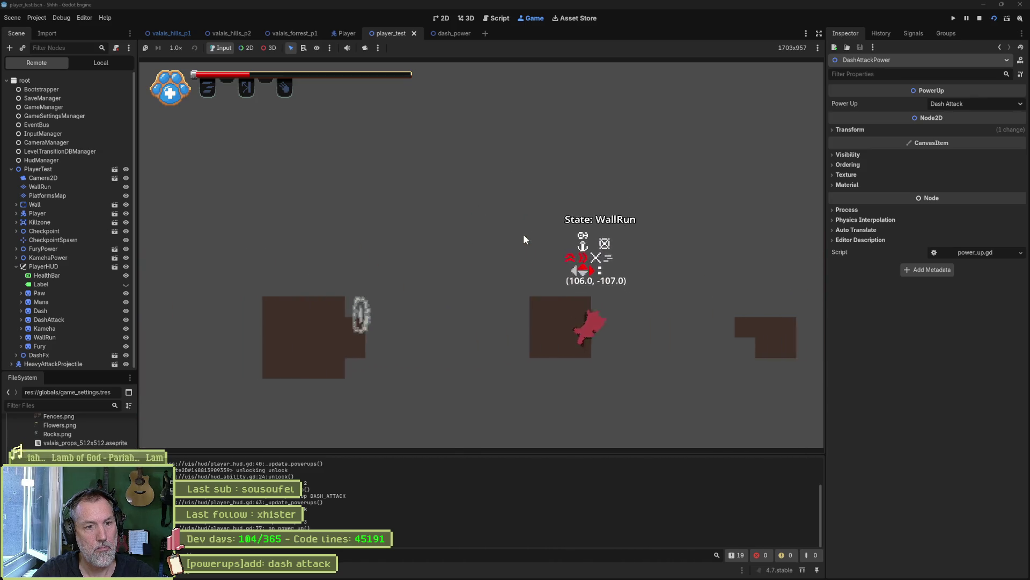
key("shift")
Climb walls and dash off the brown block and left platform, then stop the game
key("space")
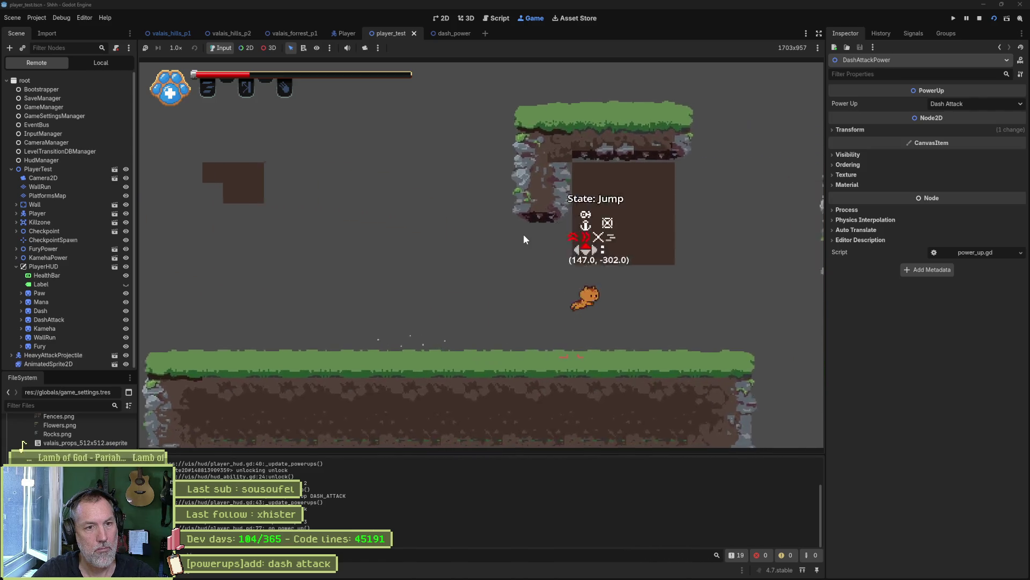
key("space")
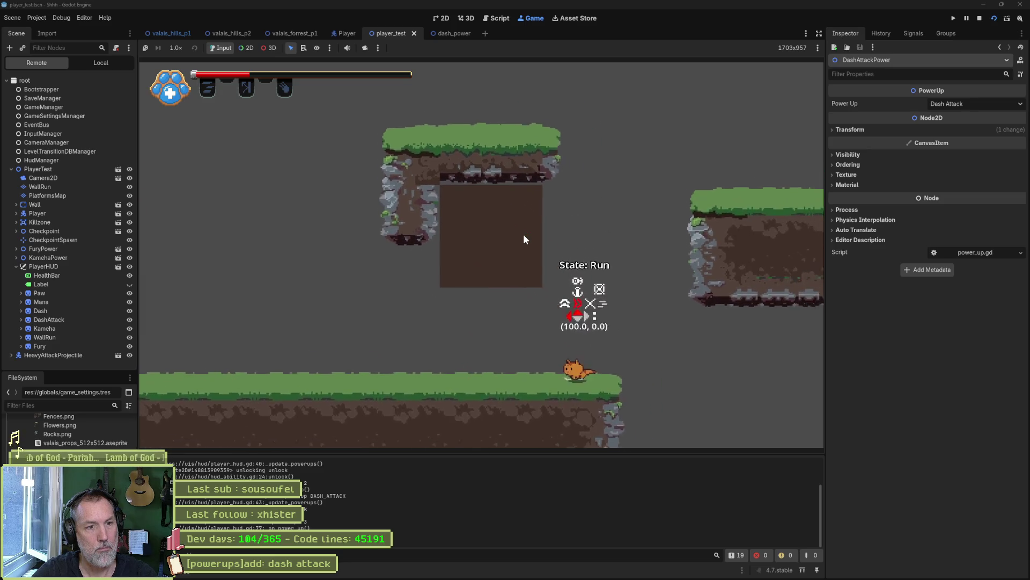
key("space")
key("space")
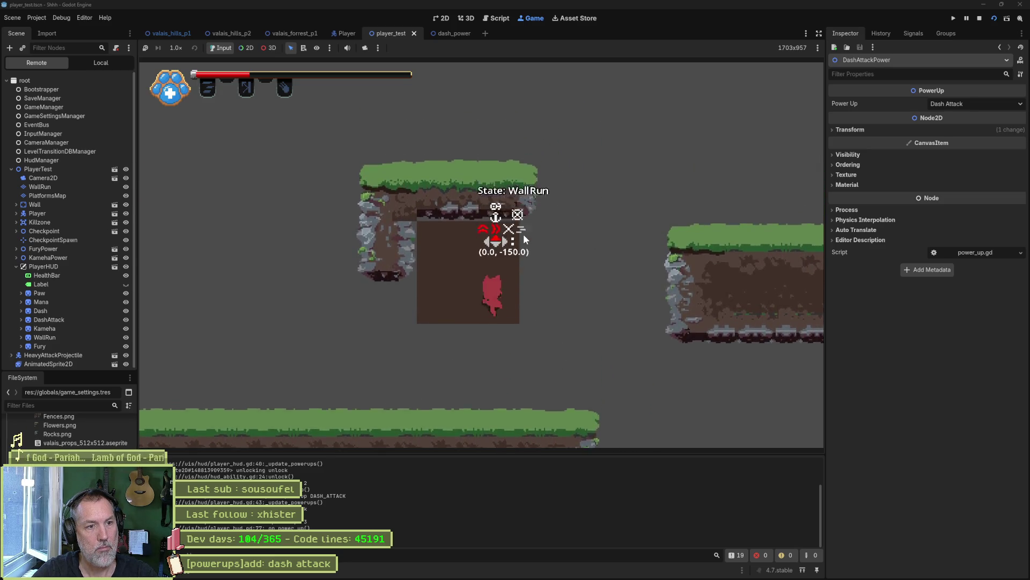
key("shift")
key("Left")
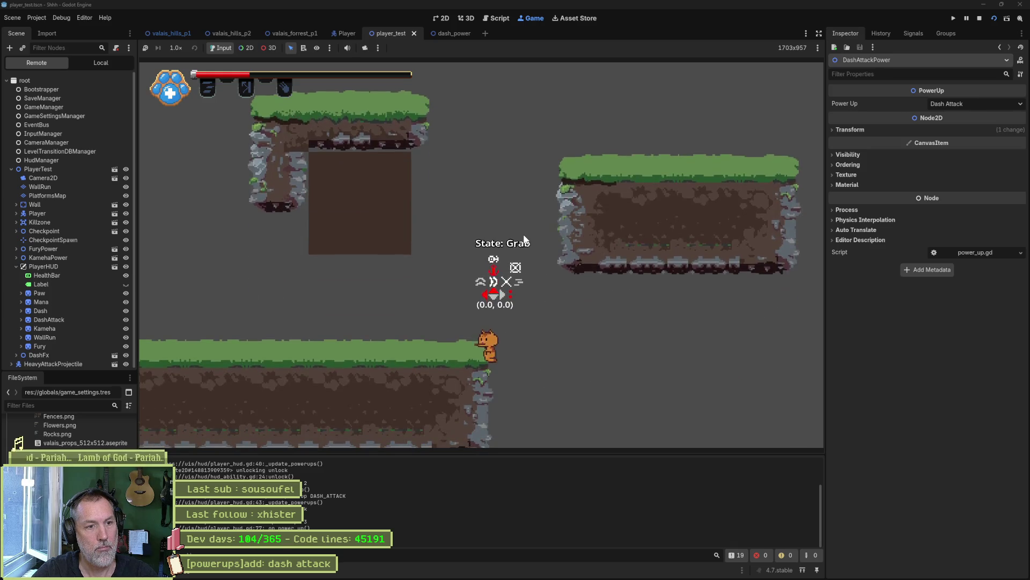
key("space")
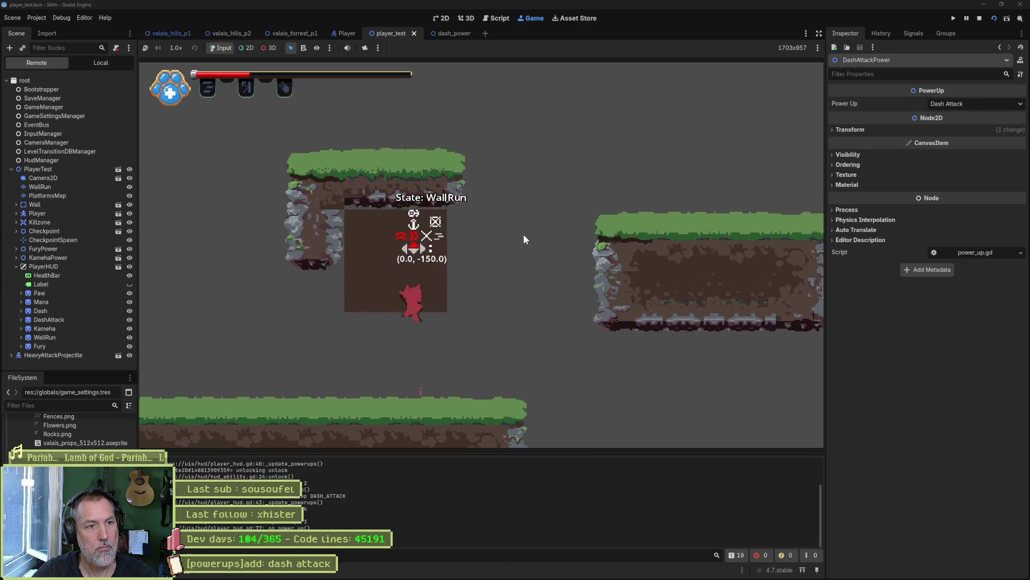
key("shift")
key("Left")
key("space")
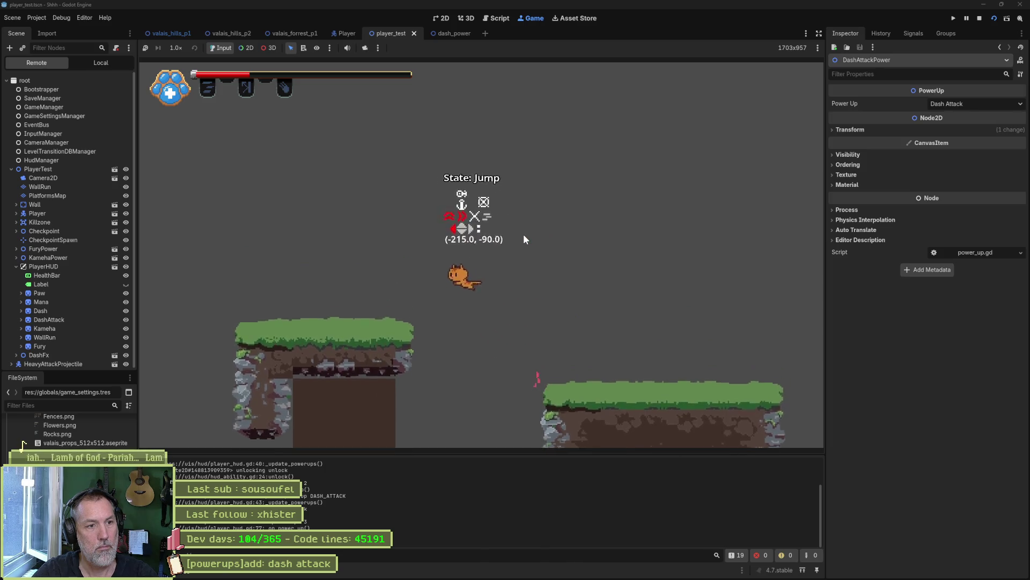
key("shift")
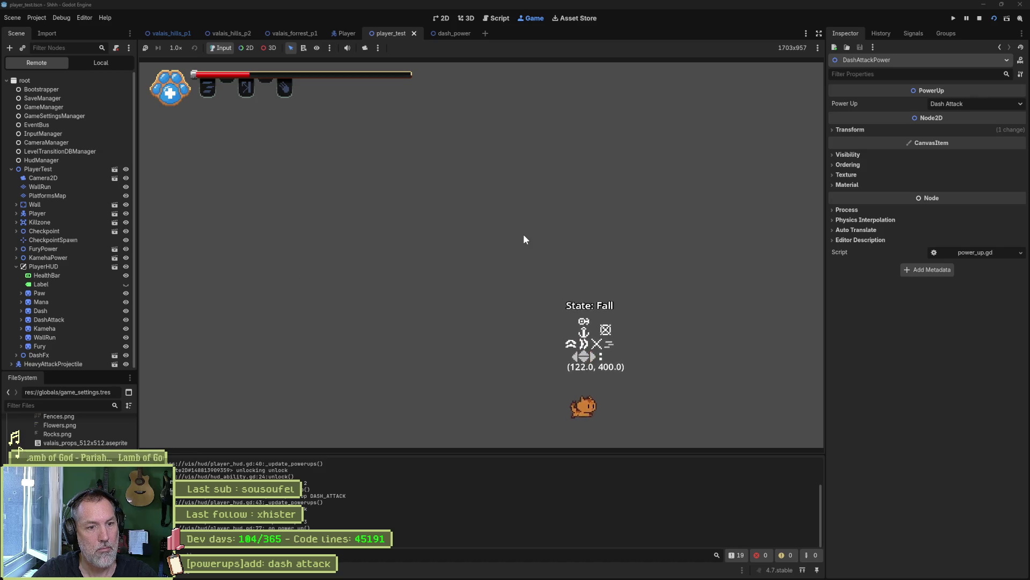
key("F8")
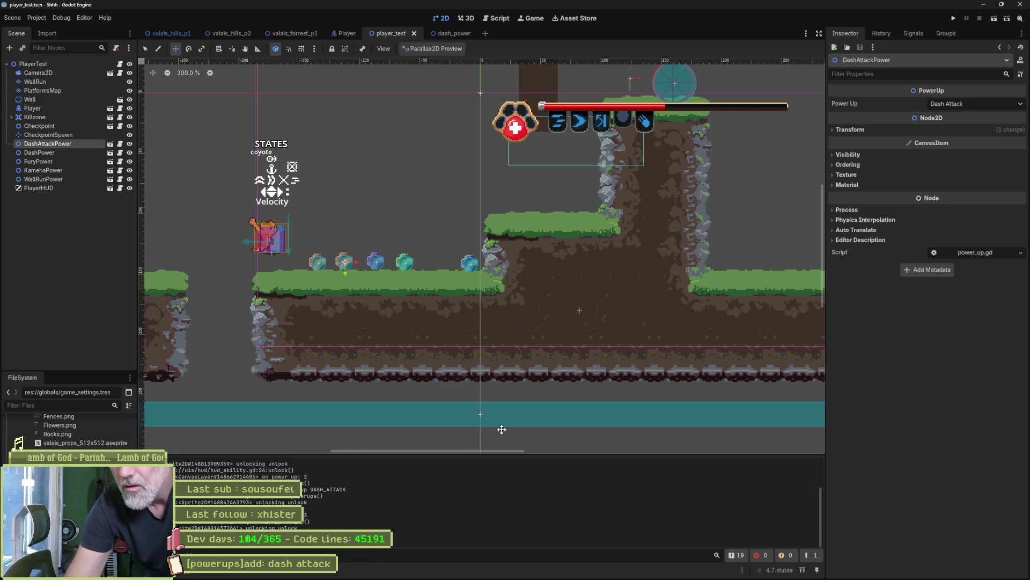
Switch from Godot to the Asana board showing the [powerups]add: dash attack task
mouse_move(676, 571)
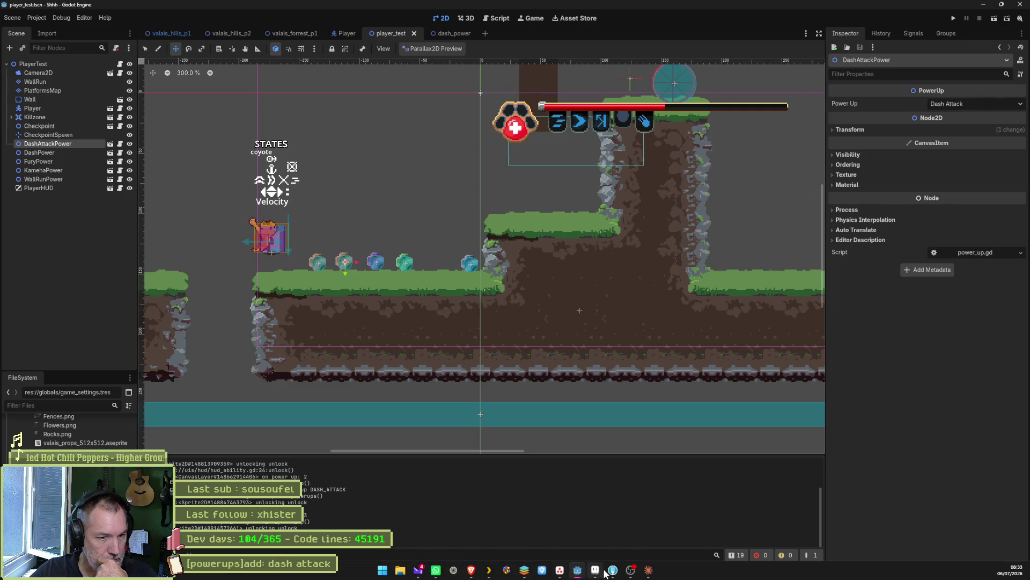
left_click(560, 570)
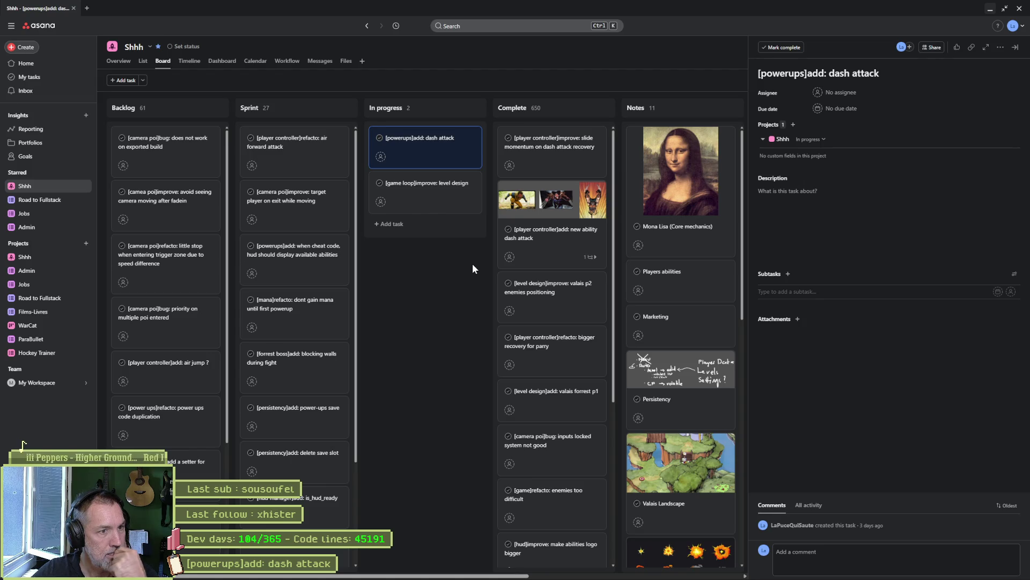
Close the dash attack task details and minimize Asana to get back to Godot
triple_click(773, 73)
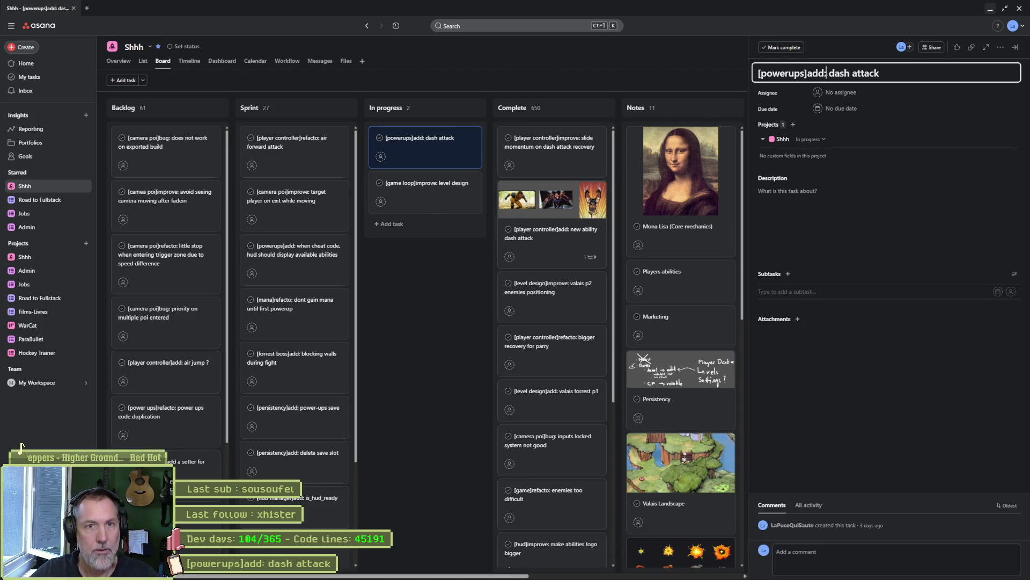
left_click(486, 295)
left_click(990, 8)
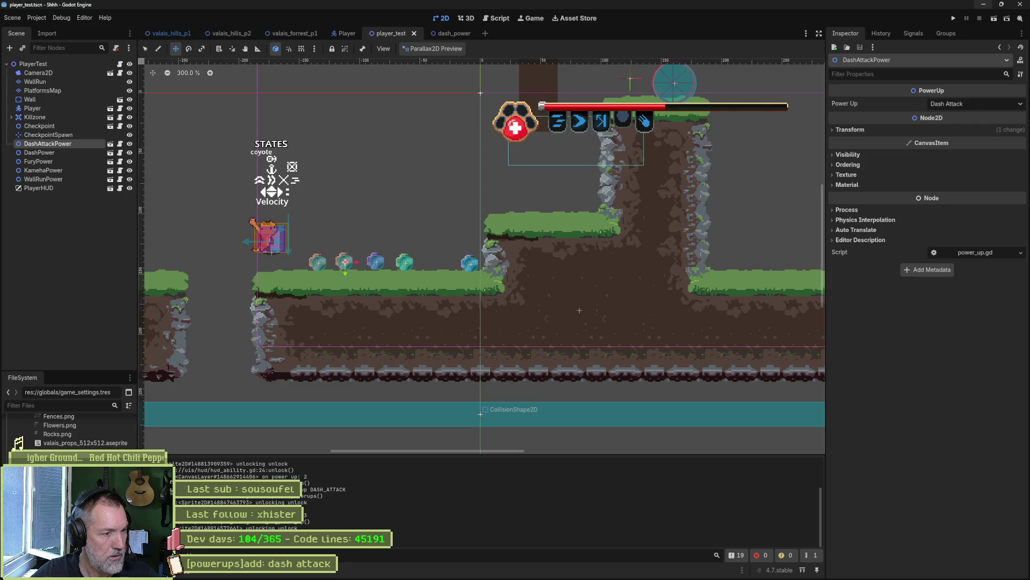
Delete the unlocking debug print from unlock() in hud_ability.gd and save it
left_click(500, 19)
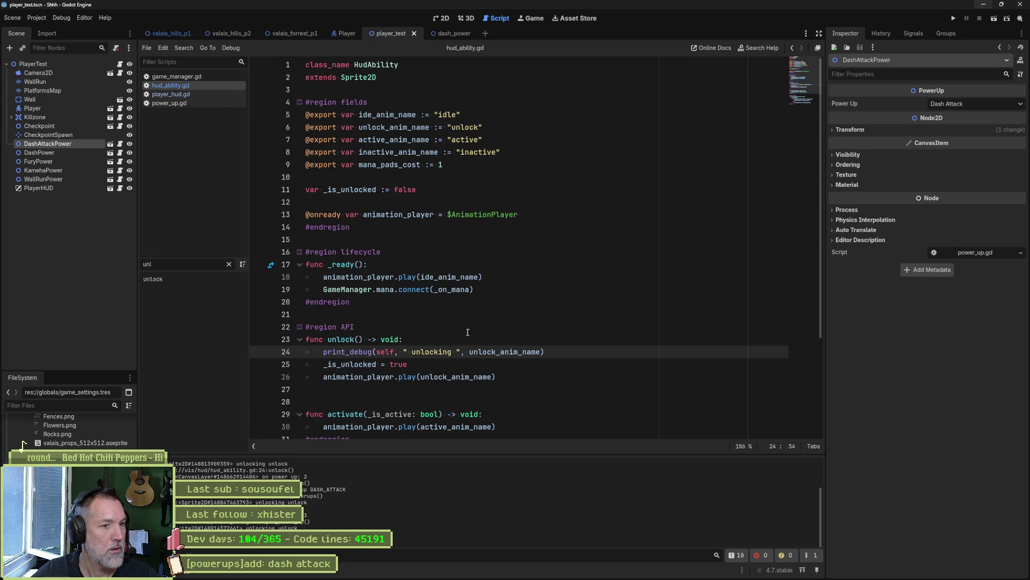
key("ctrl+shift+k")
key("ctrl+s")
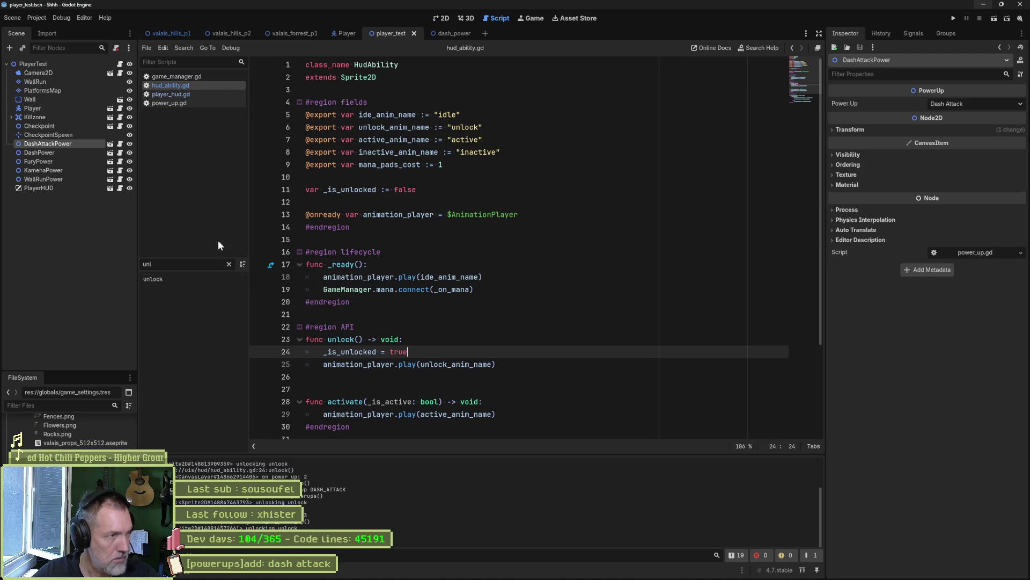
Remove the DASH_ATTACK, DASH and _on_power_up debug prints from player_hud.gd, save, and run the scene
left_click(180, 94)
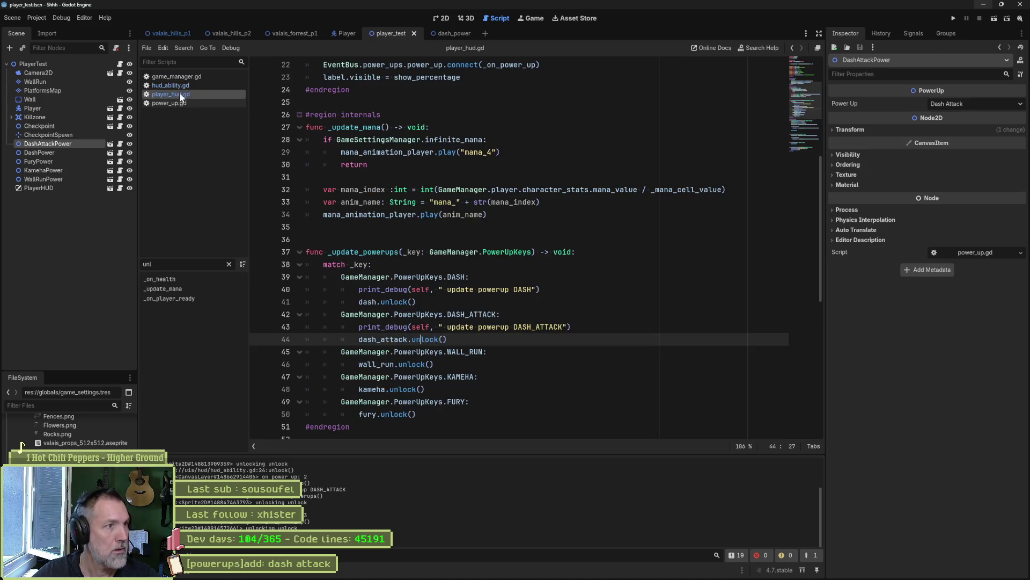
left_click(579, 326)
key("ctrl+shift+k")
left_click(535, 289)
key("ctrl+shift+k")
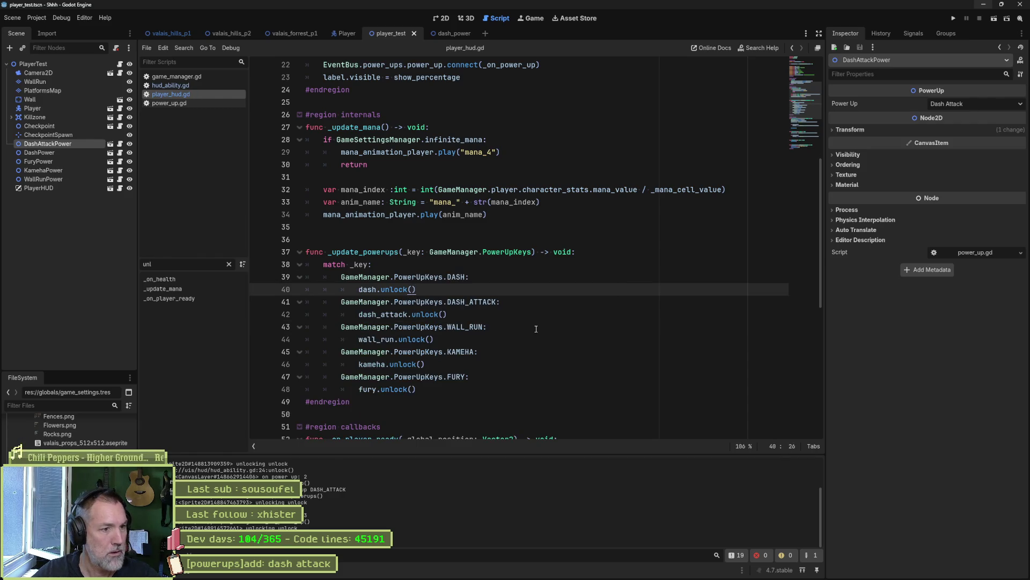
scroll(536, 328, "down", 9)
left_click(537, 393)
key("ctrl+shift+k")
key("ctrl+s")
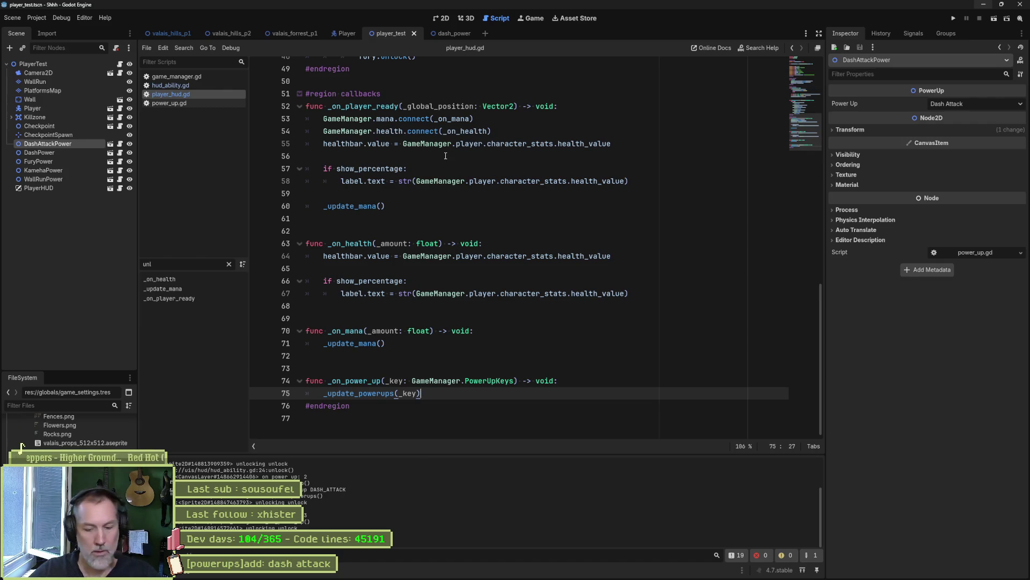
key("F6")
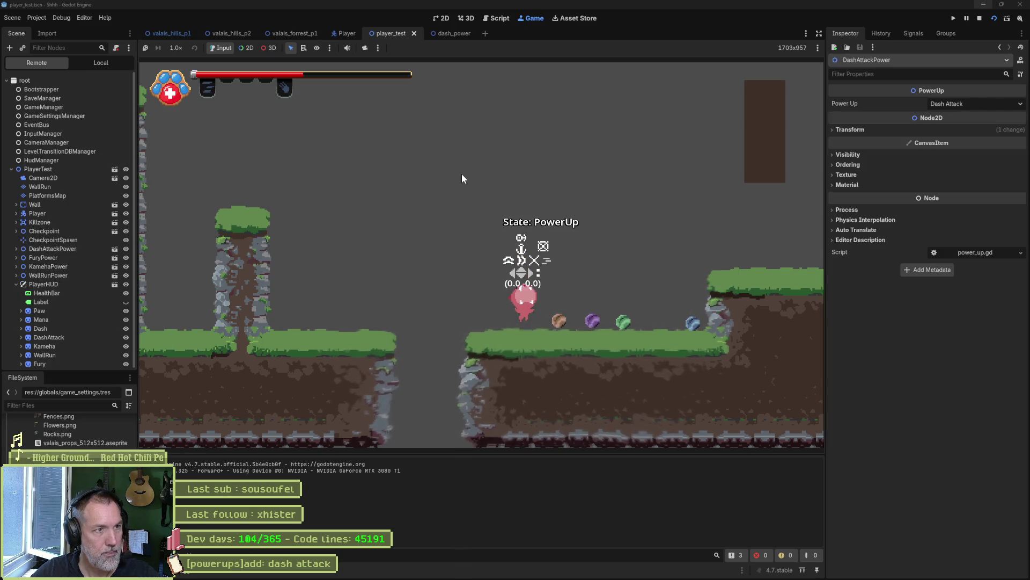
Walk onto the power-up orb, dash attack, inspect a sprite frame error in the Errors list, then stop
key("Right")
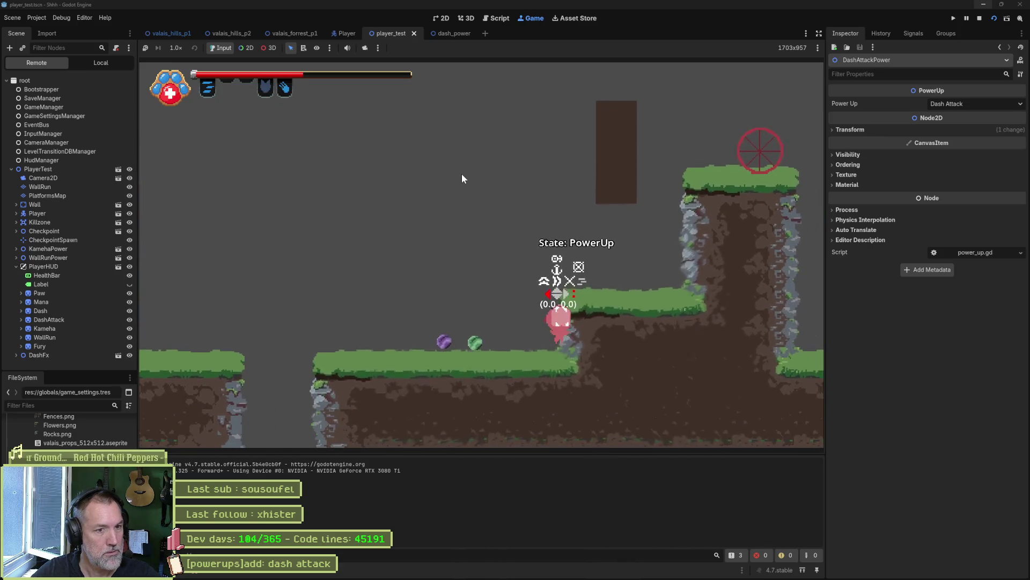
key("shift")
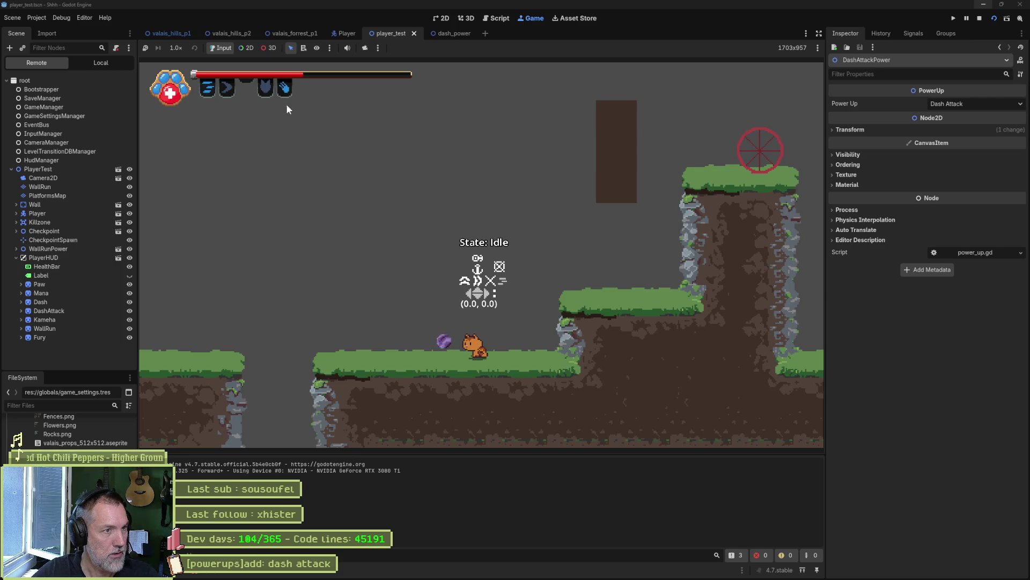
left_click(213, 572)
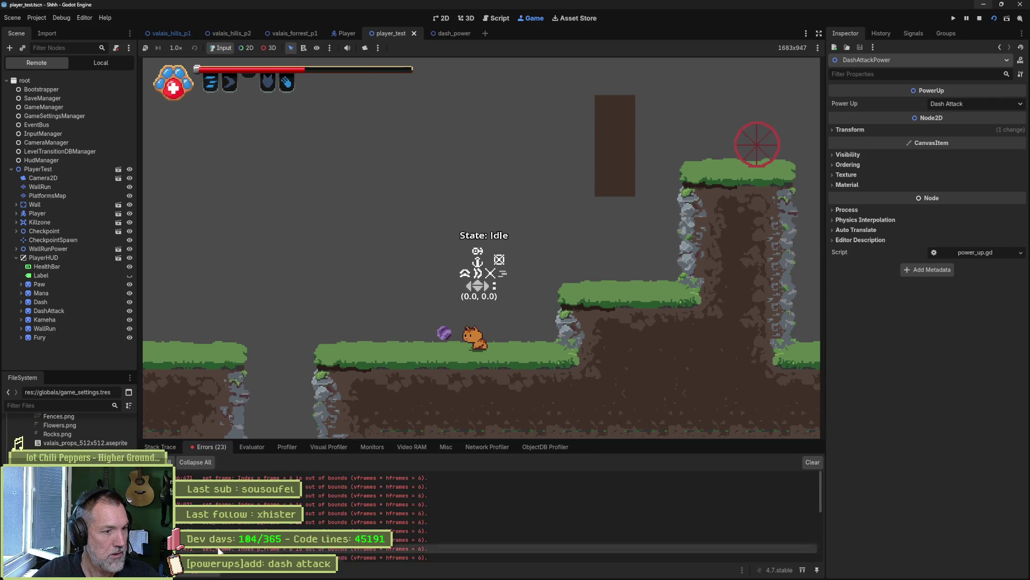
double_click(290, 497)
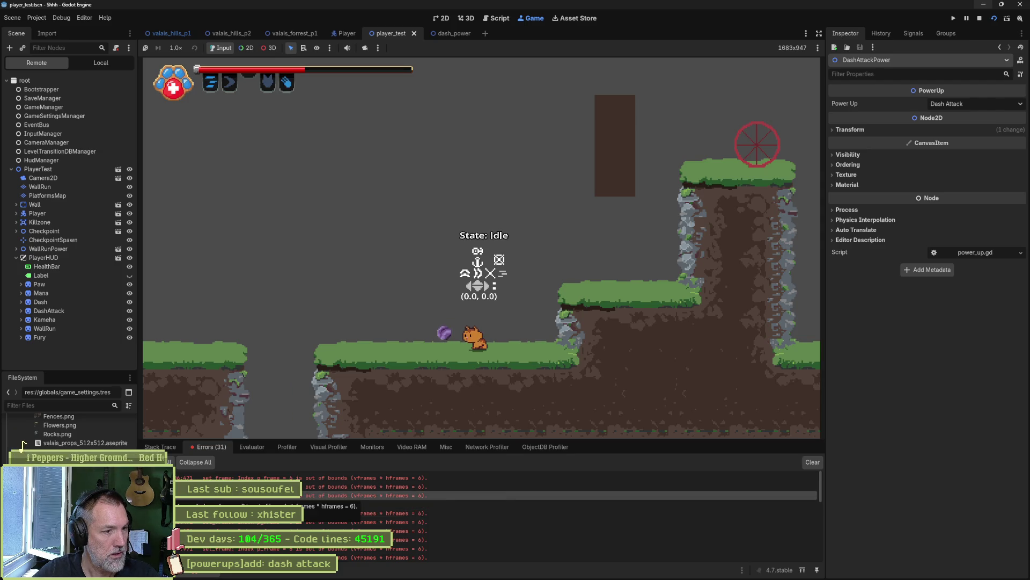
key("F8")
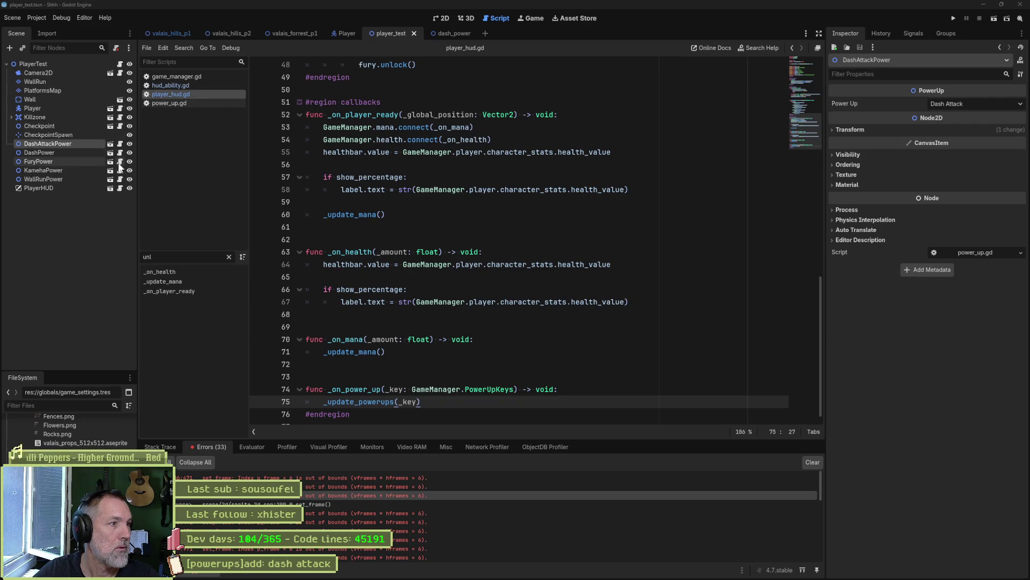
Open the PlayerHUD scene in 2D and compare the Dash and DashAttack ability icons
left_click(85, 189)
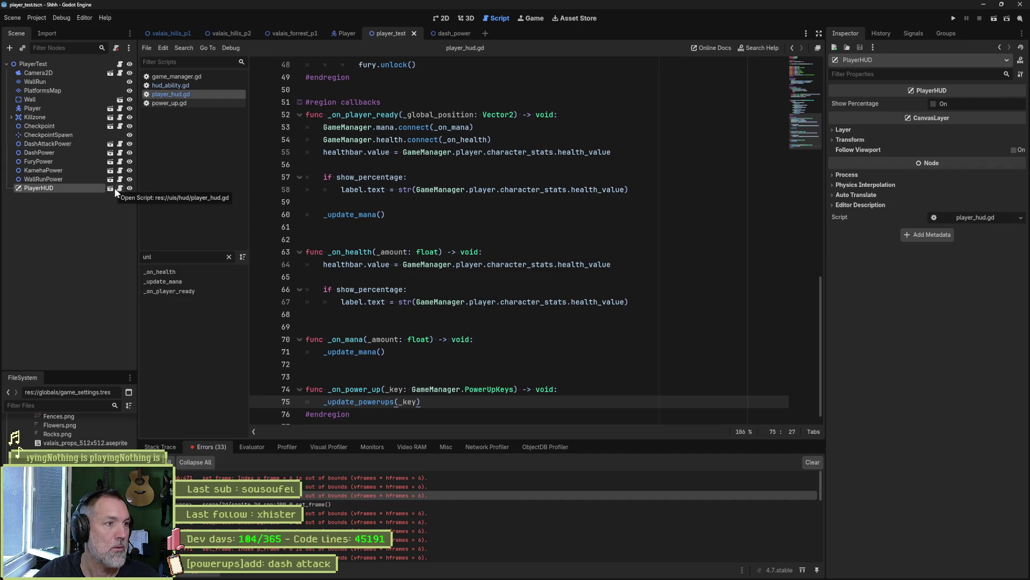
left_click(110, 188)
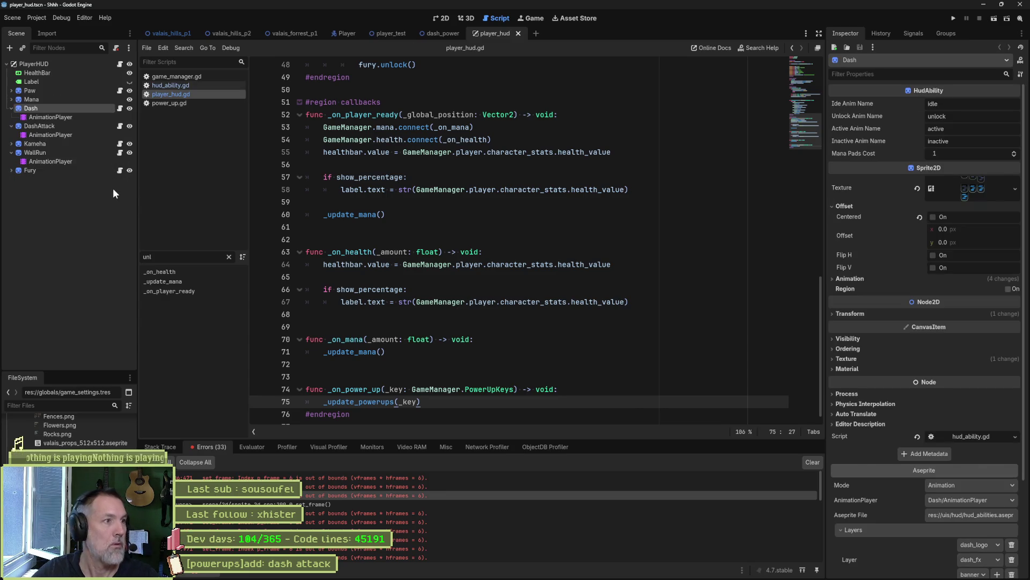
left_click(440, 18)
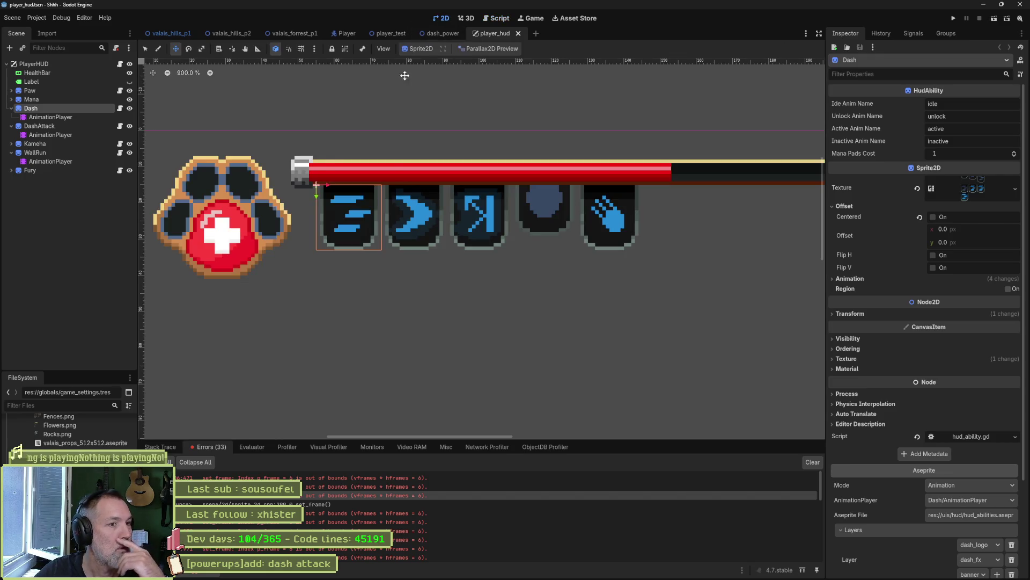
left_click(60, 125)
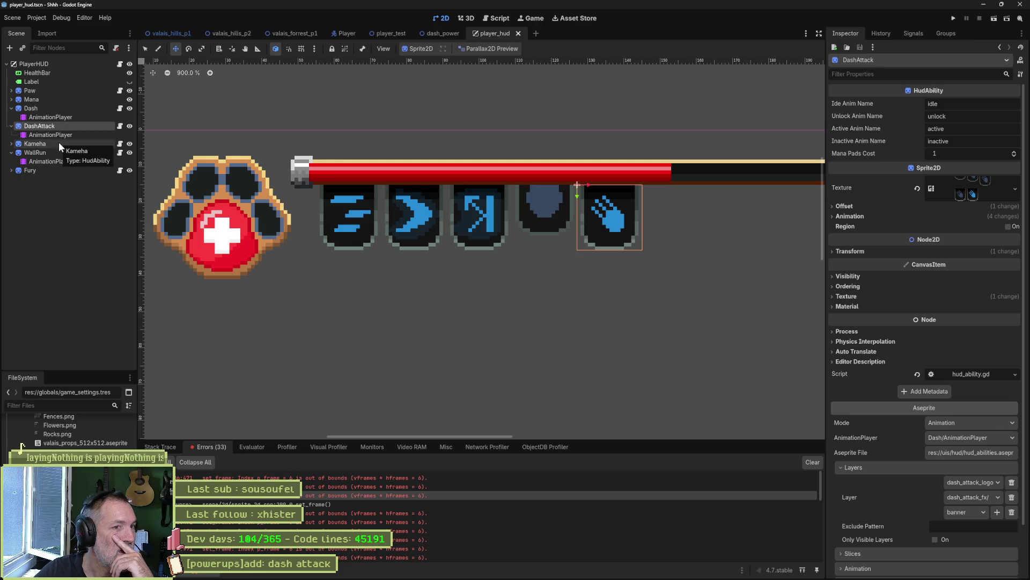
left_click(58, 108)
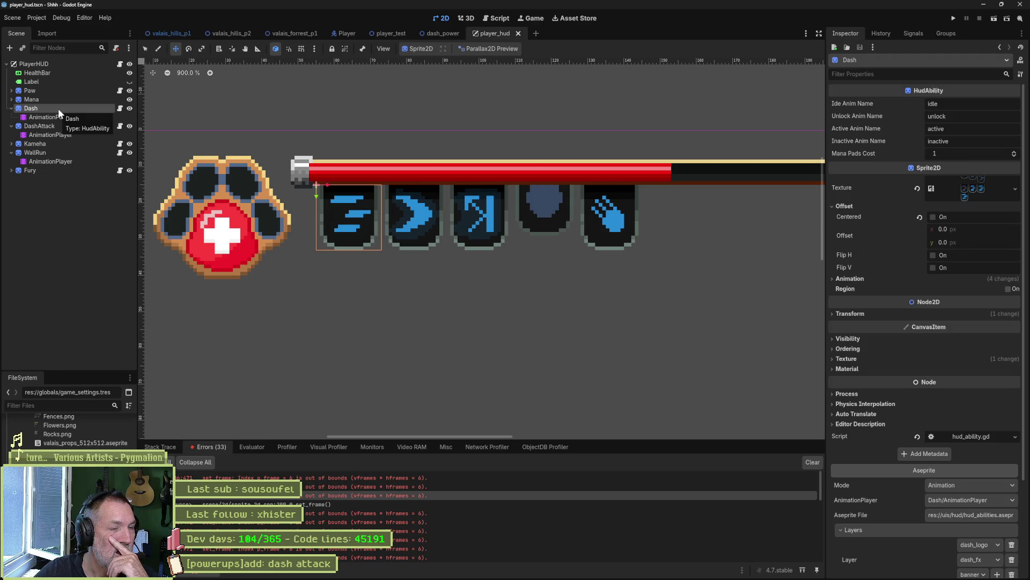
left_click(55, 128)
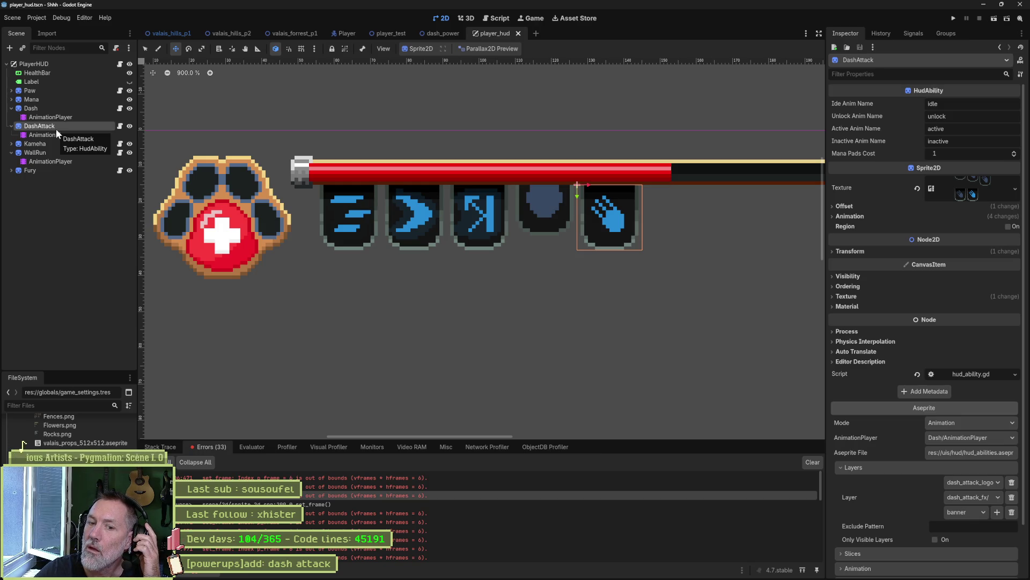
Collapse the Dash, DashAttack and WallRun child nodes and check DashAttack's properties and script
left_click(12, 109)
left_click(11, 117)
left_click(11, 134)
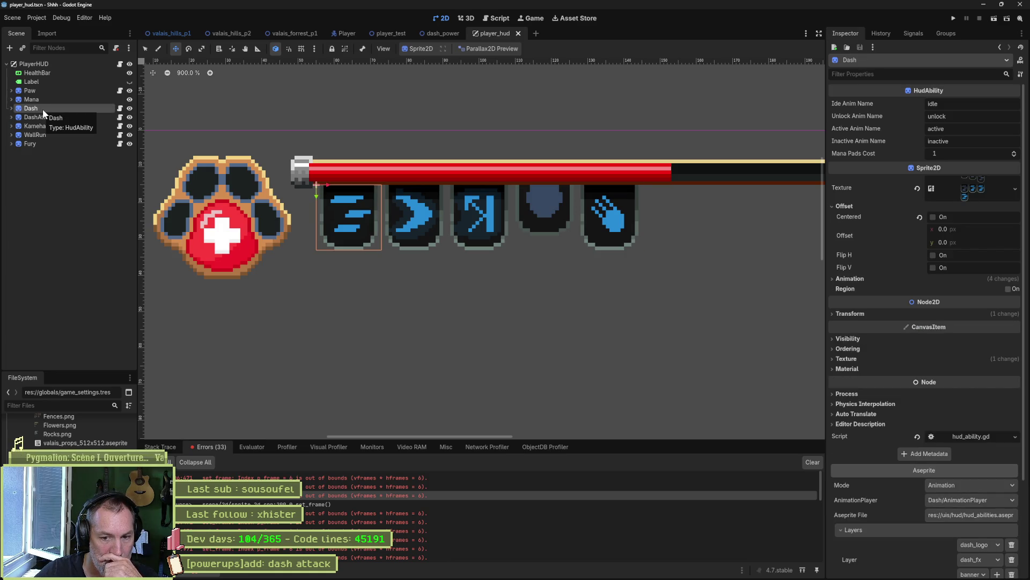
key("Down")
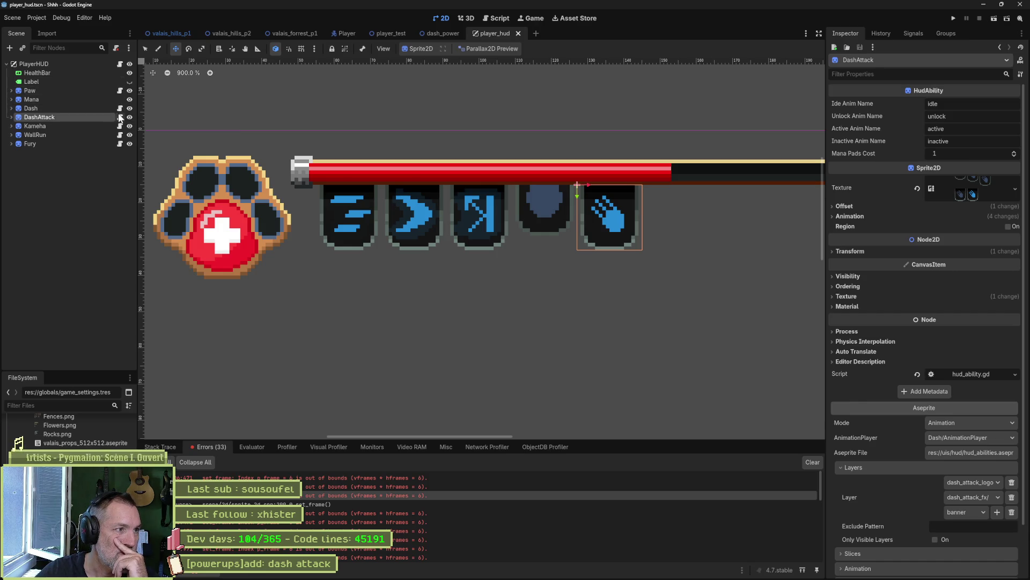
left_click(120, 117)
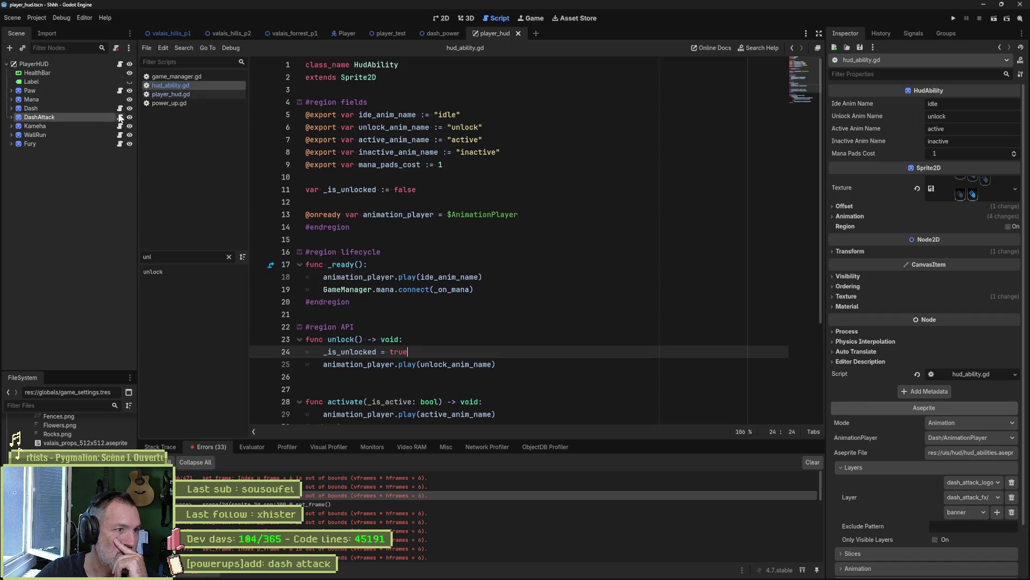
Replace all ide_anim_name occurrences with idle_anim_name project-wide, then return to player_hud.gd
double_click(389, 289)
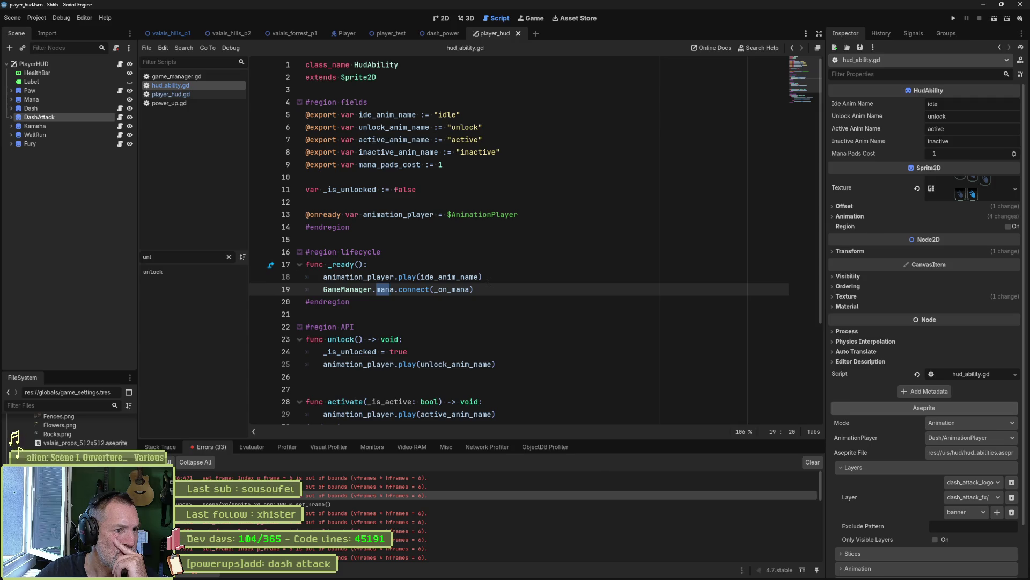
double_click(426, 277)
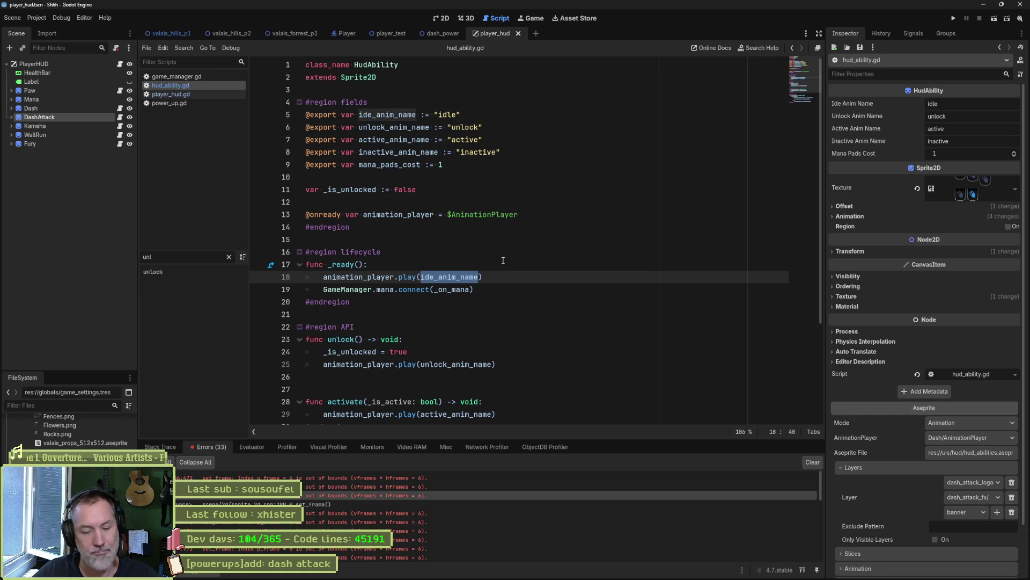
key("ctrl+shift+r")
left_click(496, 255)
type("idle_anim_name")
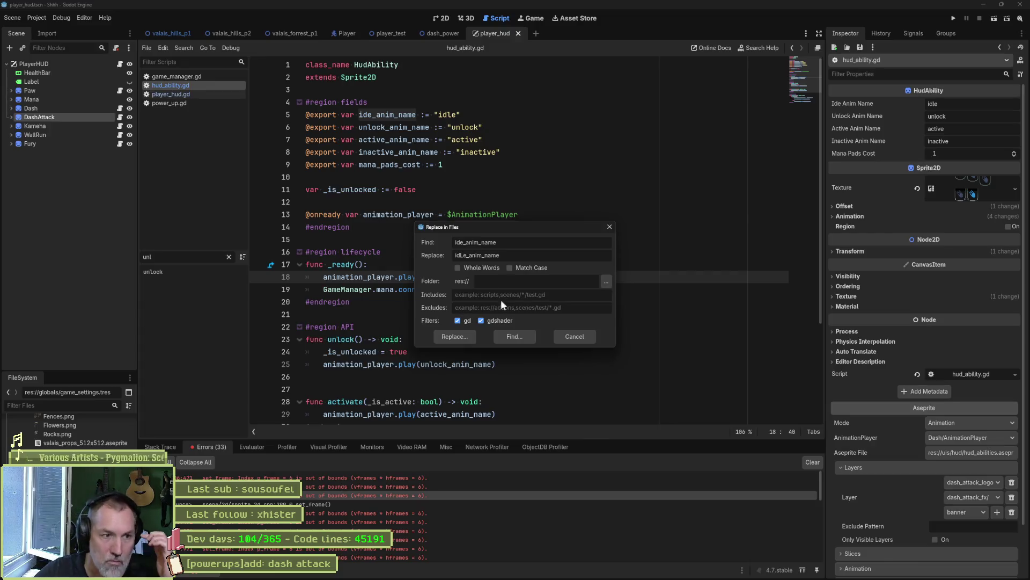
left_click(471, 337)
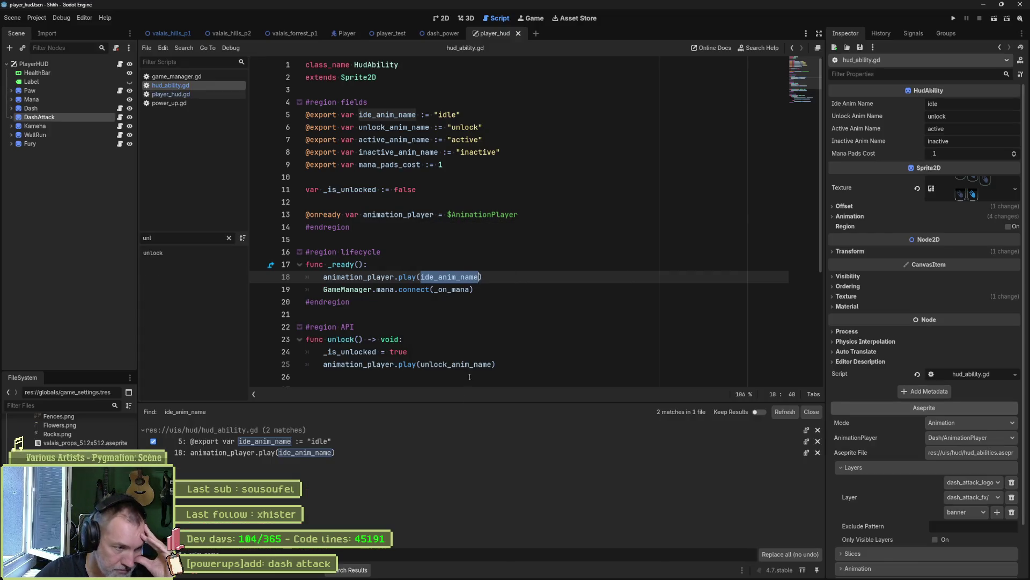
left_click(784, 555)
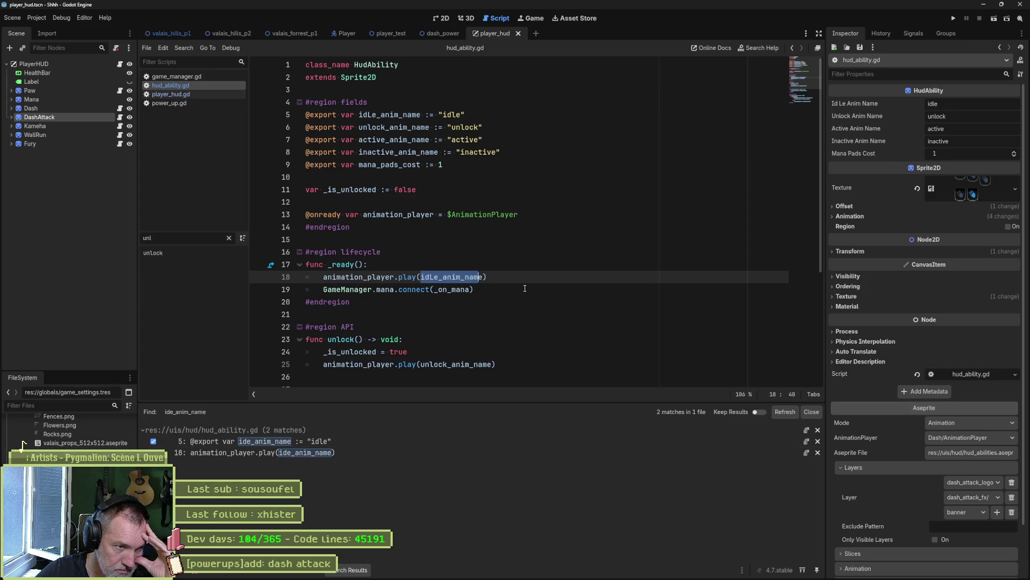
left_click(519, 268)
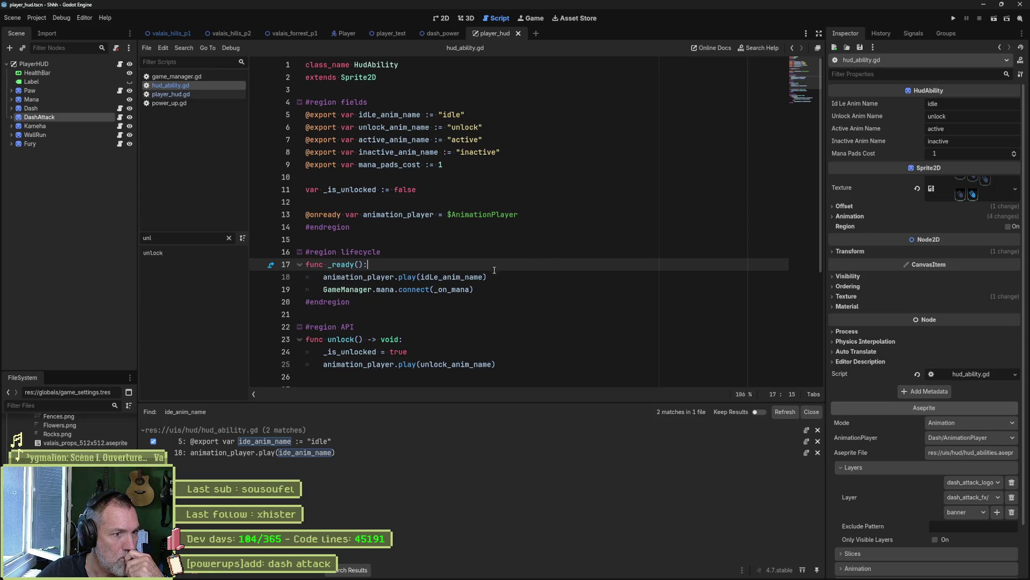
mouse_move(477, 282)
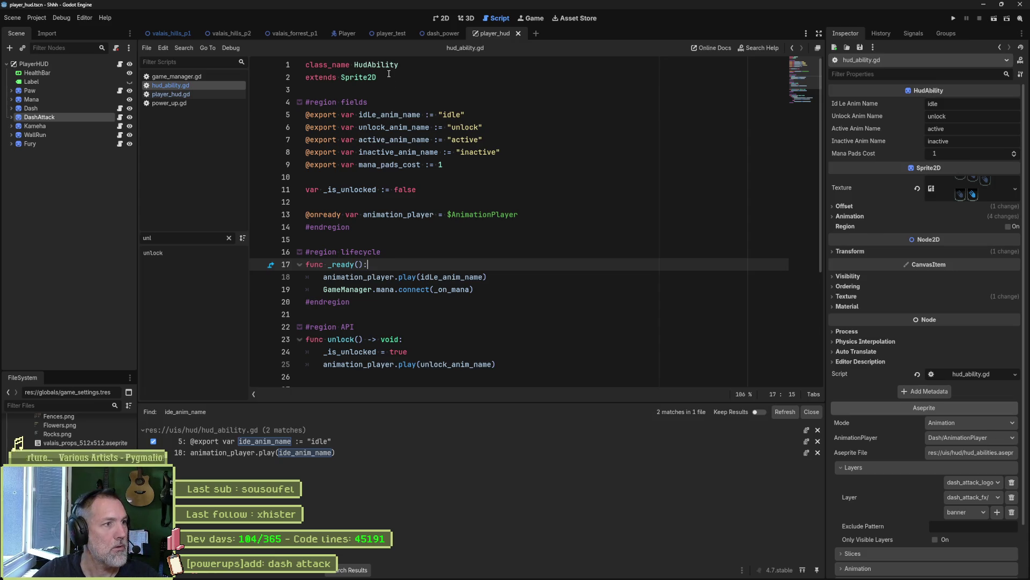
left_click(119, 64)
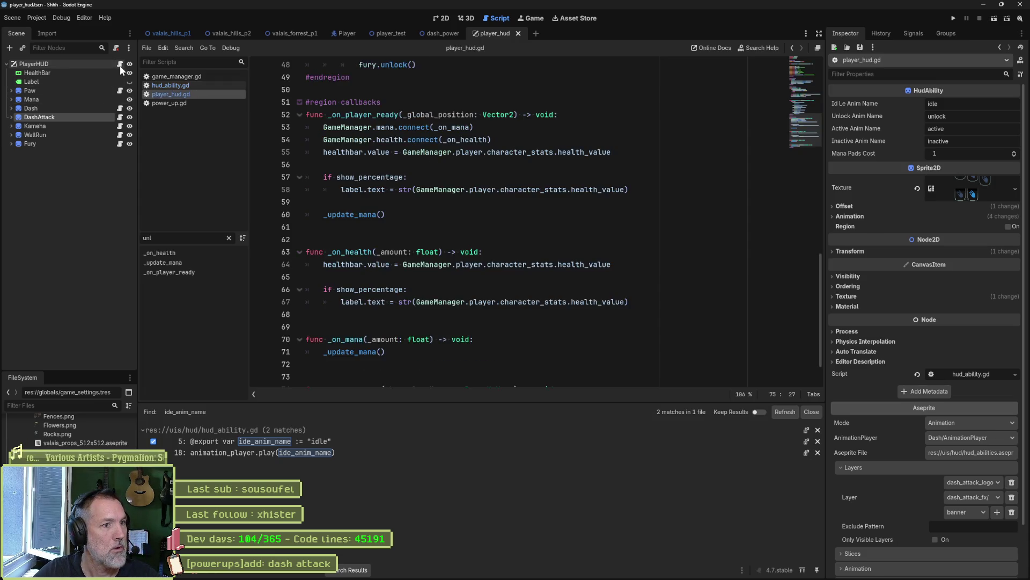
Swap the dash_attack line's onready for an export annotation and drop its $DashAttack assignment
left_click(794, 71)
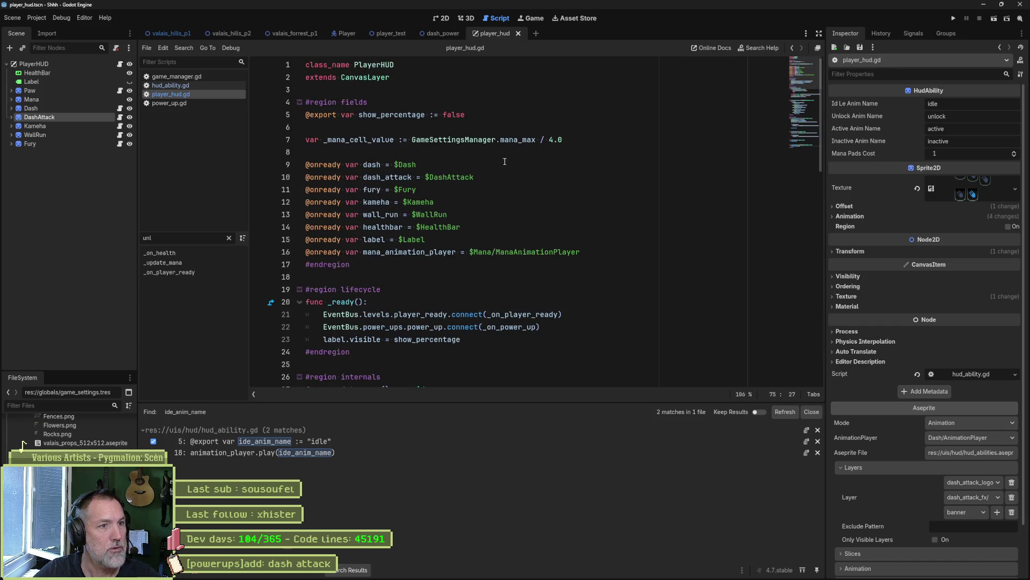
left_click(537, 177)
key("ctrl+shift+k")
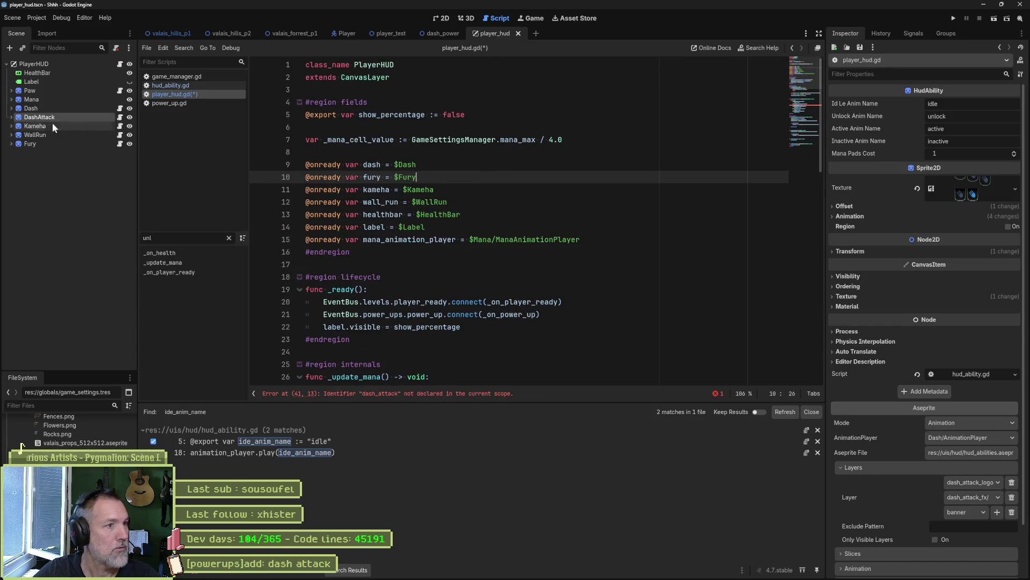
key("ctrl+z")
double_click(327, 178)
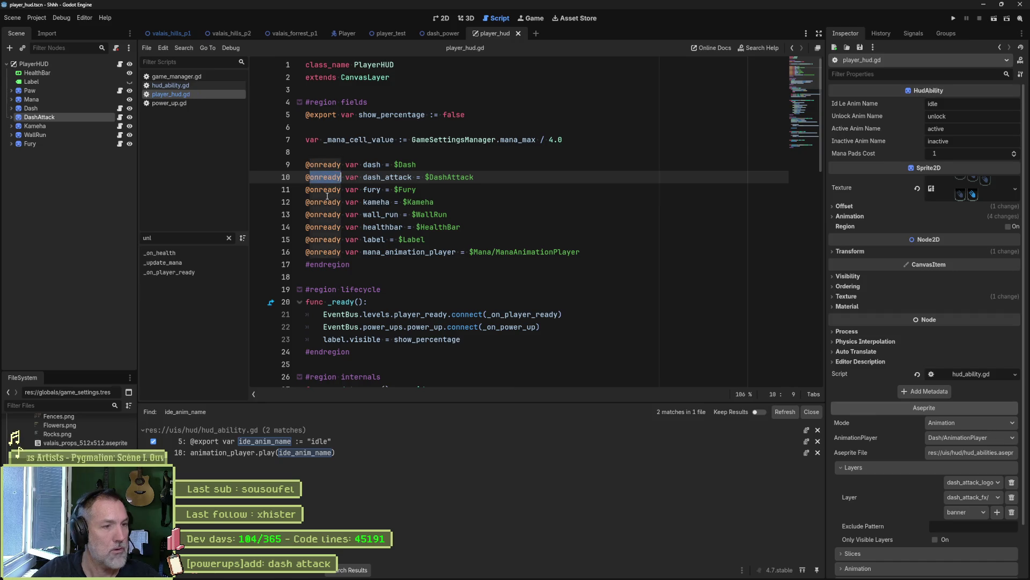
type("EXPORT")
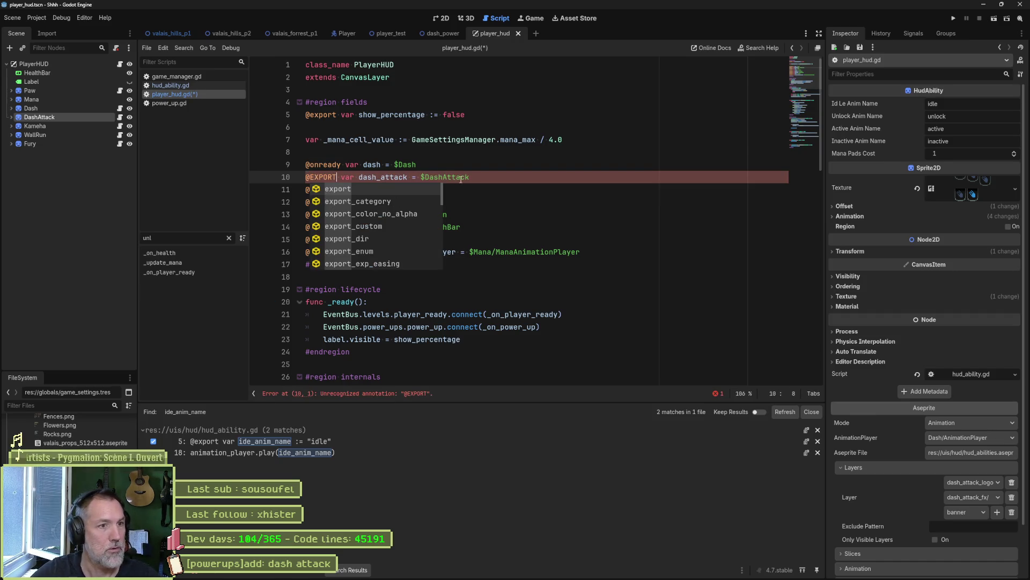
key("Escape")
key("End")
key("ctrl+shift+Left")
key("ctrl+shift+Left")
key("ctrl+shift+Left")
key("Delete")
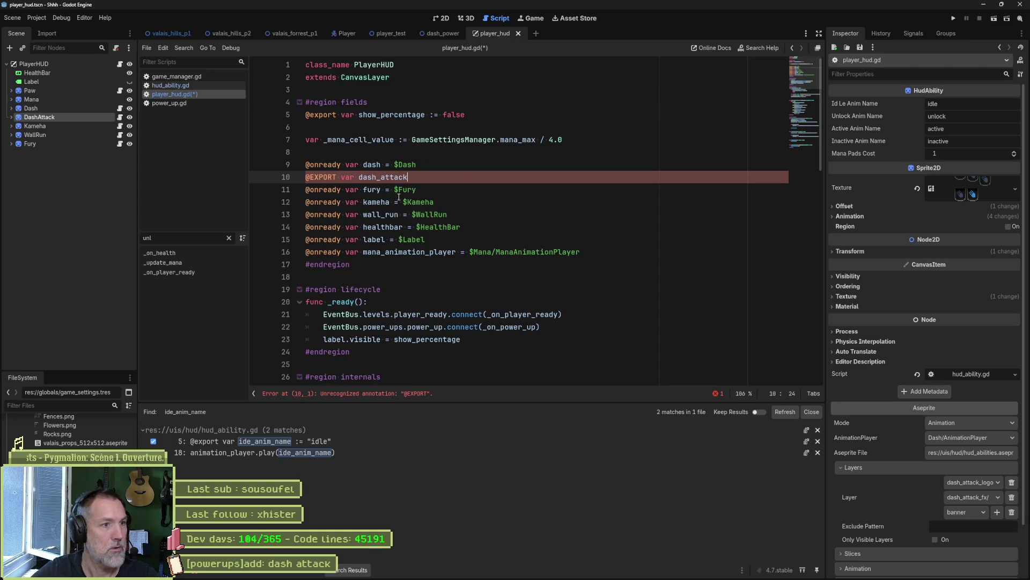
double_click(329, 177)
type("export")
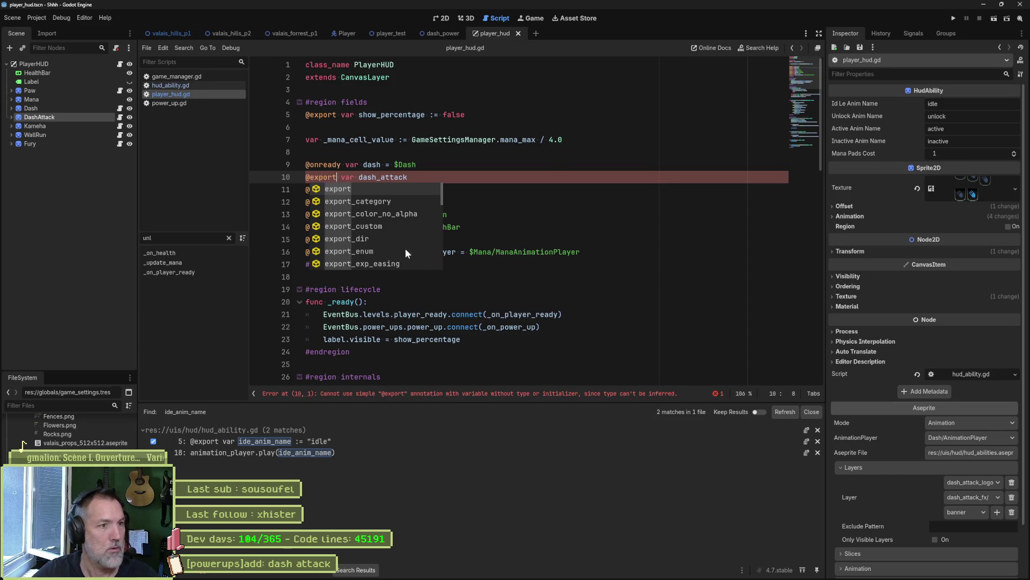
left_click(506, 179)
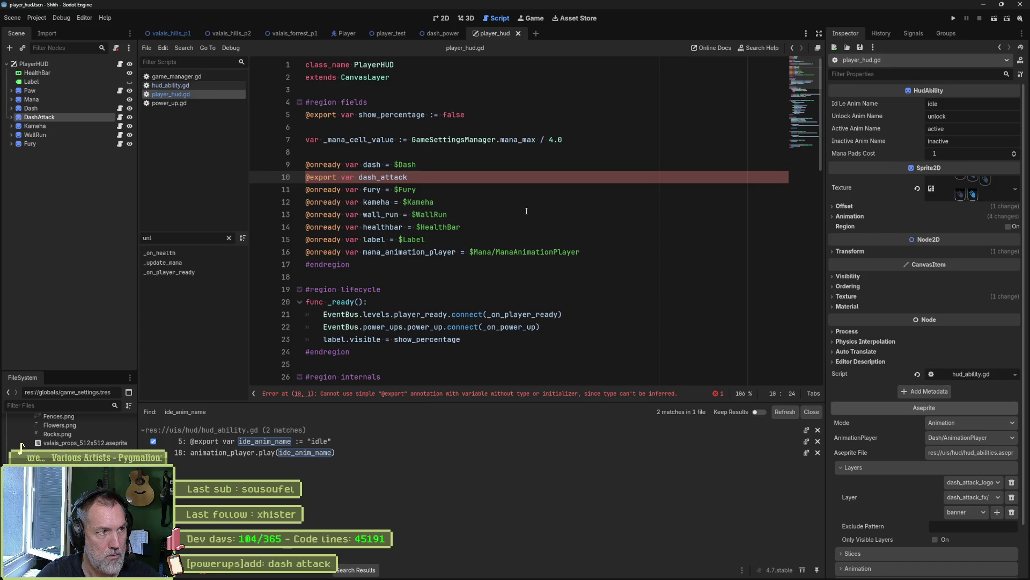
type(": node")
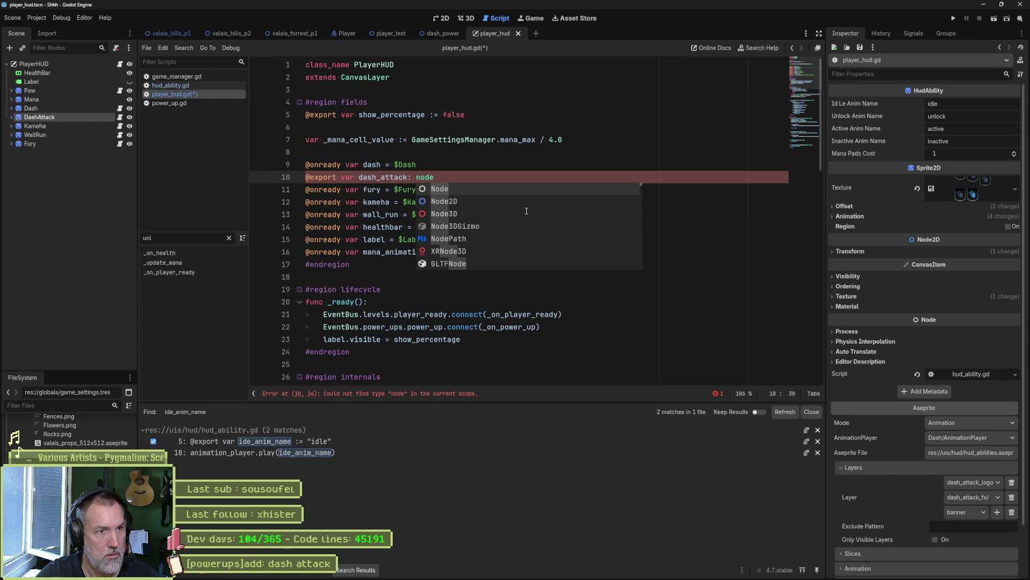
key("Down")
key("Return")
key("ctrl+s")
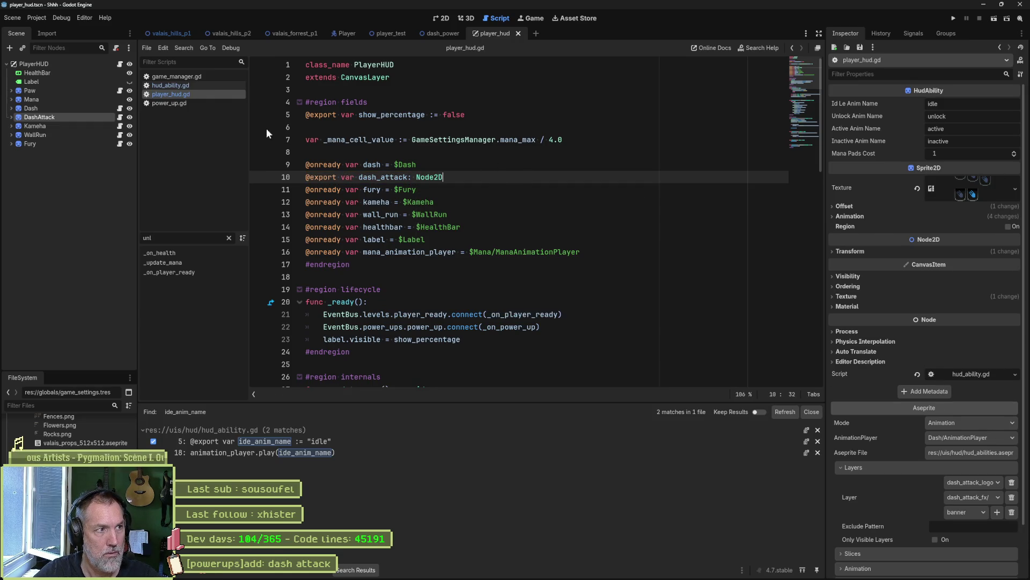
Link the DashAttack node to PlayerHUD's Dash Attack export and test-run player_test
left_click(78, 63)
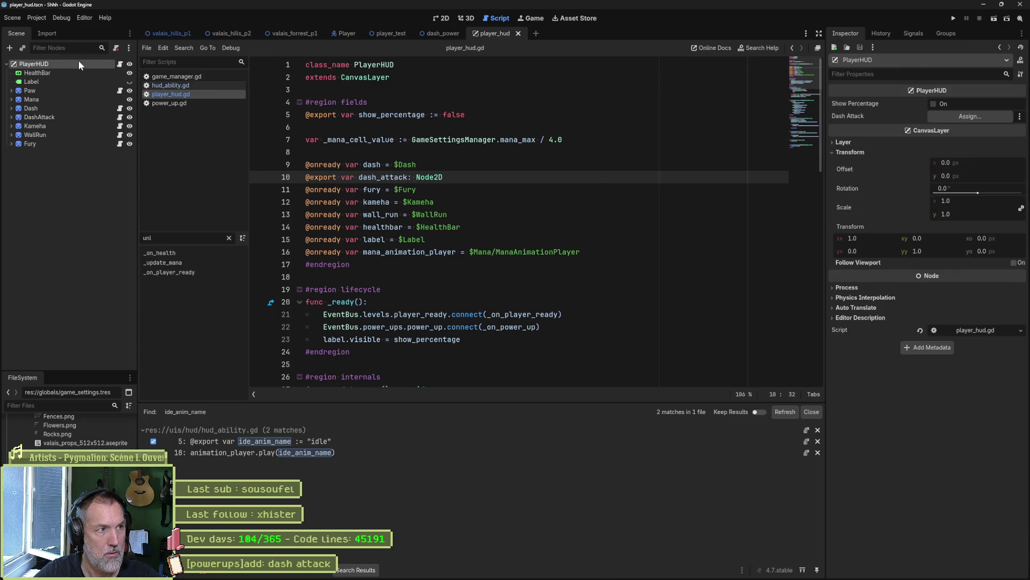
left_click_drag(43, 118, 960, 117)
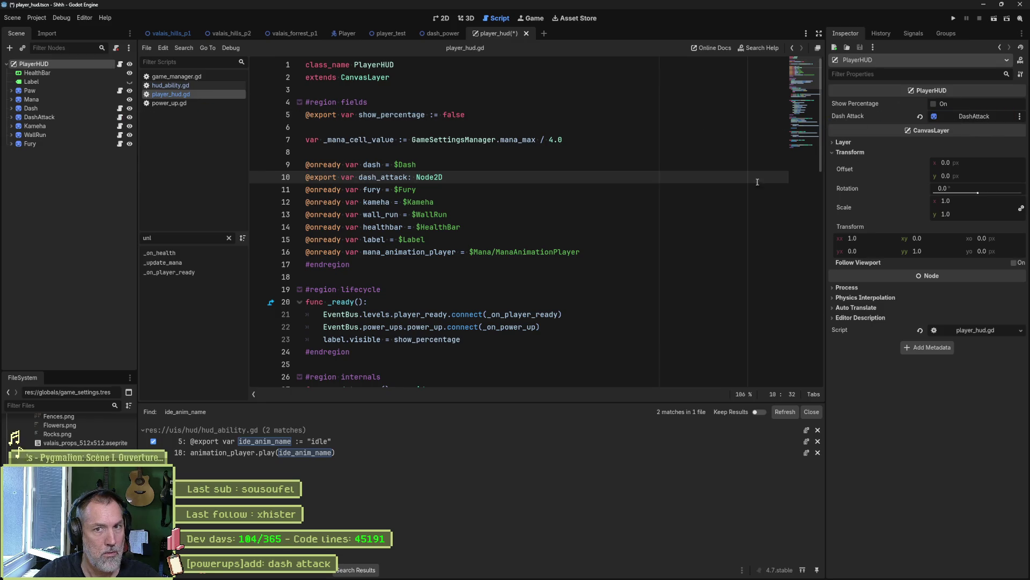
left_click(411, 33)
key("F6")
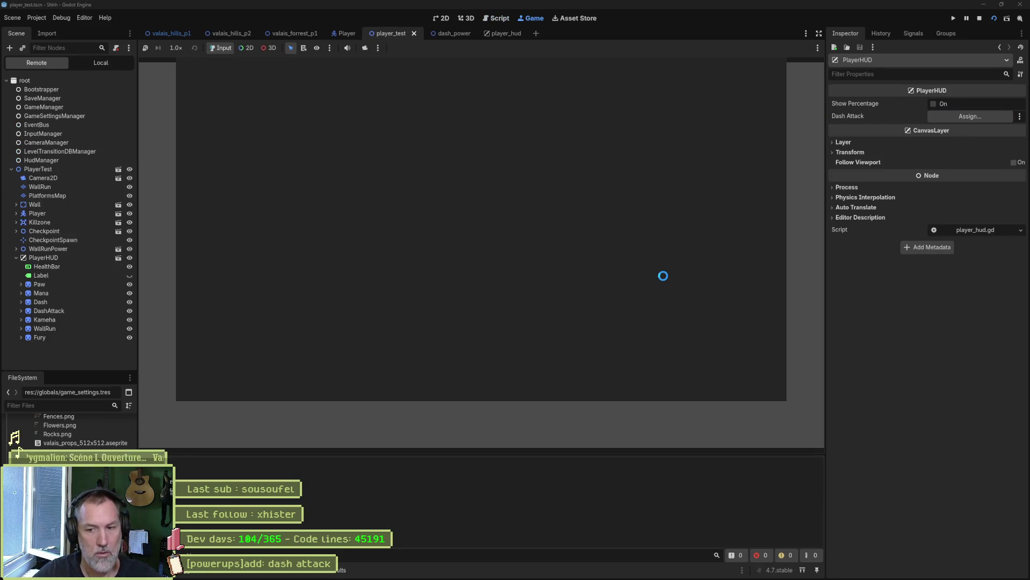
key("Right")
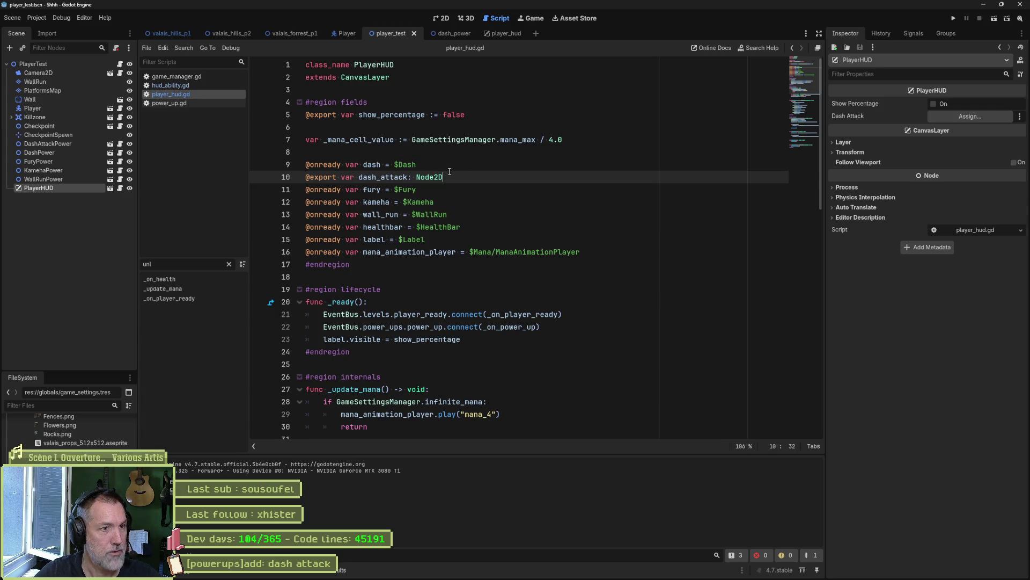
mouse_move(409, 179)
left_mouse_down()
mouse_move(457, 178)
mouse_move(430, 162)
left_mouse_up()
key("ctrl+c")
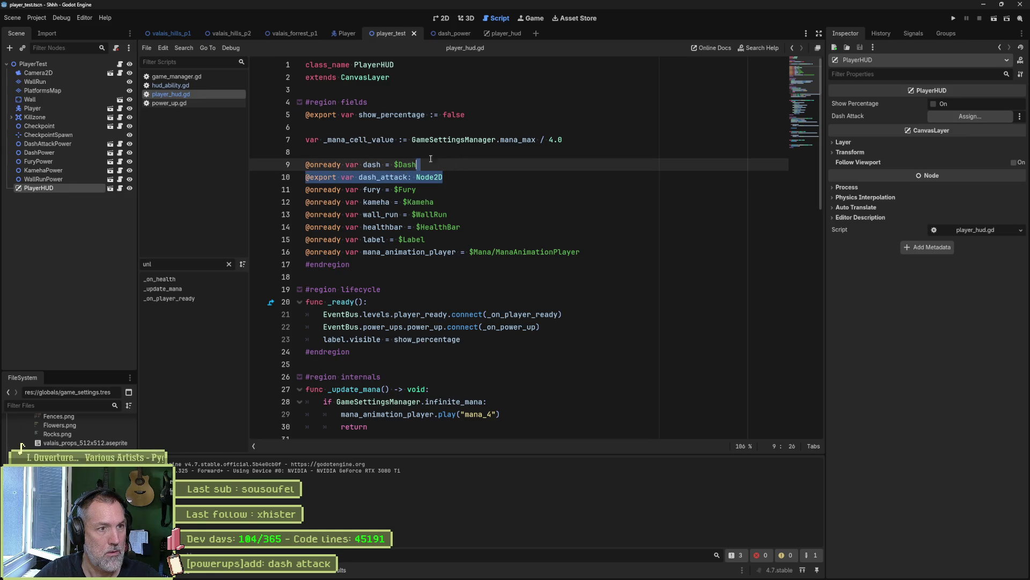
Replace line 9 with a copy of the dash_attack export, rename it dash, and save
triple_click(424, 164)
key("ctrl+v")
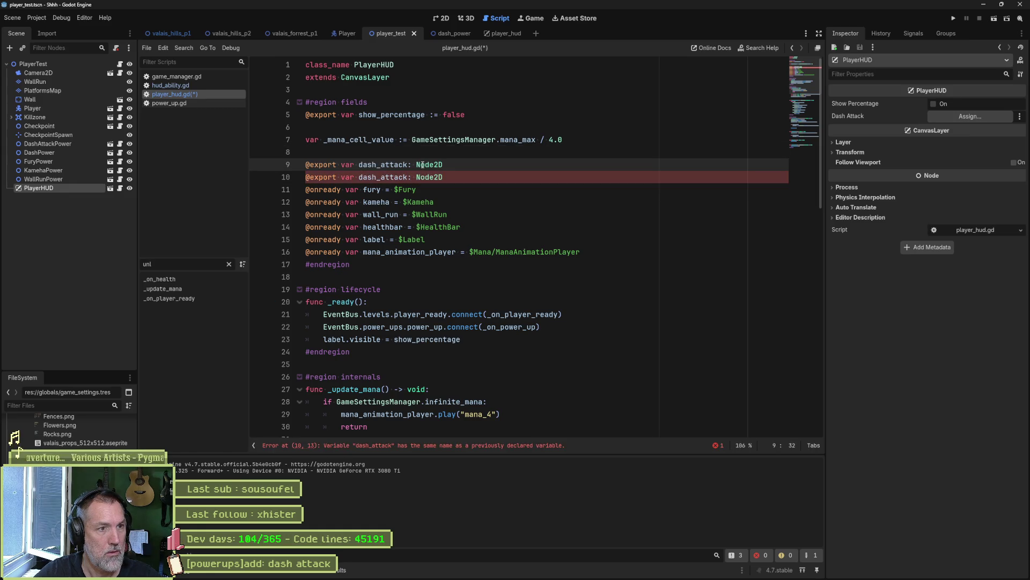
left_click_drag(376, 164, 408, 164)
key("BackSpace")
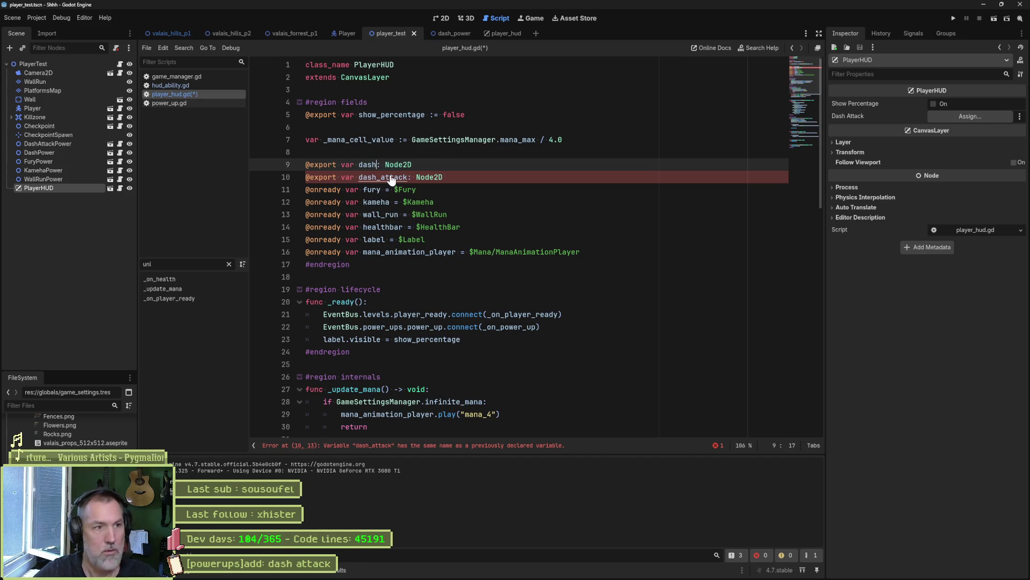
key("ctrl+s")
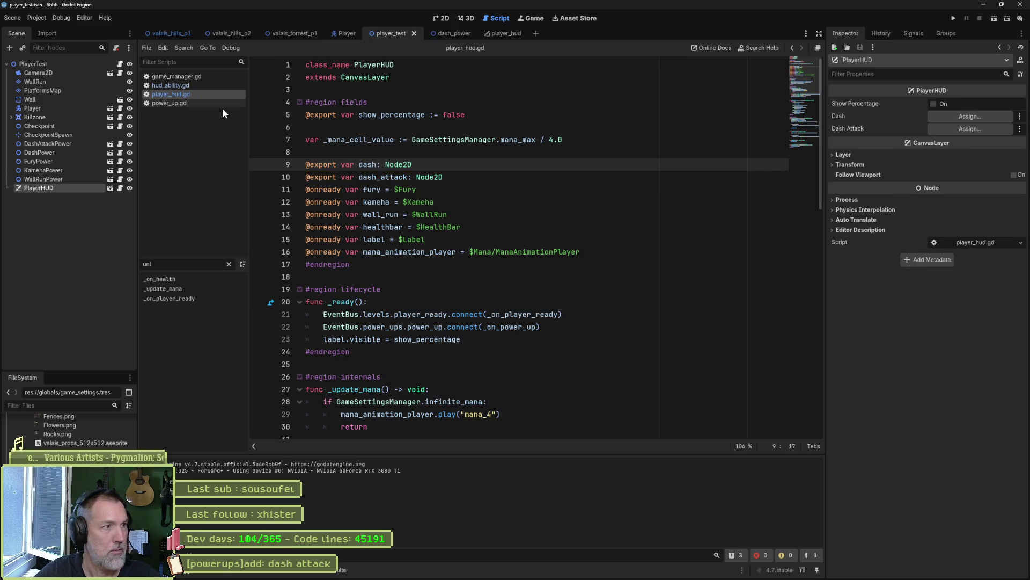
Link the Dash node to PlayerHUD's Dash export, then test-run player_test and stop it
left_click(498, 31)
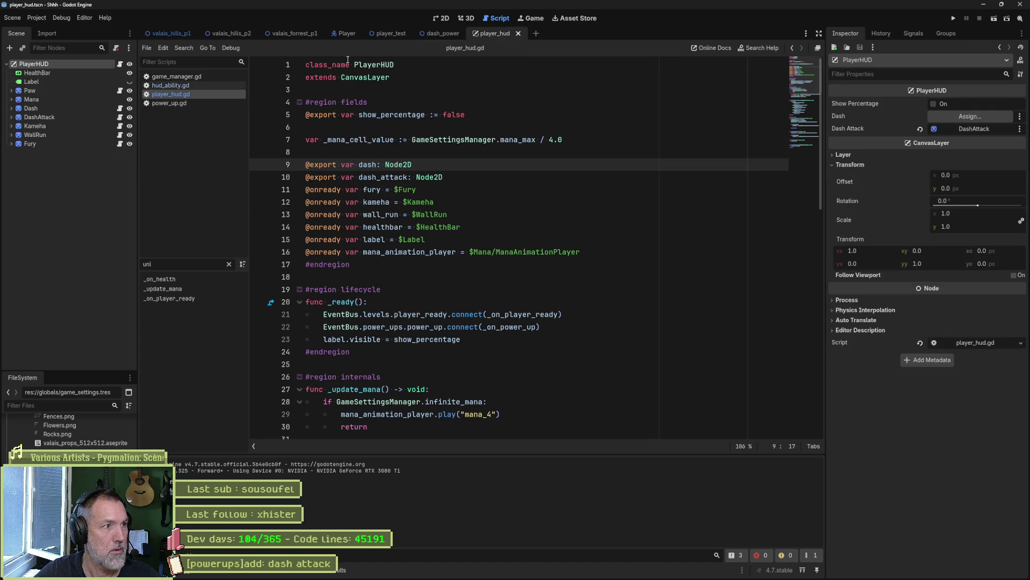
mouse_move(30, 108)
left_mouse_down()
mouse_move(333, 94)
mouse_move(956, 116)
left_mouse_up()
left_click(391, 33)
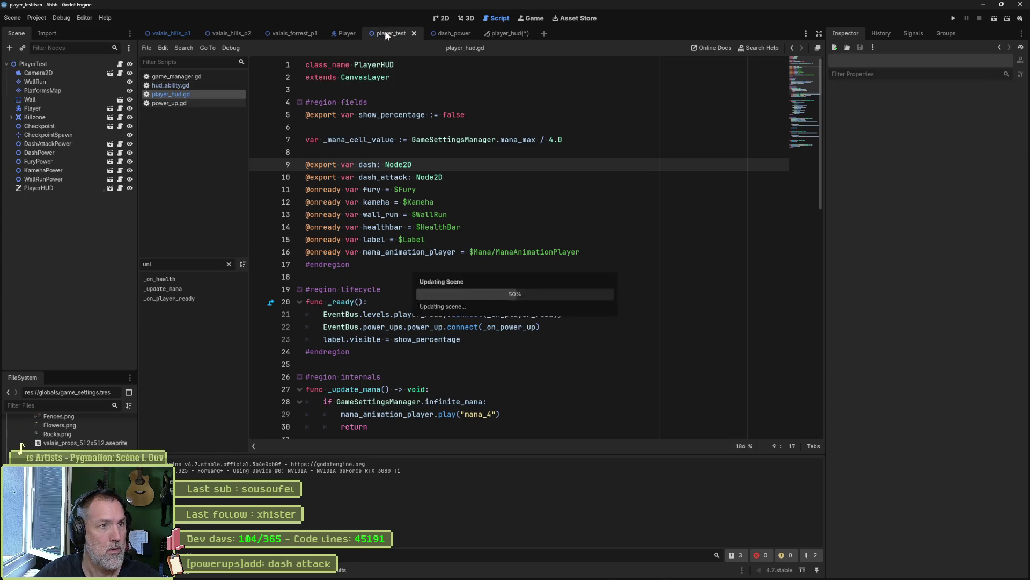
key("F6")
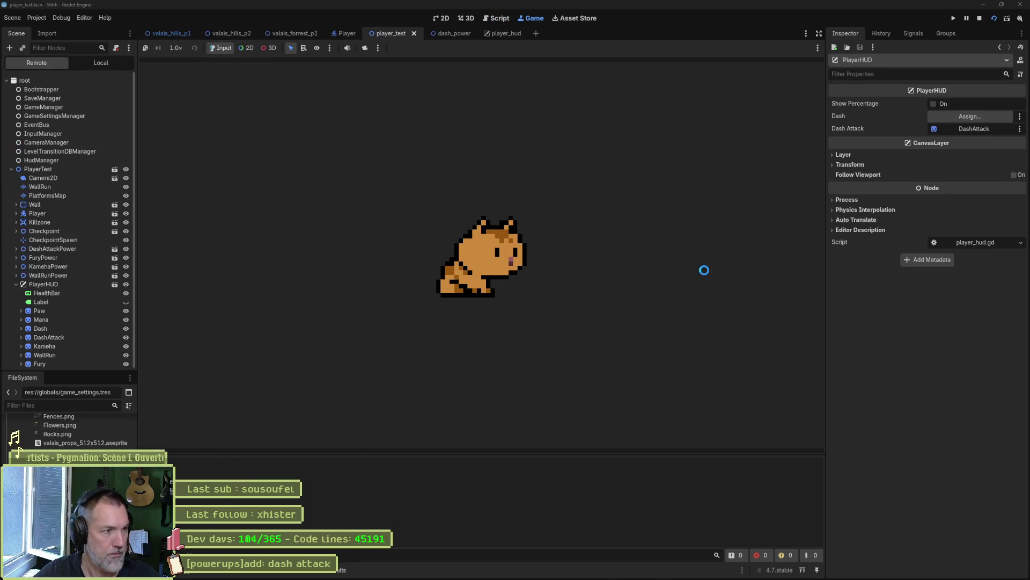
key("Right")
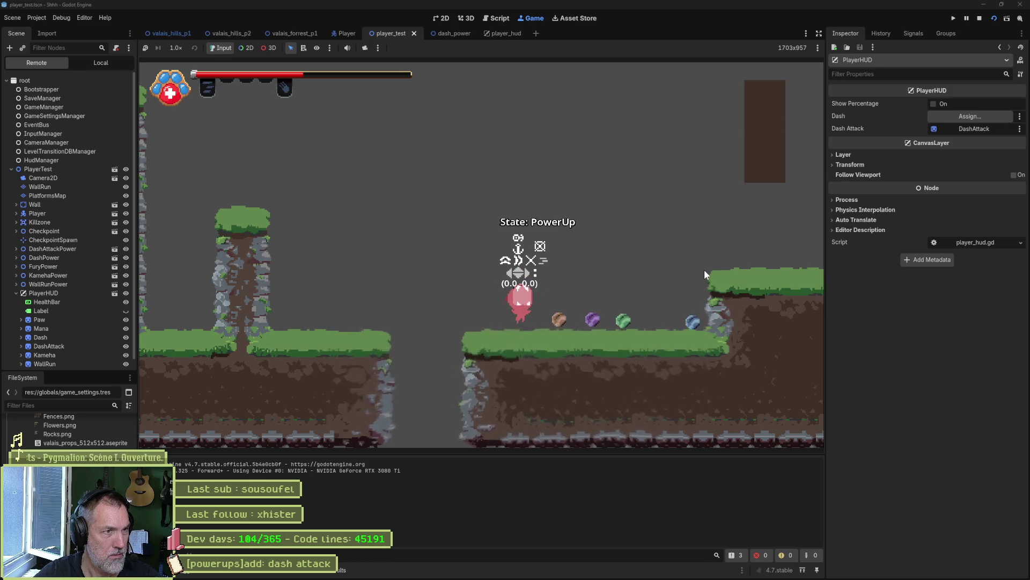
key("F8")
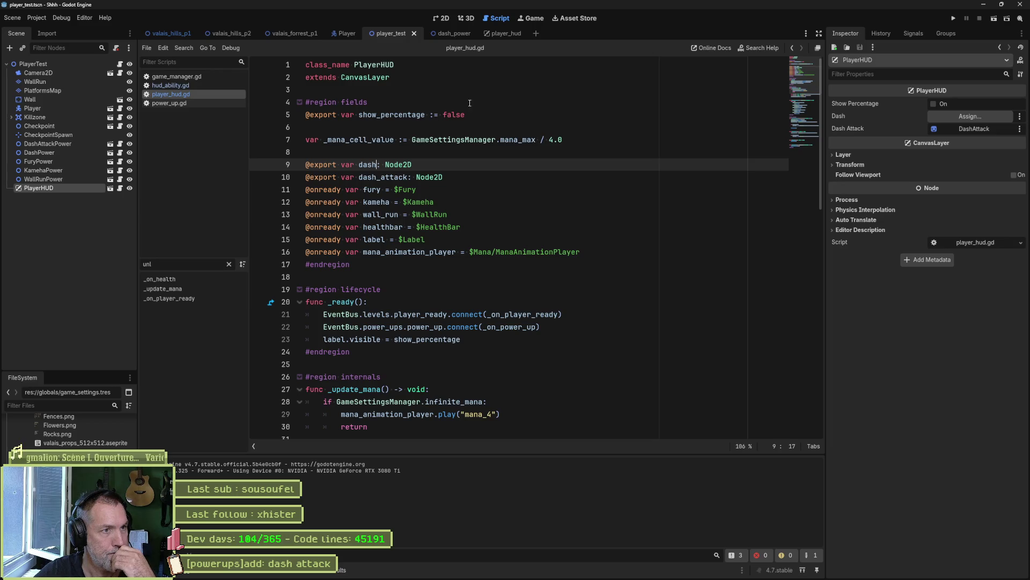
left_click(505, 32)
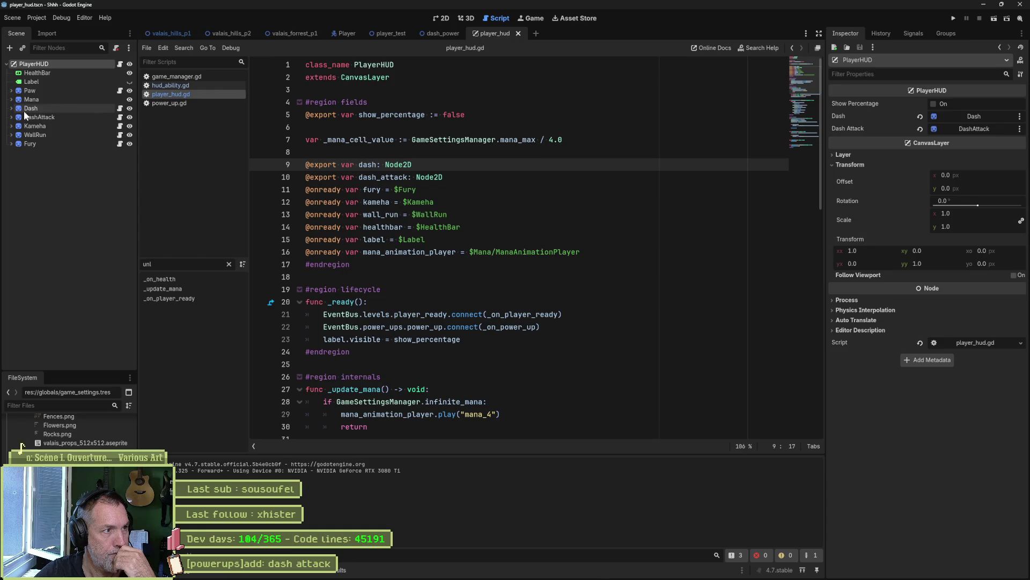
Add print_debug(self, " unlocking...") as the first line of unlock() in hud_ability.gd and save
left_click(59, 111)
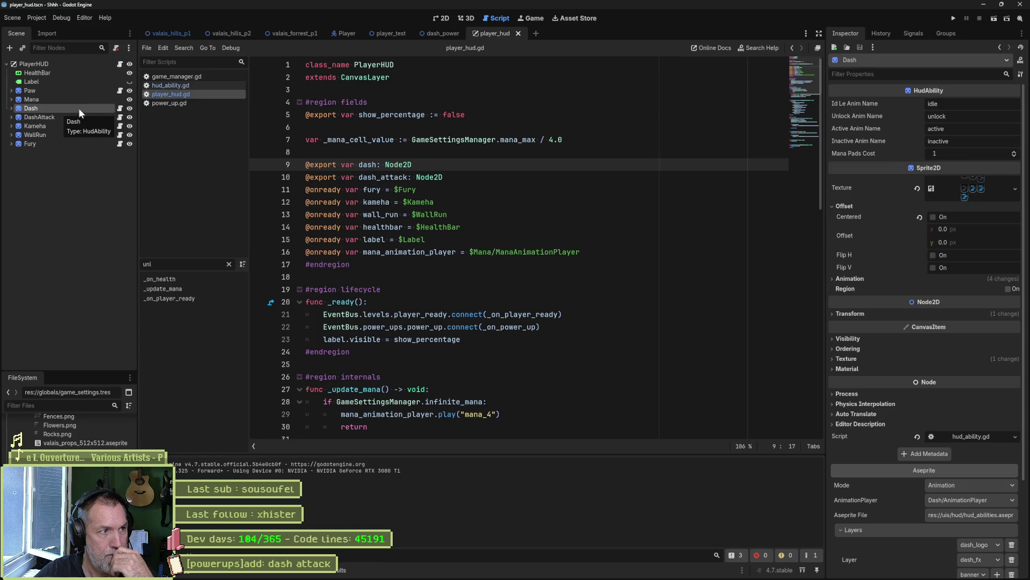
left_click(120, 109)
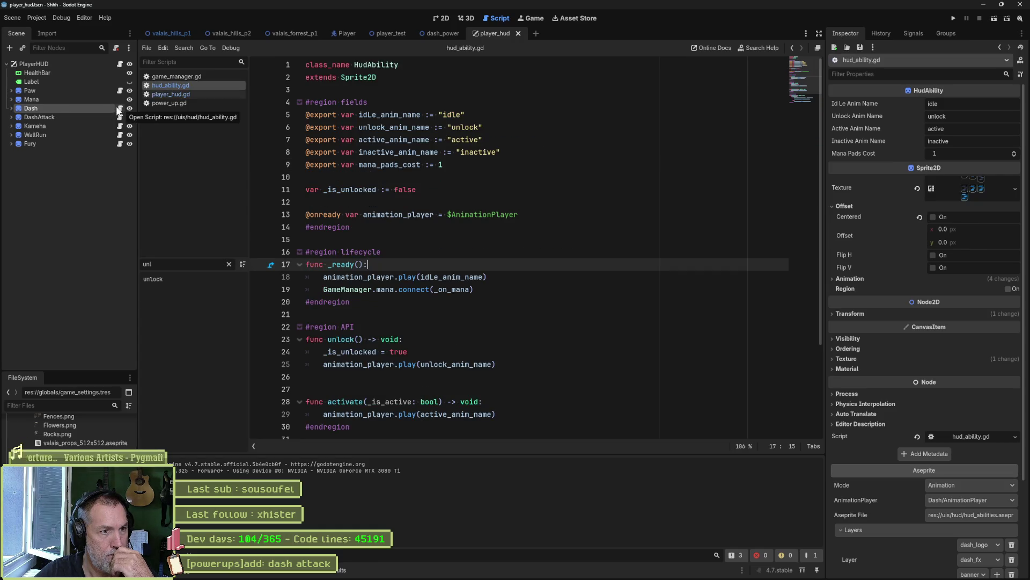
left_click(552, 335)
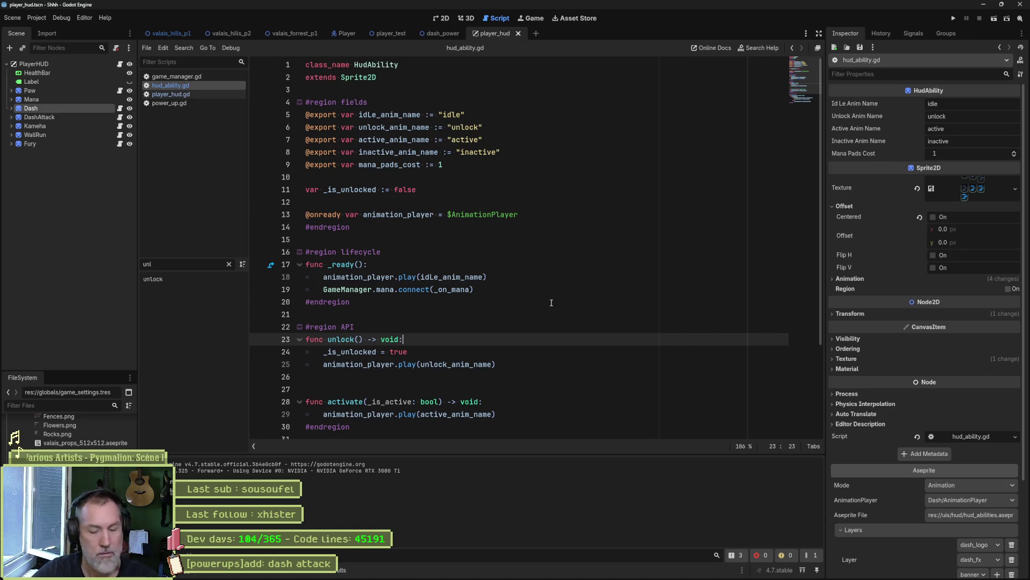
key("Return")
type("print_de")
type("bug(self, \" ")
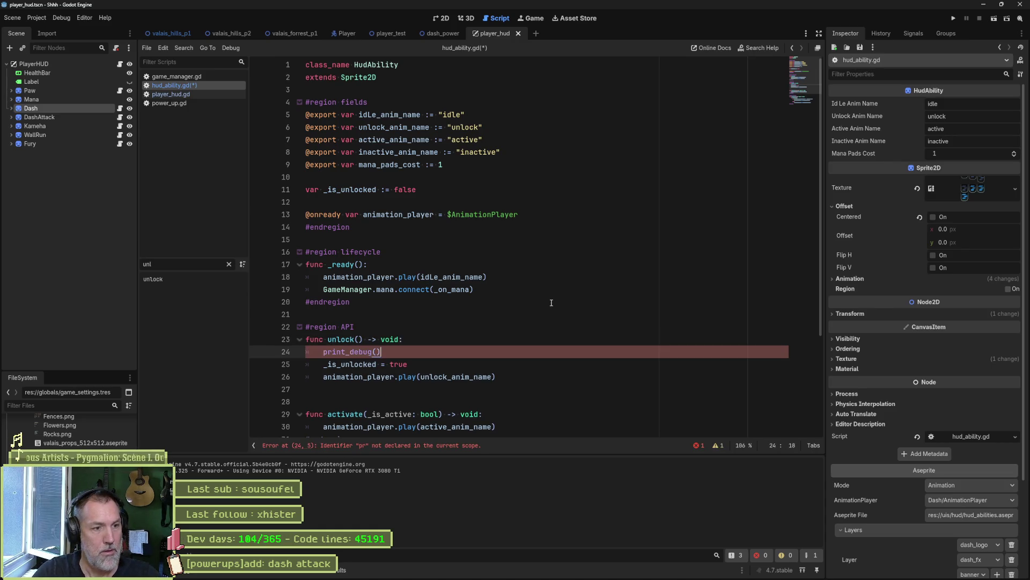
type("unlock")
key("ctrl+z")
type("unlocking...")
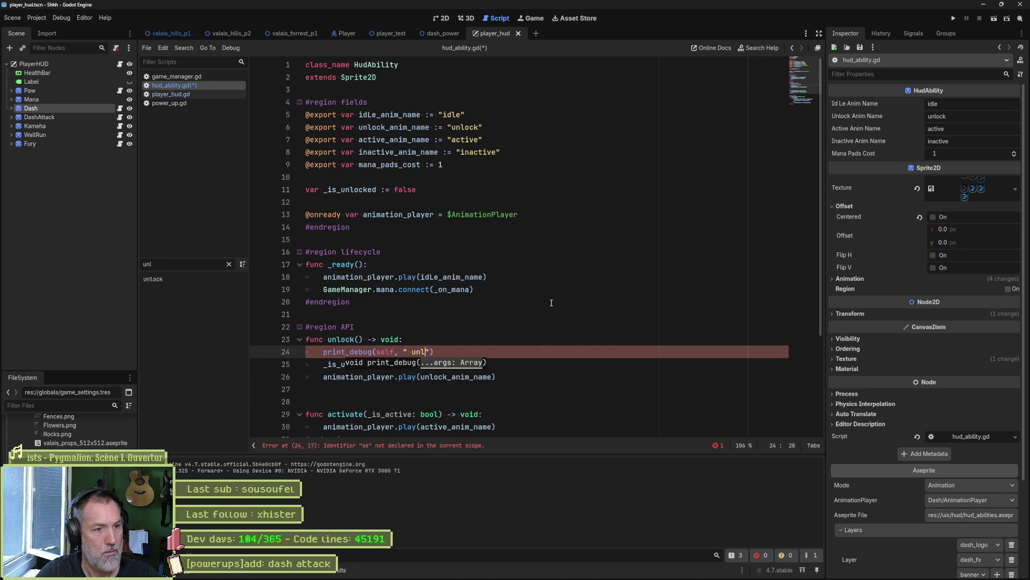
key("ctrl+s")
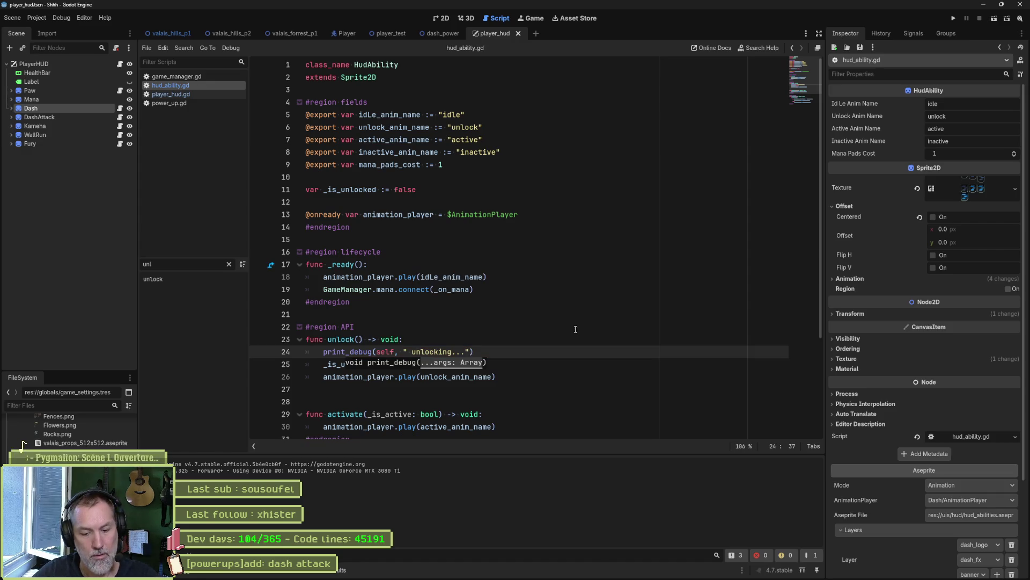
Run the game, then launch the player_test scene to check the unlock message
key("F5")
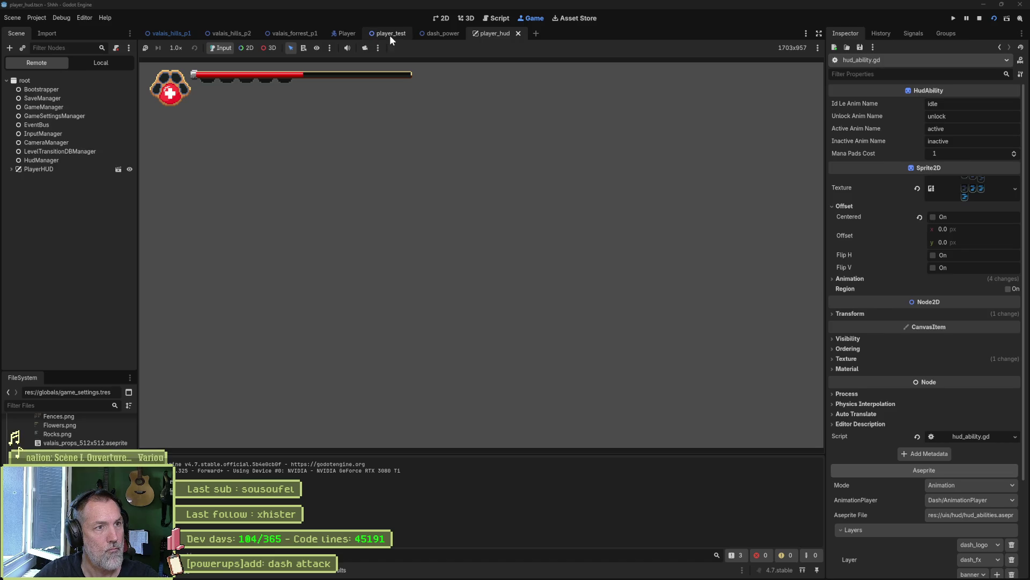
left_click(389, 34)
key("F6")
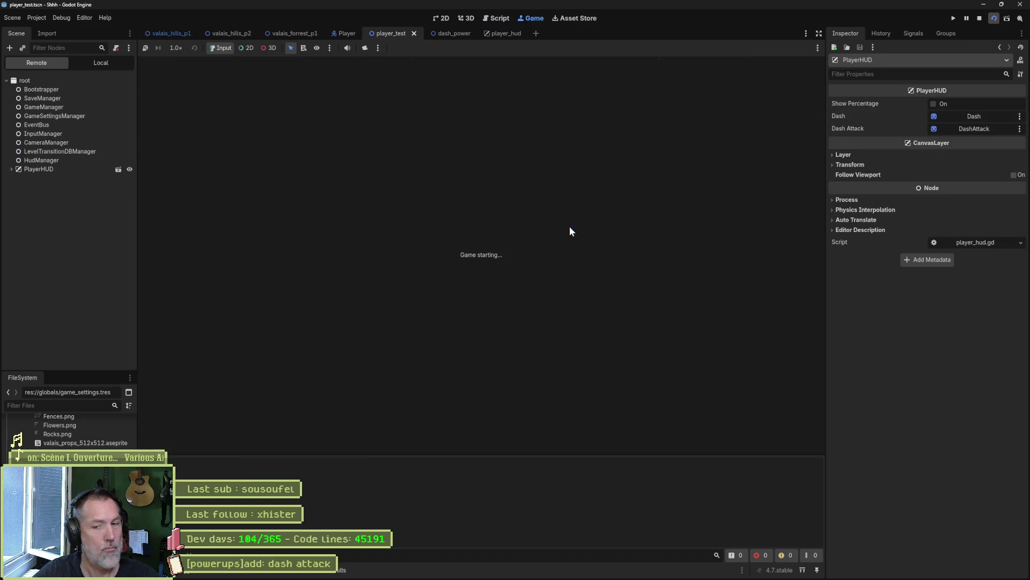
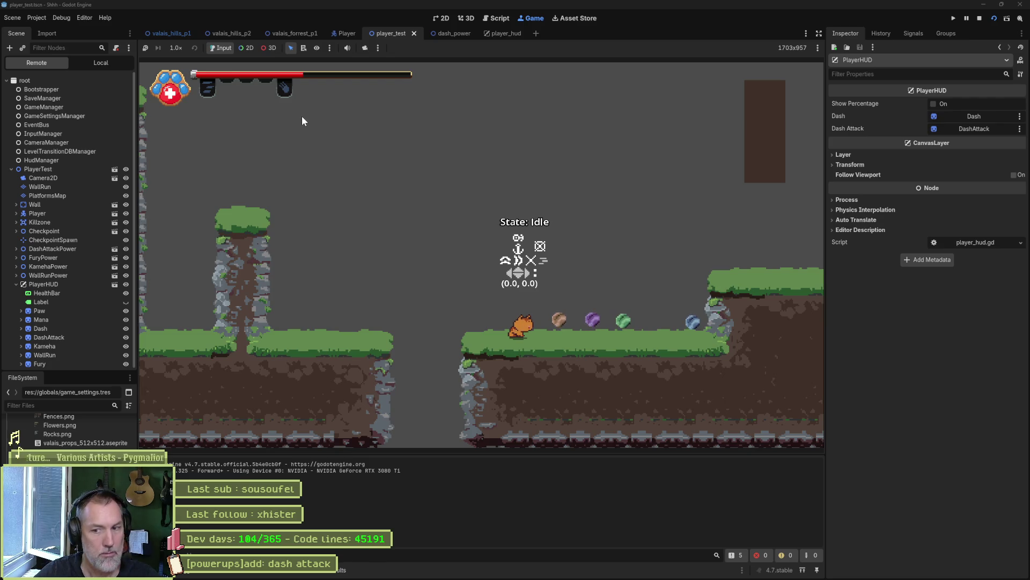
left_click(980, 18)
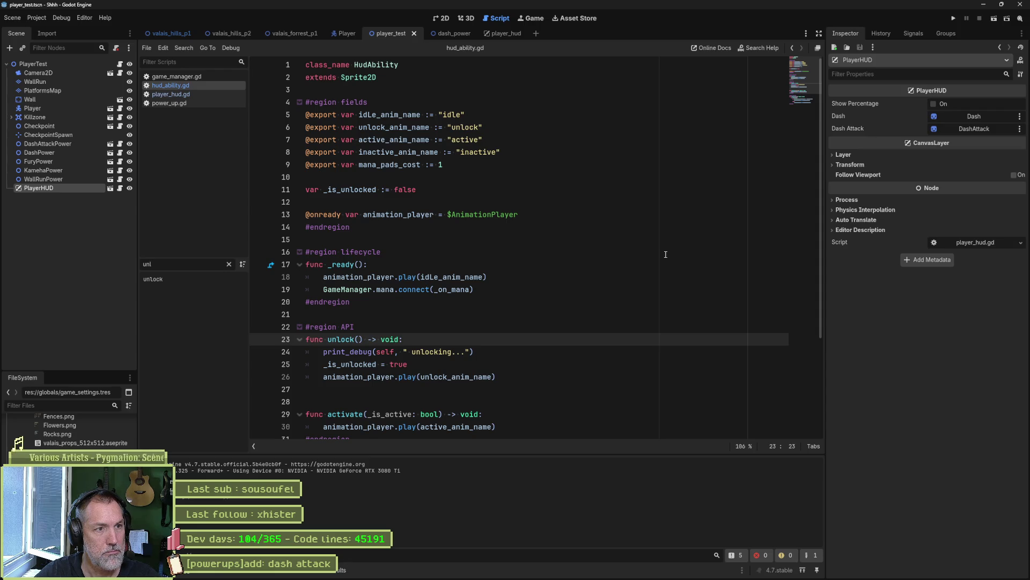
left_click(191, 103)
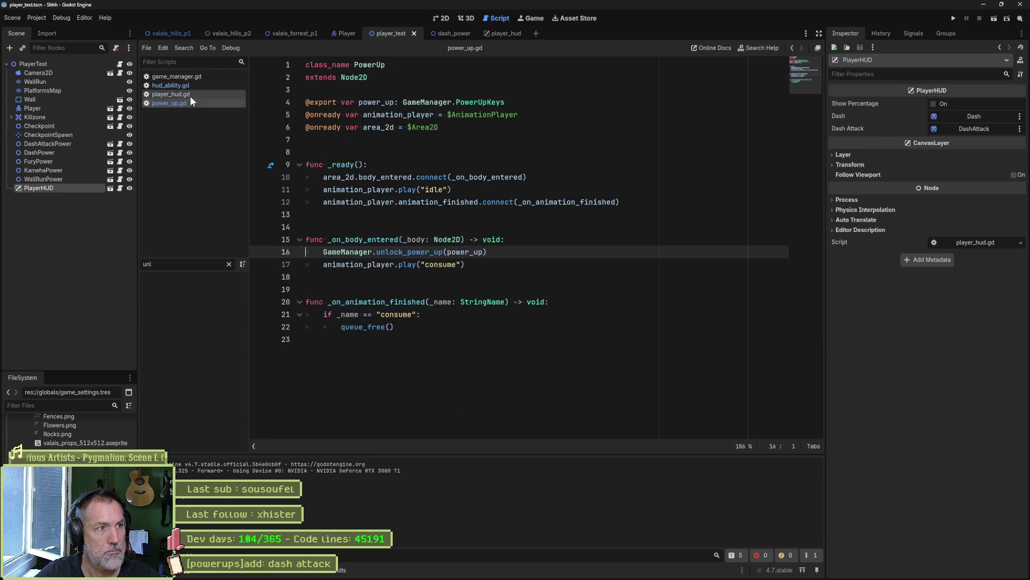
left_click(190, 95)
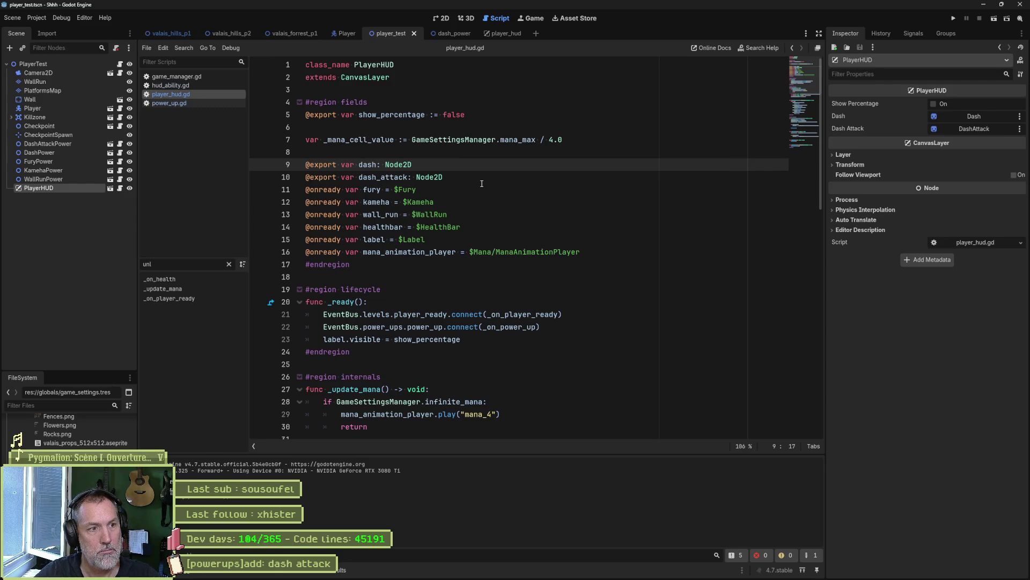
key("ctrl+z")
key("ctrl+z")
key("ctrl+z")
key("ctrl+z")
key("ctrl+z")
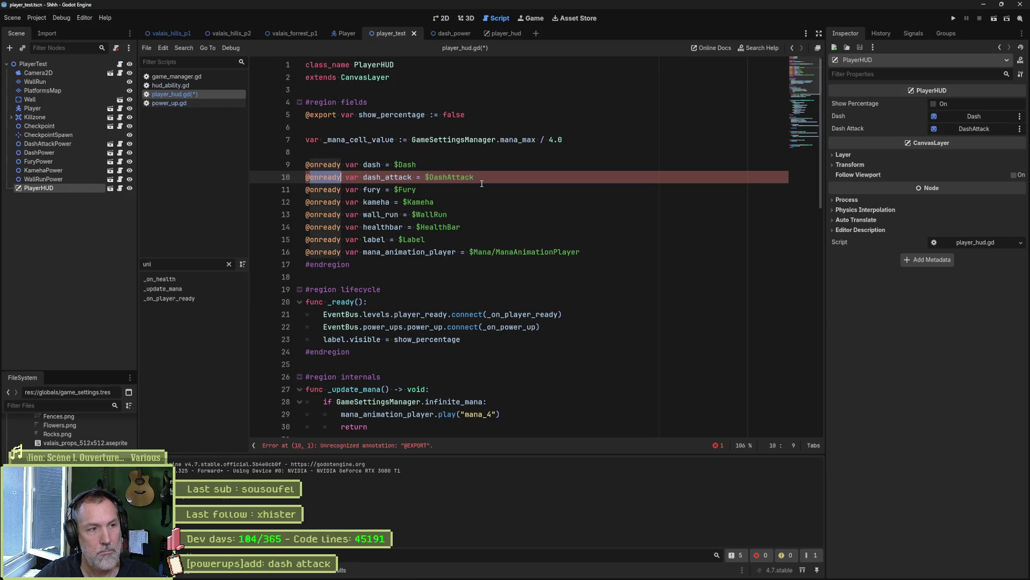
key("ctrl+s")
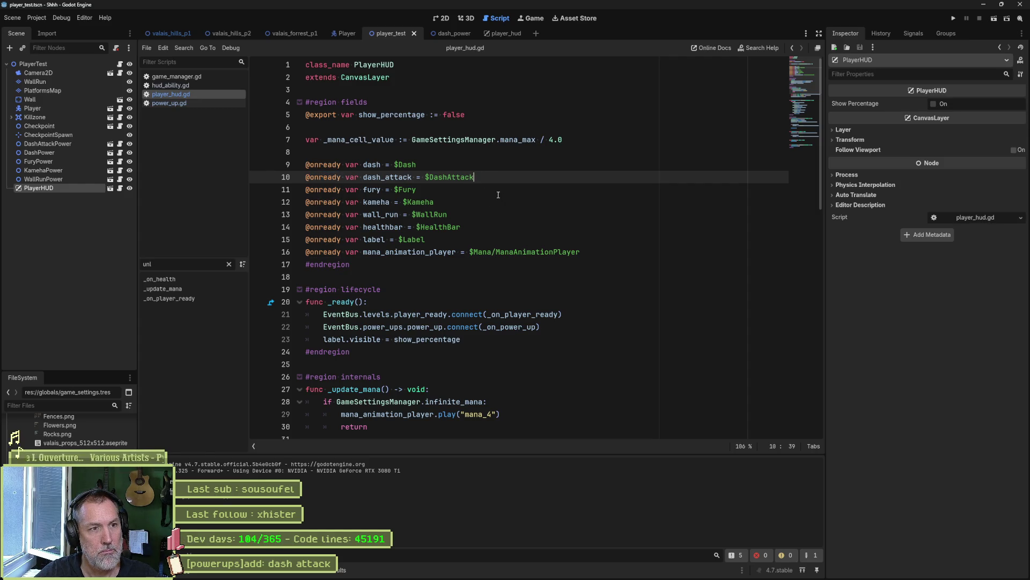
double_click(458, 177)
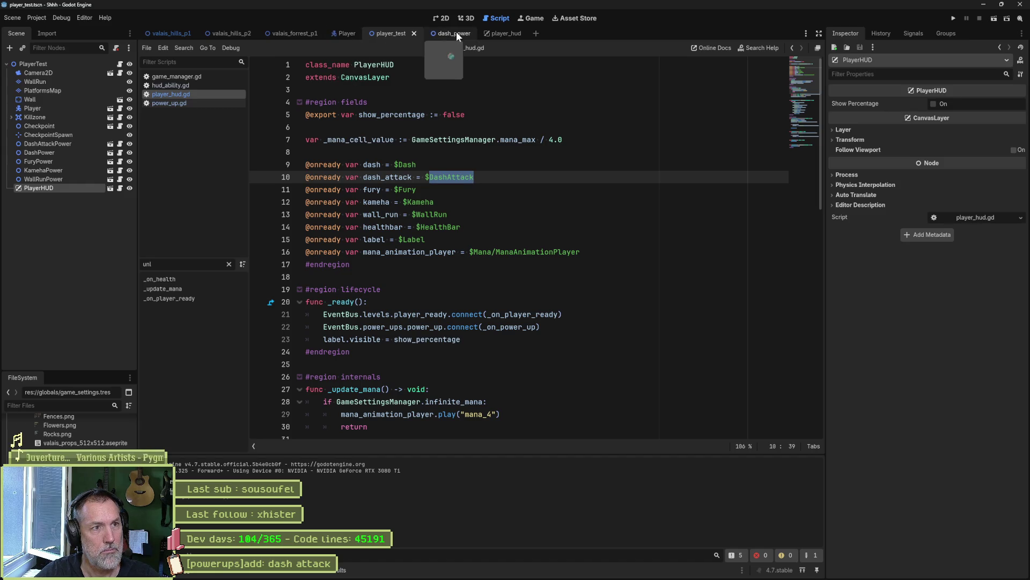
left_click(499, 34)
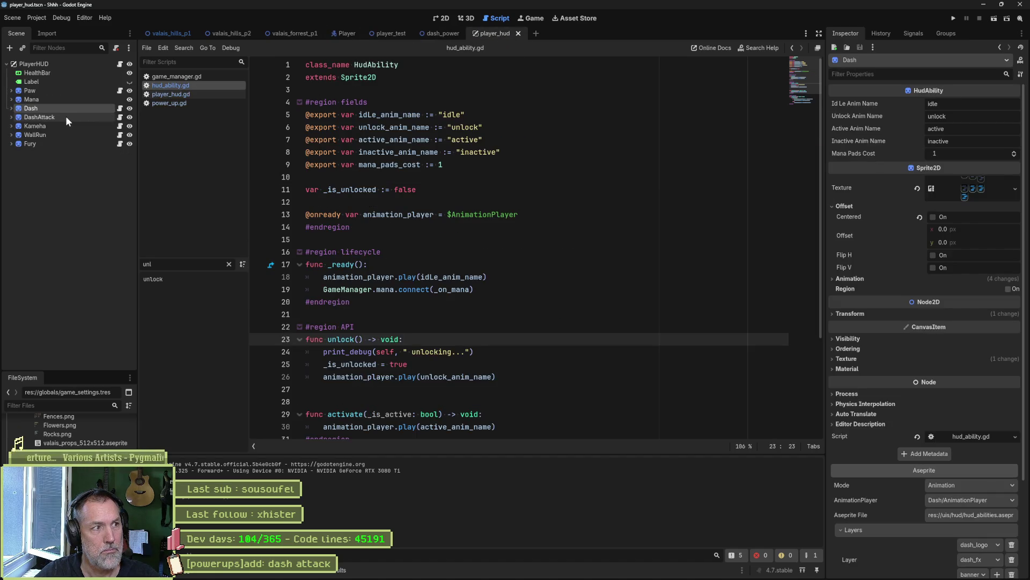
Rename the DashAttack HUD node to '2', save the scene, and update line 10's reference to 2
left_click(66, 115)
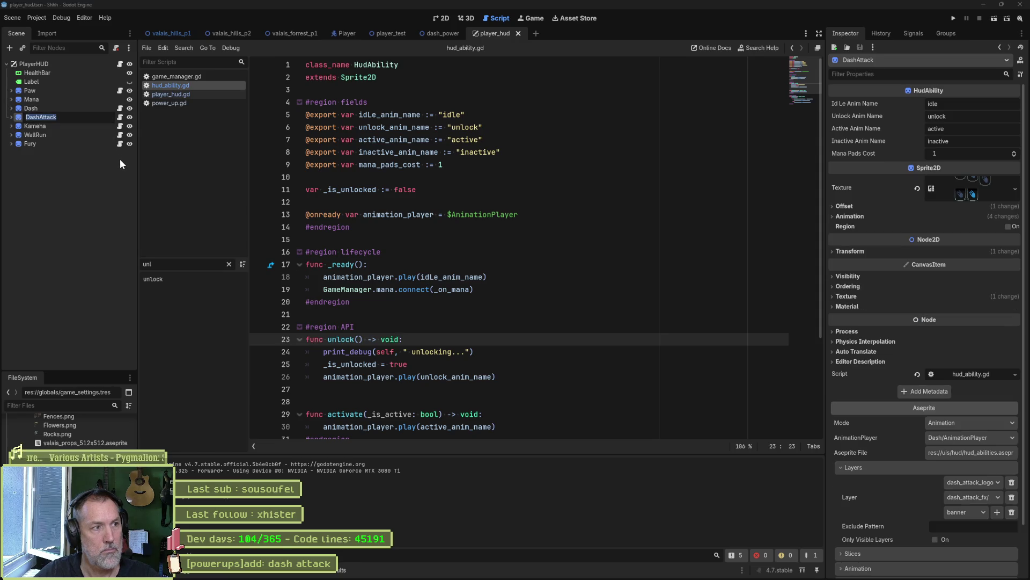
type("2")
key("ctrl+a")
type("2")
key("Return")
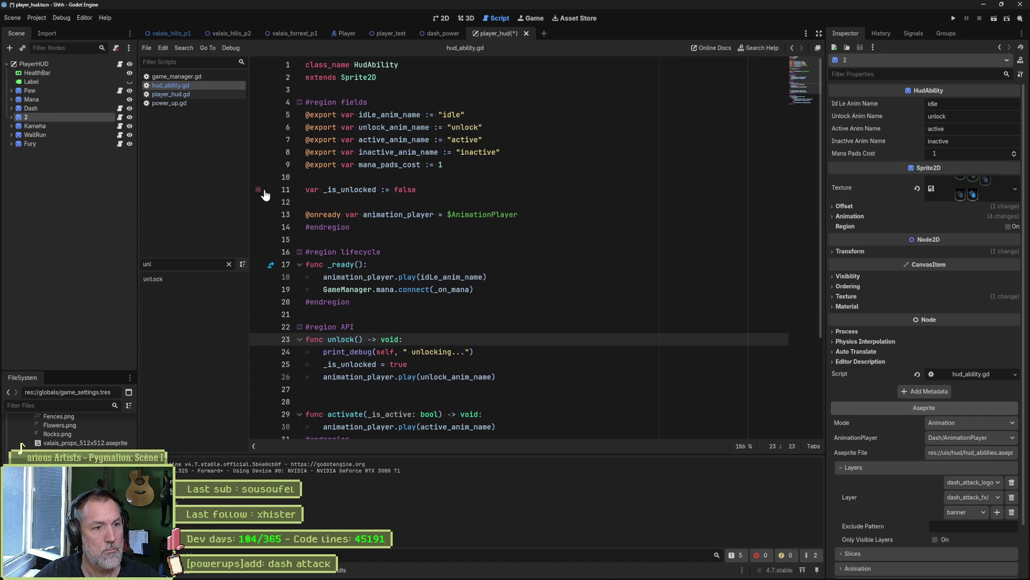
key("ctrl+s")
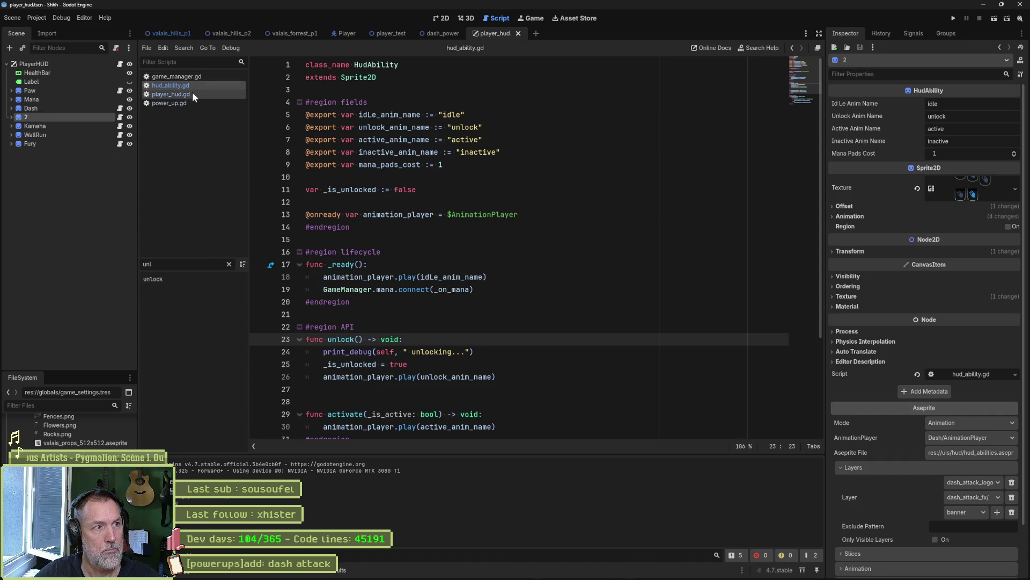
left_click(194, 102)
left_click(194, 93)
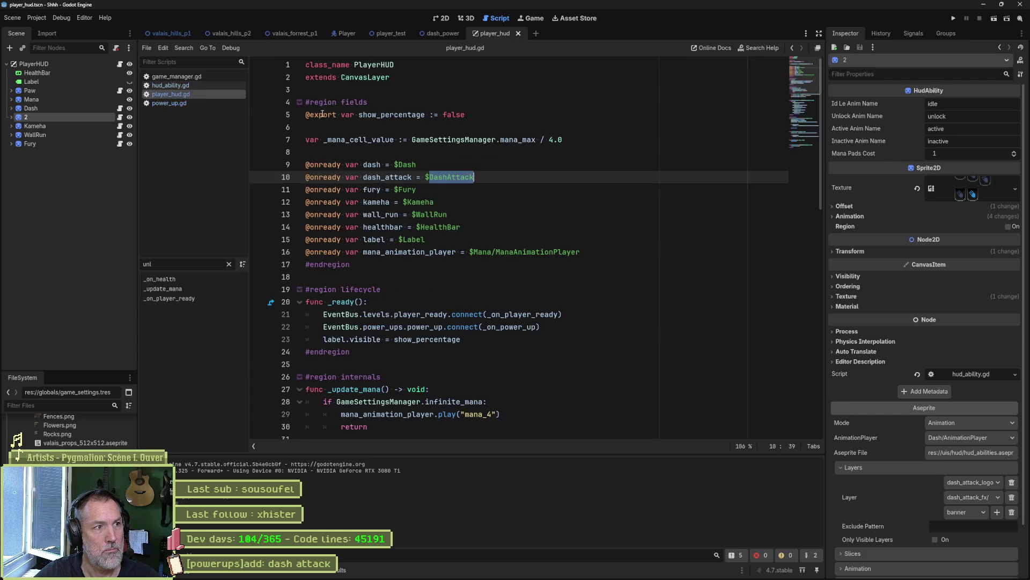
type("2")
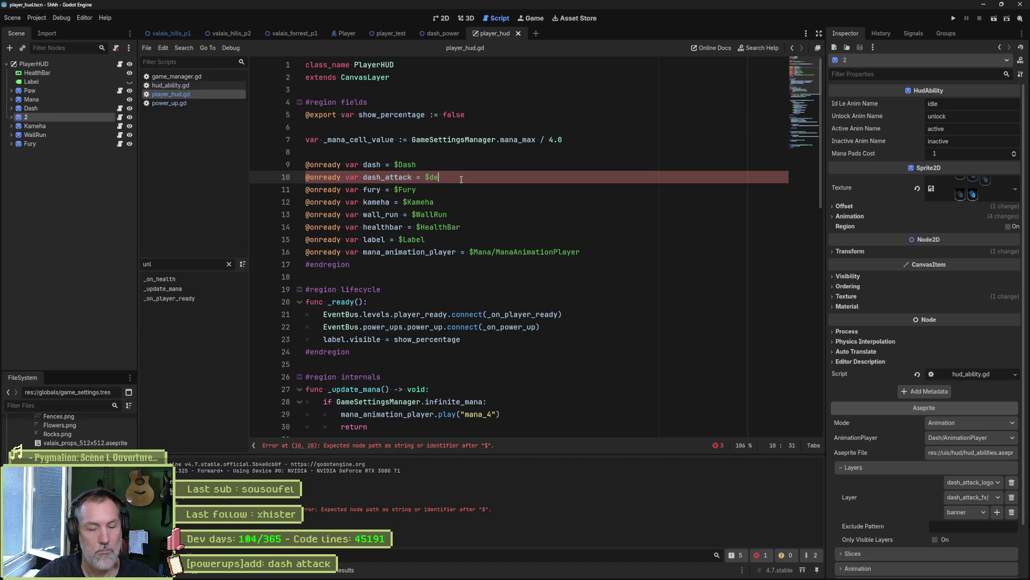
Rename the node to 'deux', save, then run and stop the player_test scene
double_click(53, 118)
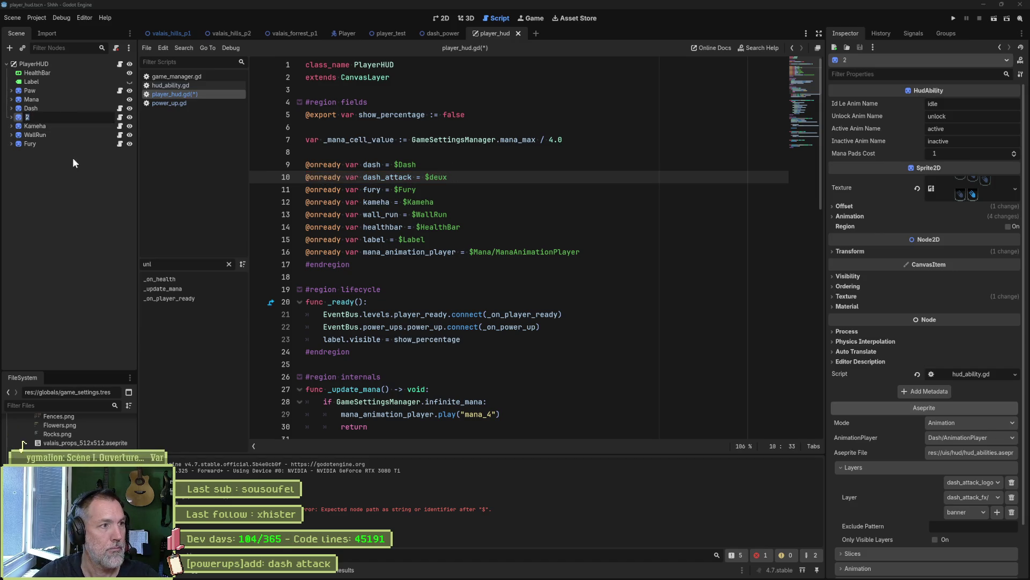
type("deux")
key("Return")
key("ctrl+s")
left_click(391, 33)
key("F6")
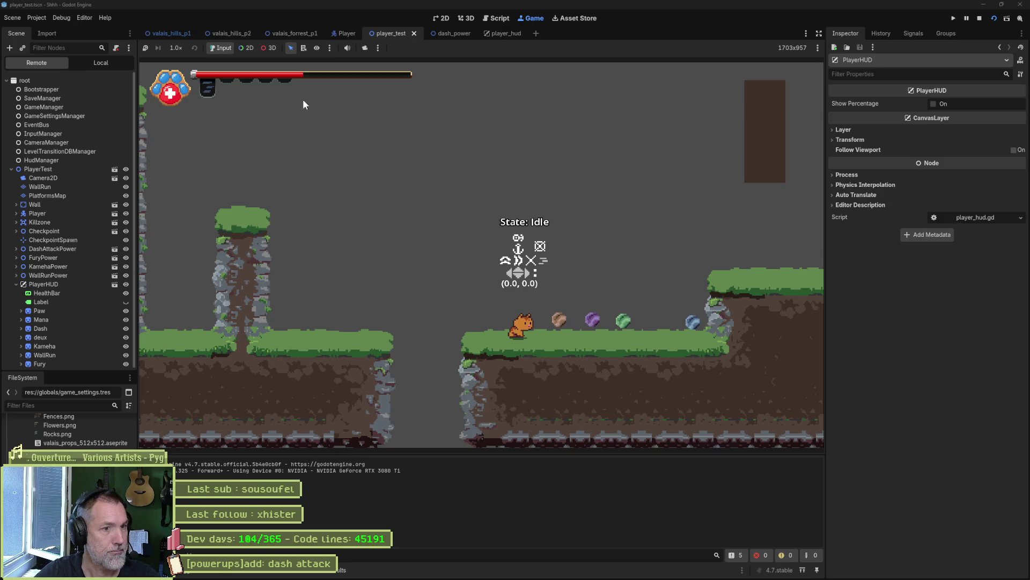
key("F8")
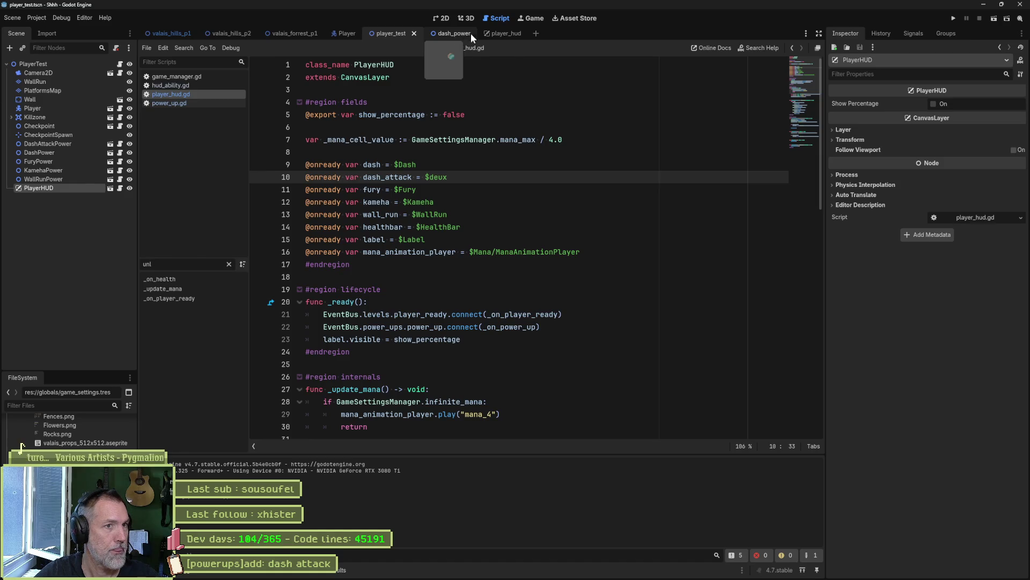
Rename the node back to DashAttack, restore $DashAttack on line 10, save, and rerun player_test
left_click(491, 33)
type("DashAttack")
key("Return")
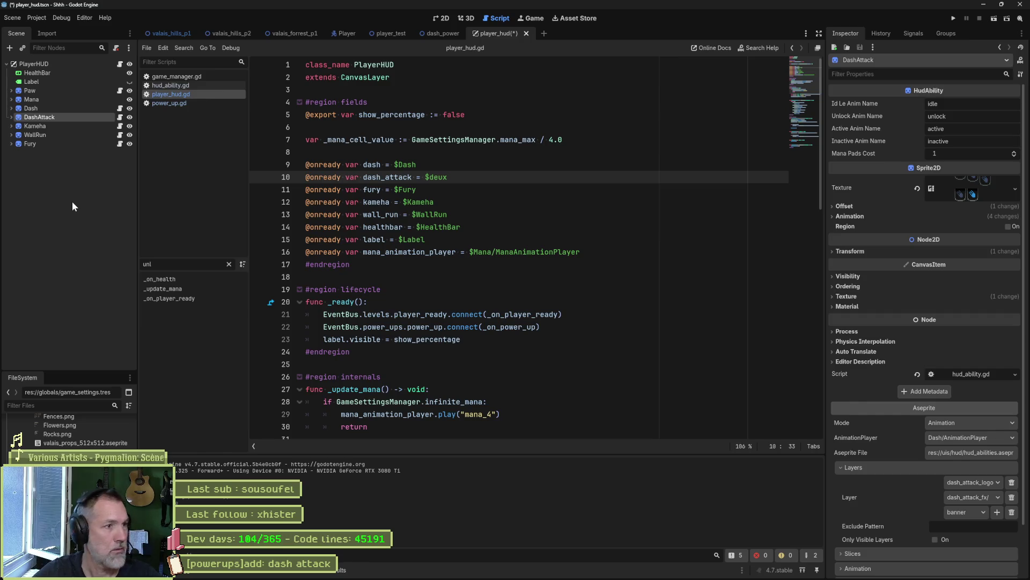
key("ctrl+shift+Left")
type("DashAttack")
key("ctrl+s")
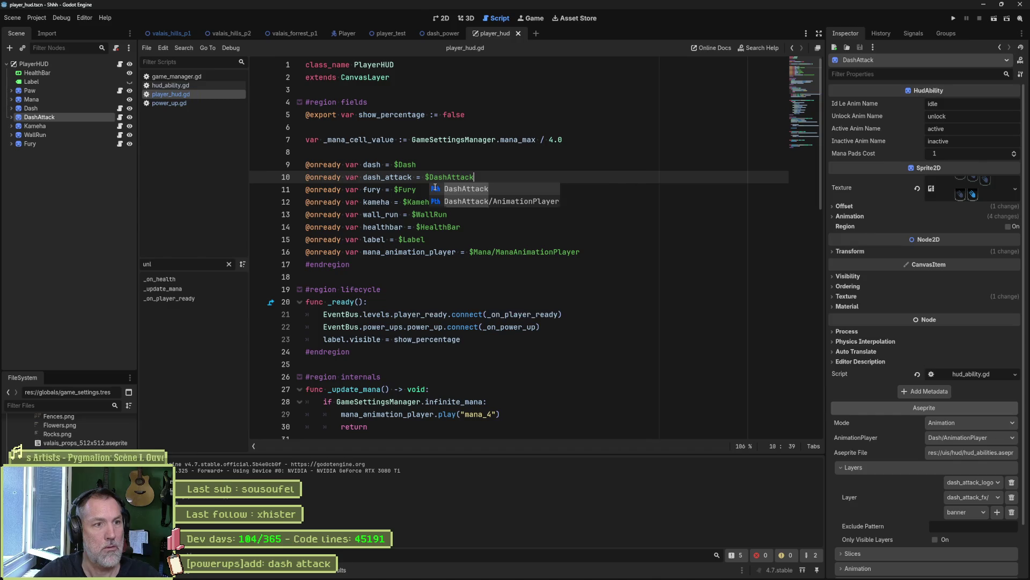
left_click(395, 33)
key("F6")
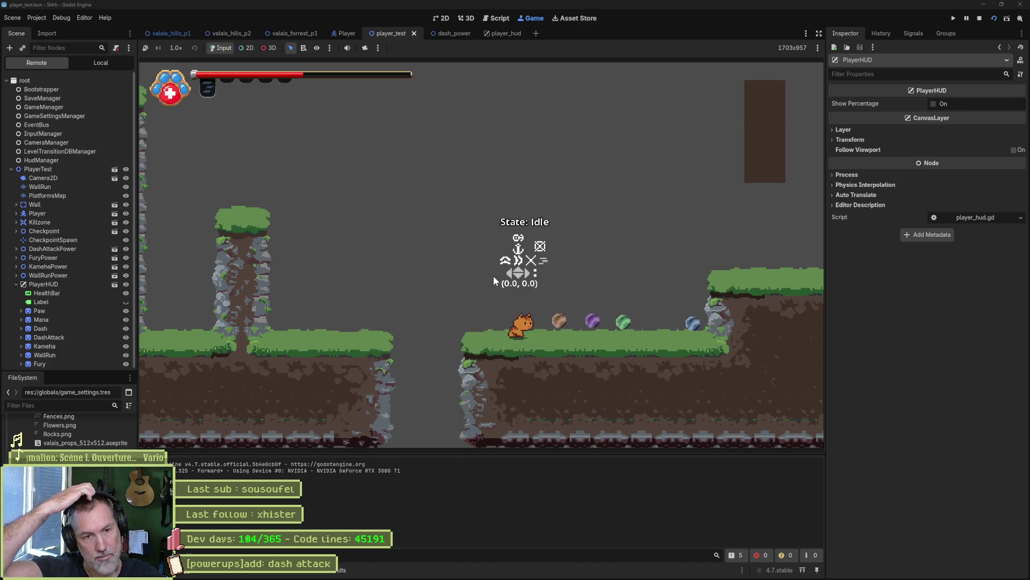
Walk the cat right to collect the brown, purple, green and blue orbs, then stop the game
key("Right")
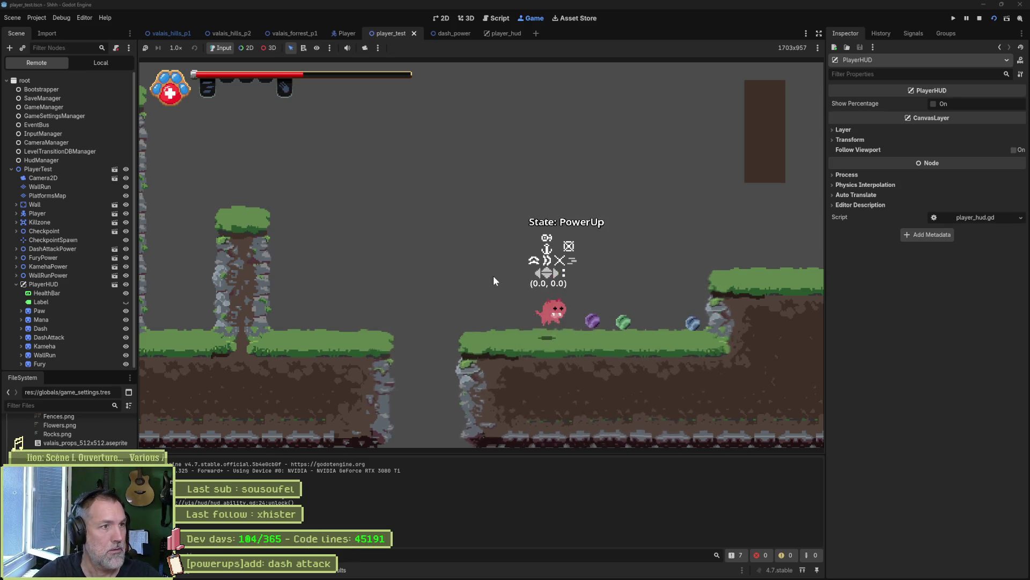
key("Right")
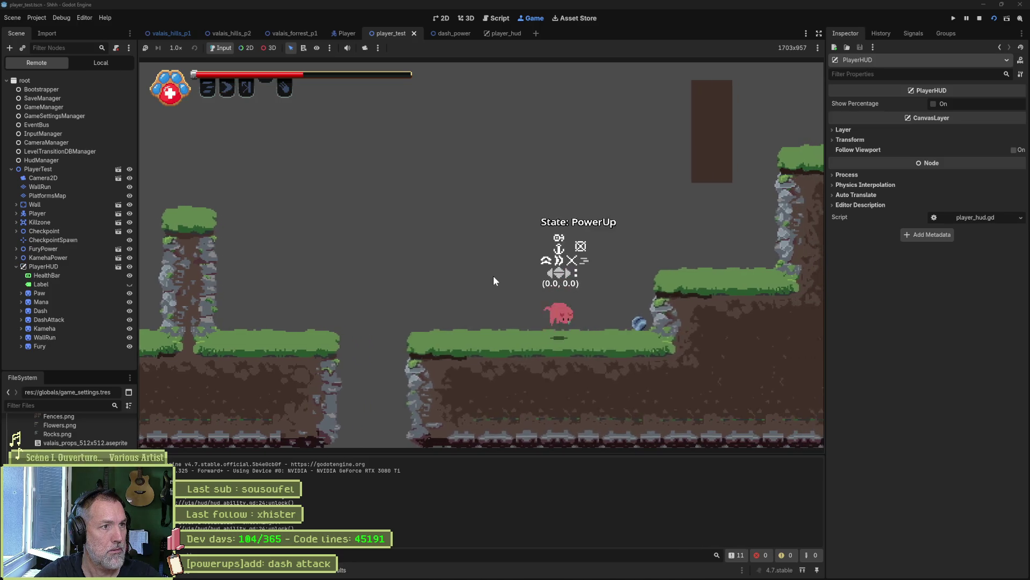
key("Right")
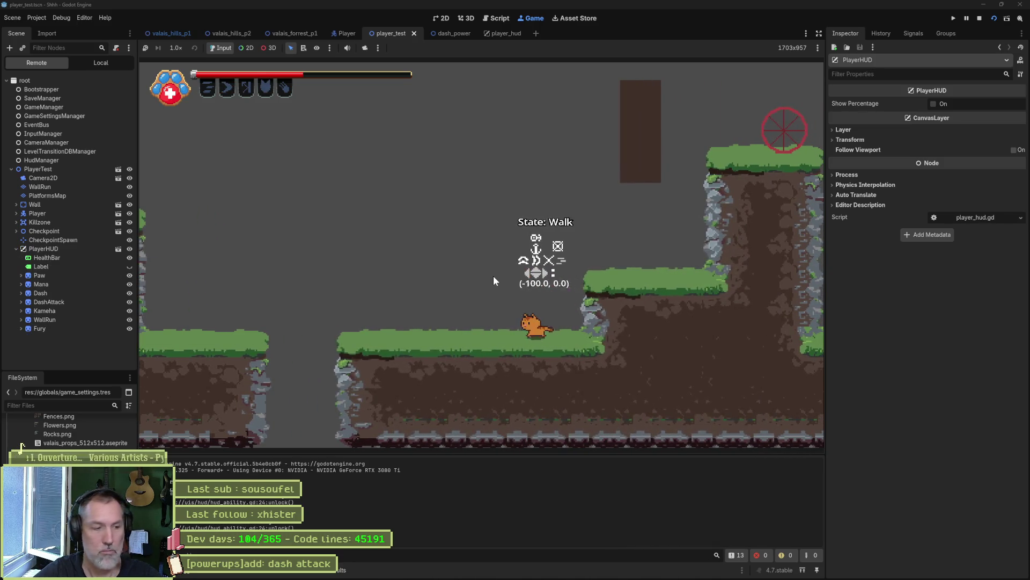
key("F8")
scroll(408, 328, "down", 10)
scroll(483, 268, "up", 5)
left_click(568, 229)
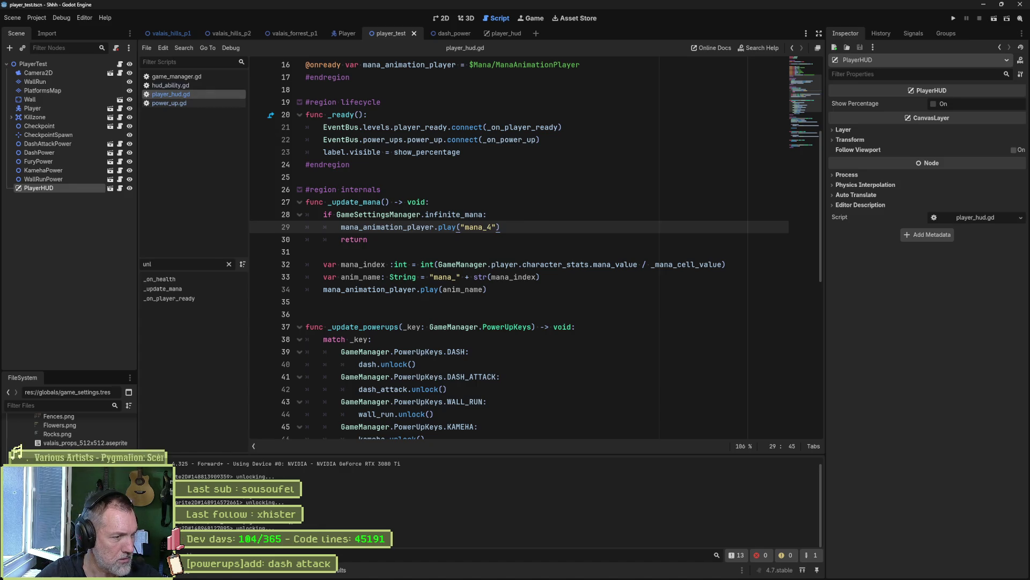
Delete the unlocking print_debug line from unlock() in hud_ability.gd, then bring up Fork
left_click(170, 86)
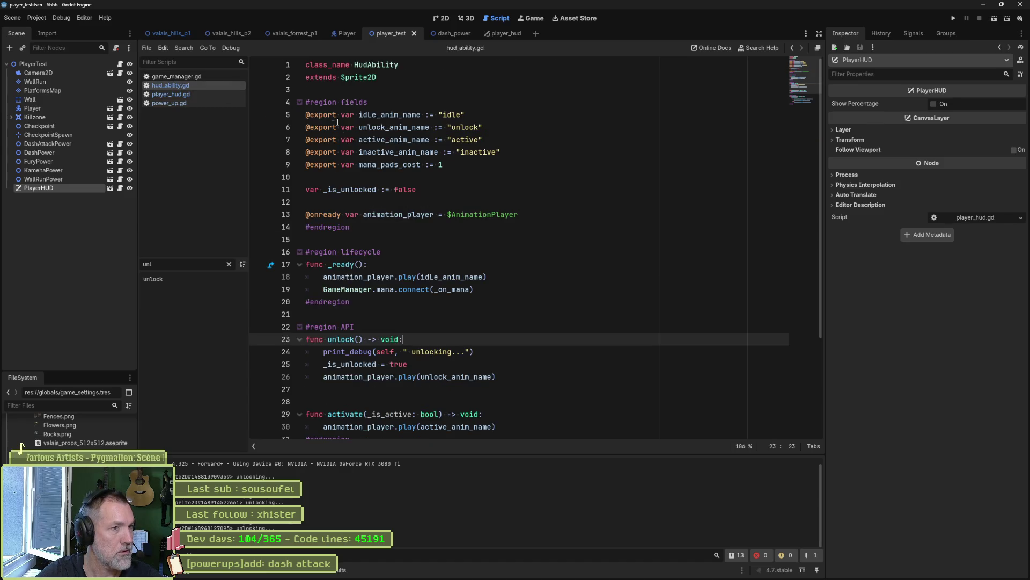
left_click(439, 358)
key("ctrl+shift+k")
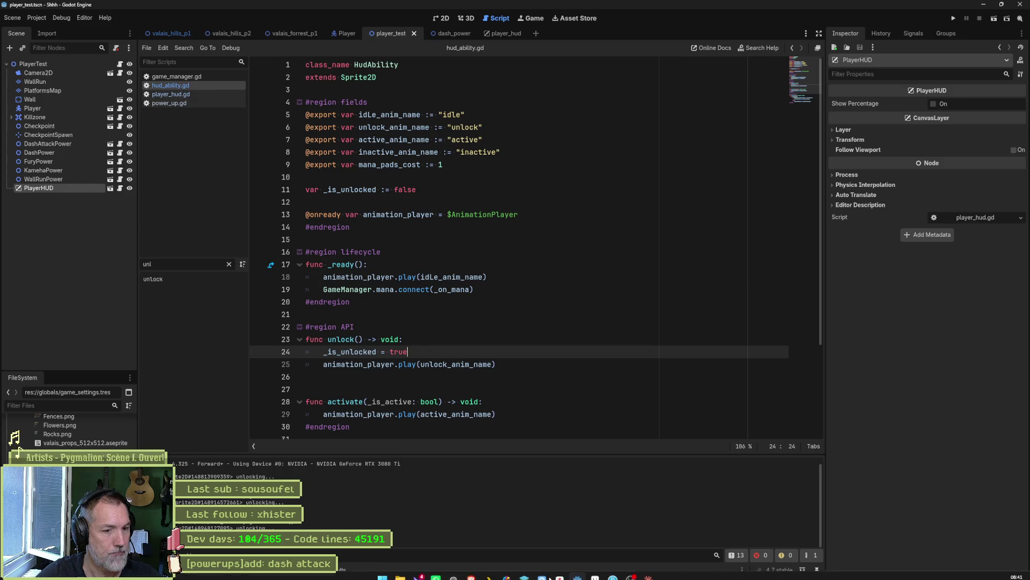
left_click(600, 553)
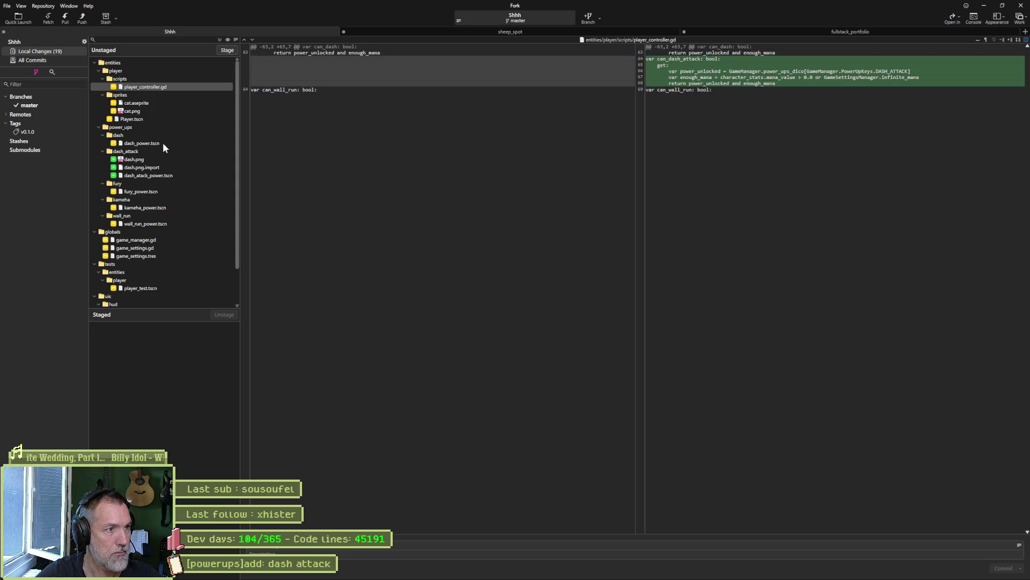
Review the dash.png, game_manager.gd, game_settings.gd, hud_ability.gd and player_hud.gd diffs, then stage all 19 files
left_click(164, 159)
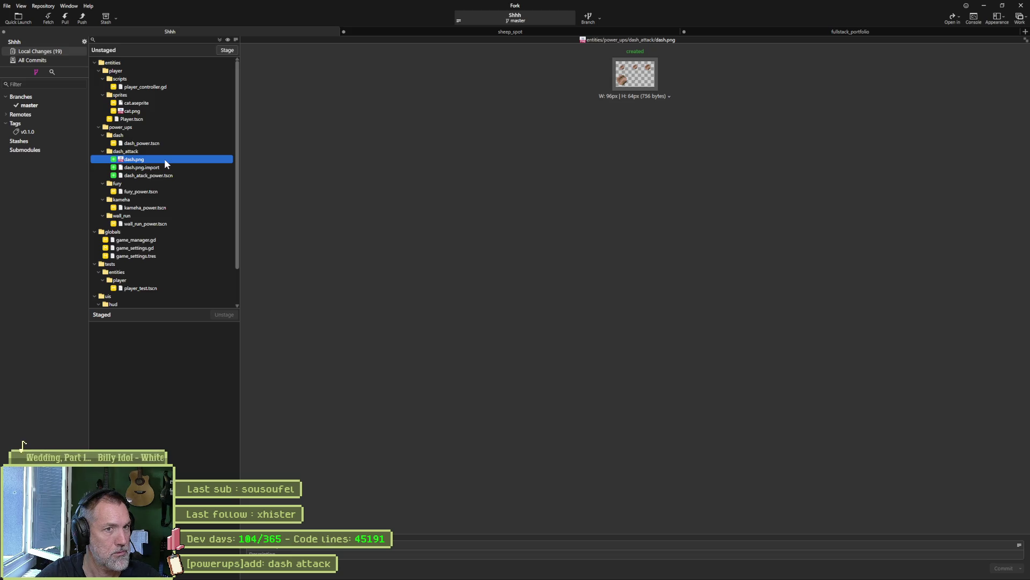
mouse_move(668, 578)
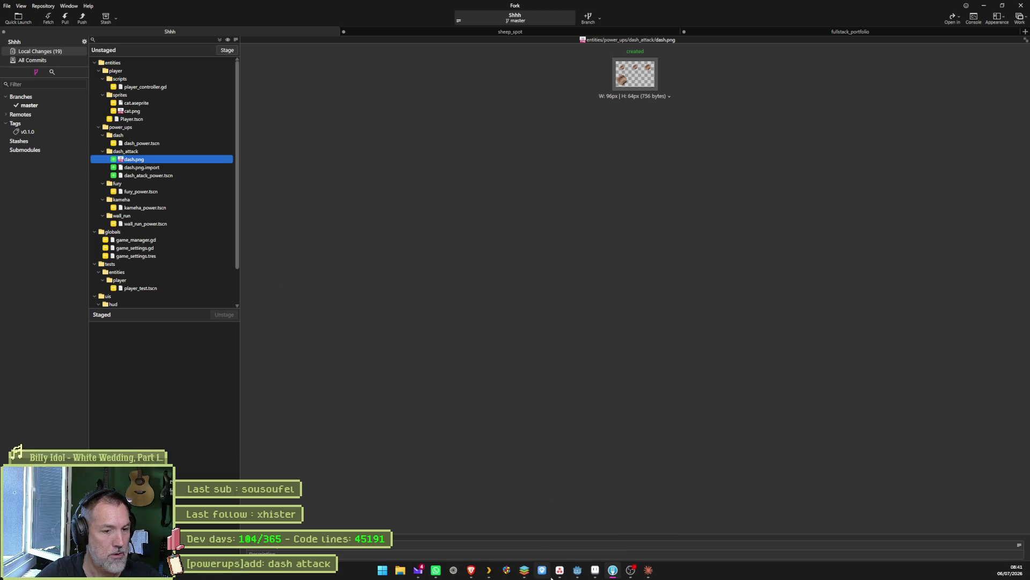
mouse_move(593, 572)
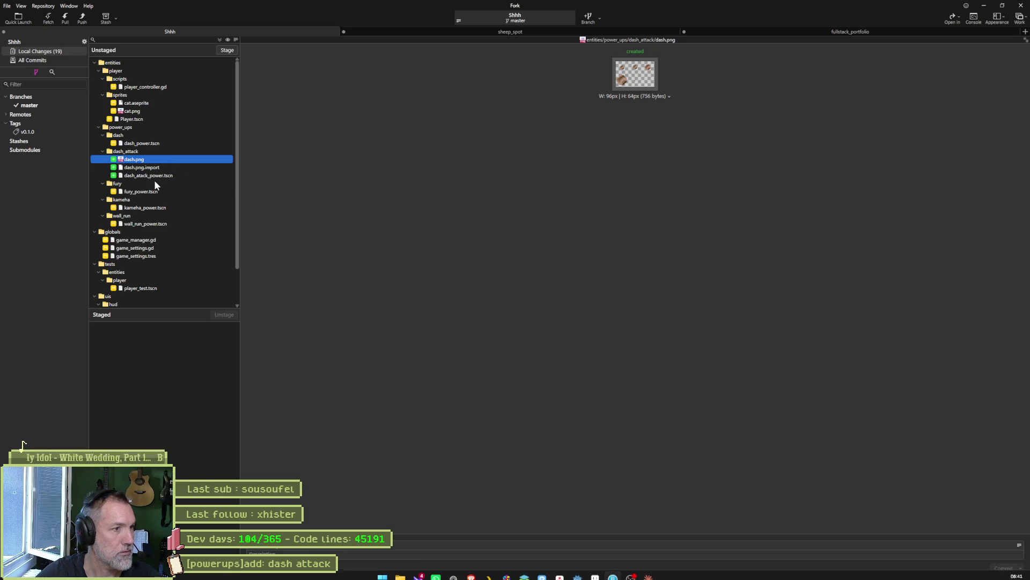
left_click(161, 240)
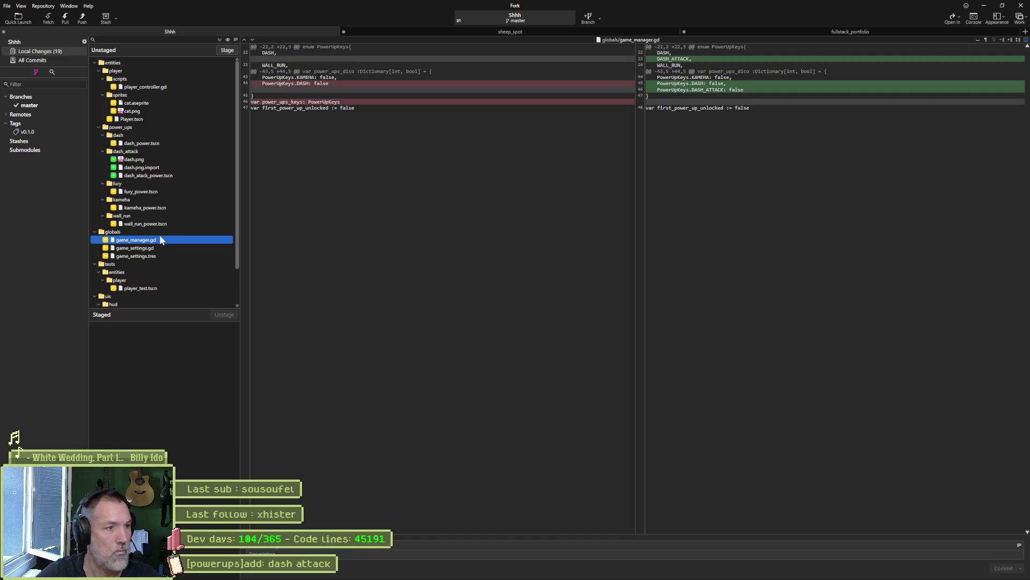
left_click(154, 248)
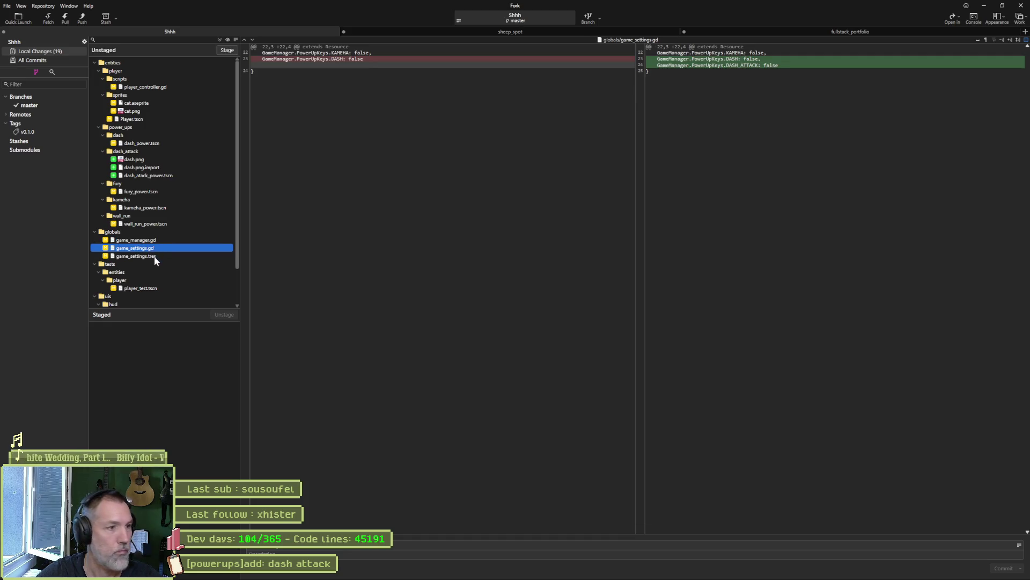
scroll(161, 294, "down", 2)
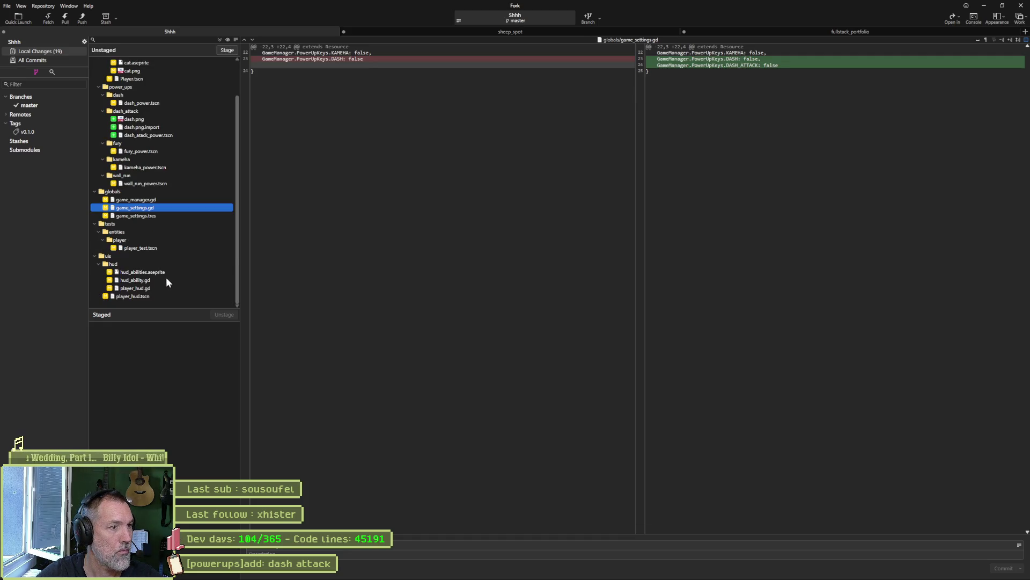
left_click(156, 279)
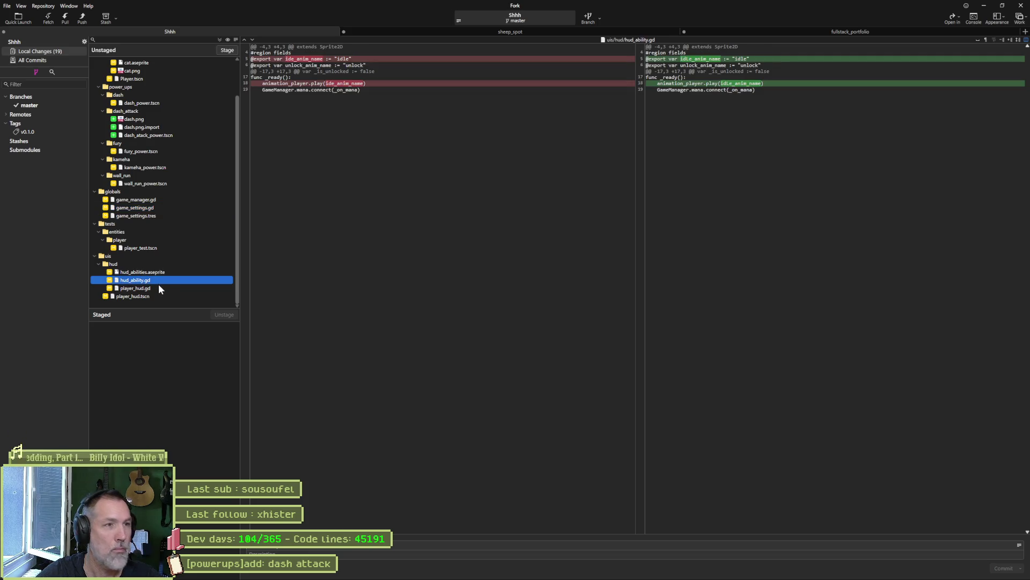
left_click(158, 289)
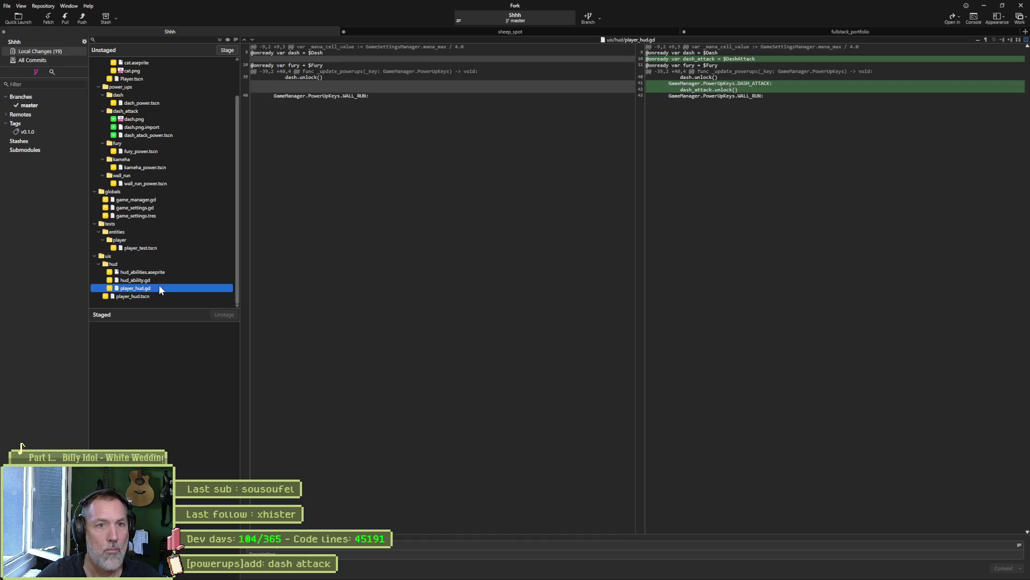
left_click(228, 49)
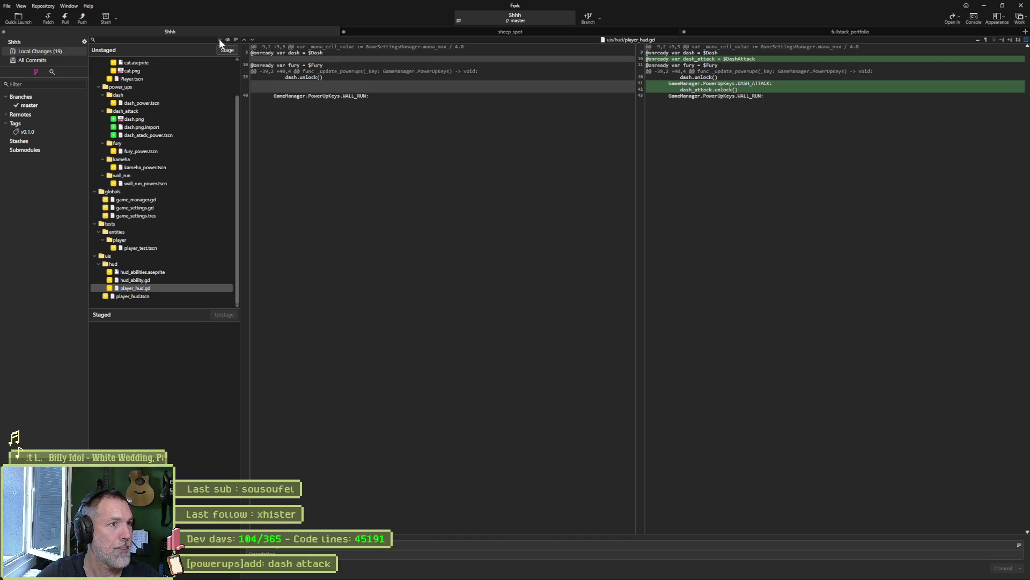
left_click(559, 572)
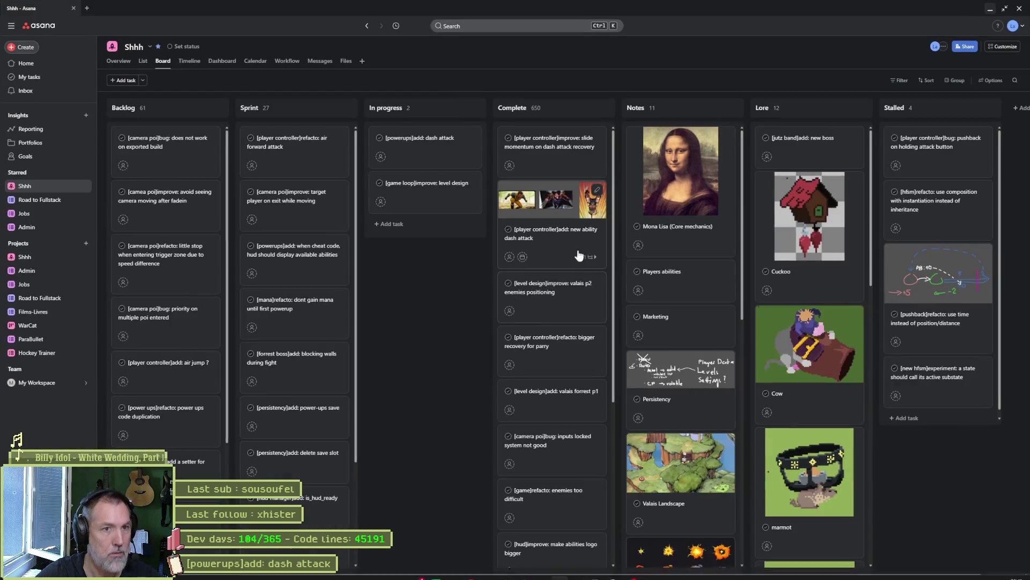
Move the '[powerups]add: dash attack' card into Complete, then paste the commit summary in Fork
left_click(418, 151)
triple_click(876, 77)
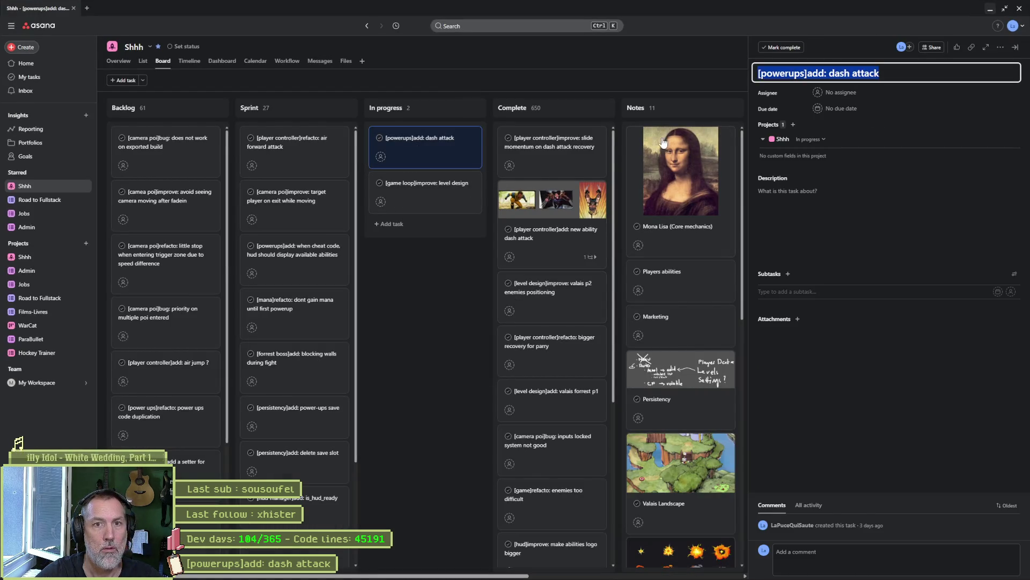
left_click(442, 289)
left_click_drag(421, 153, 552, 140)
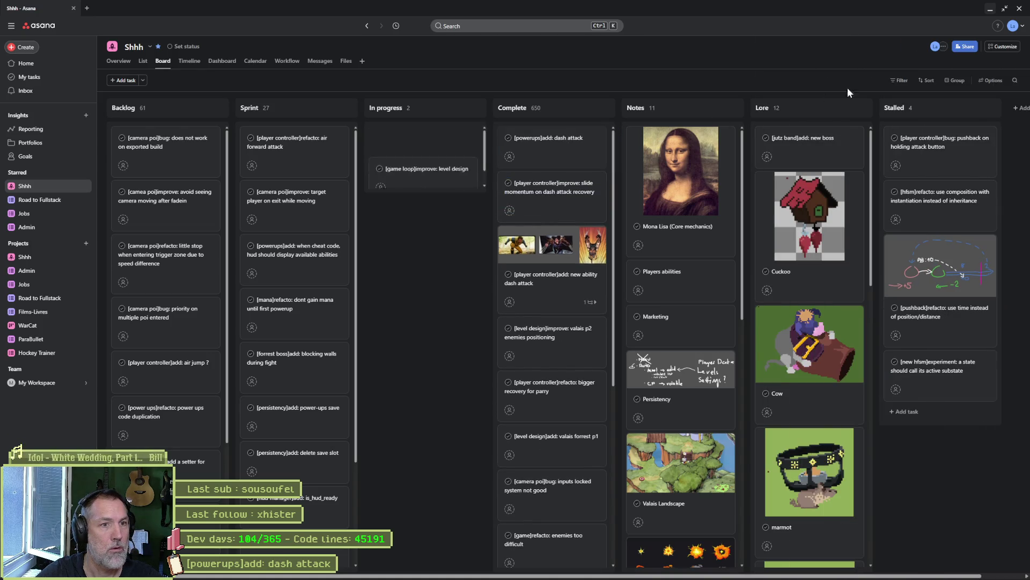
left_click(990, 11)
key("ctrl+v")
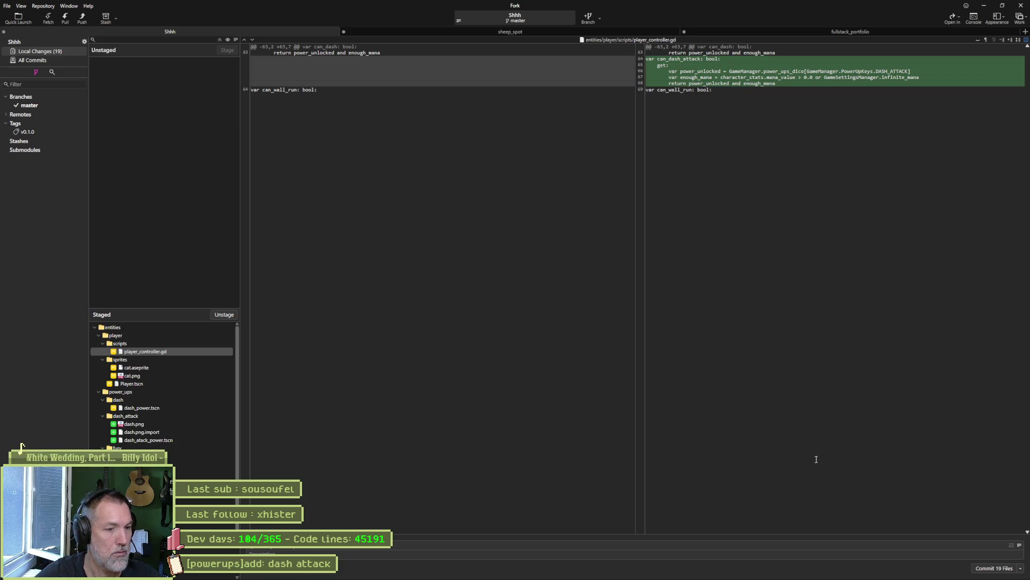
Commit the 19 staged files and push master to origin
left_click(994, 568)
left_click(82, 19)
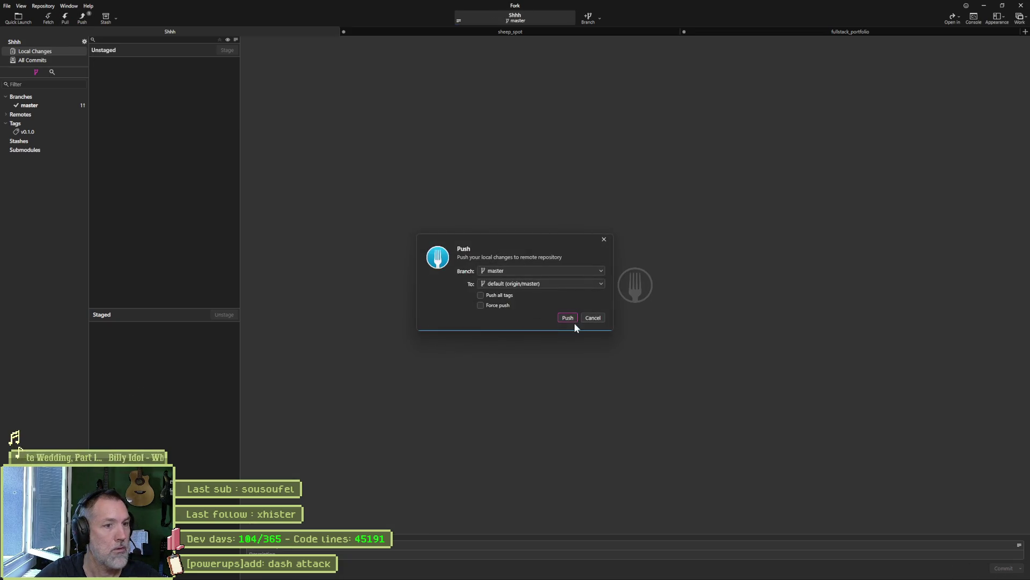
left_click(567, 317)
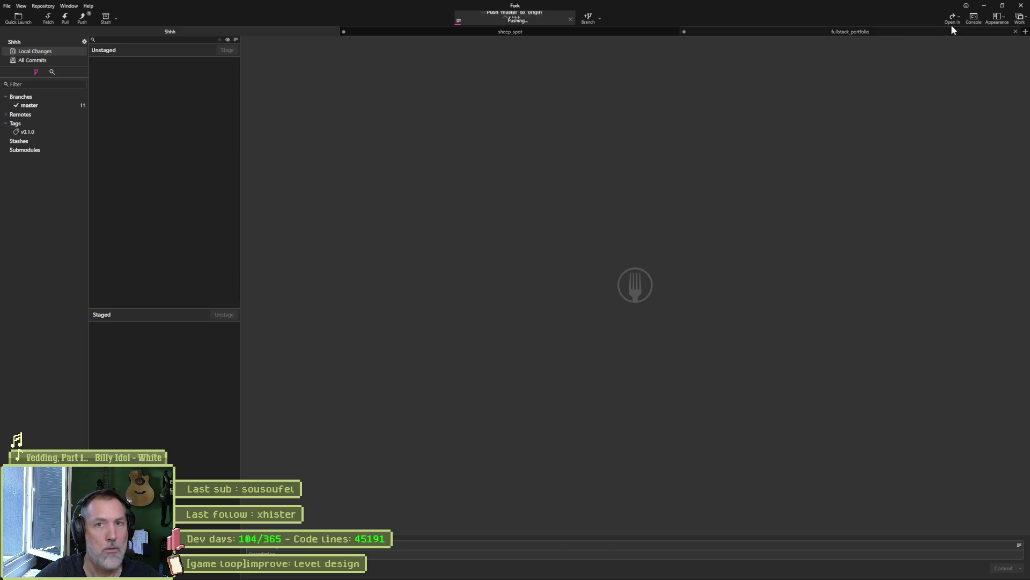
left_click(985, 9)
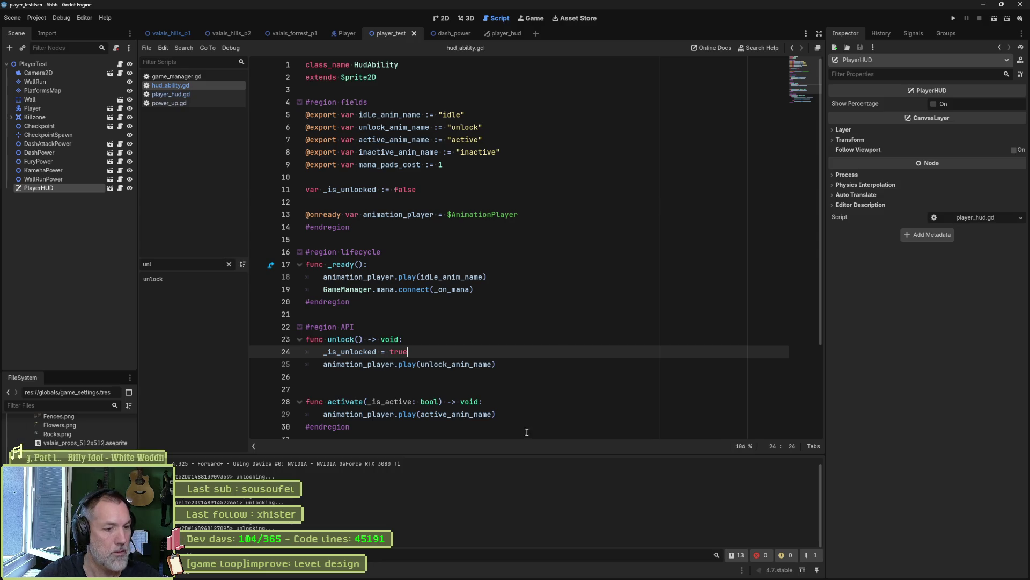
left_click(565, 569)
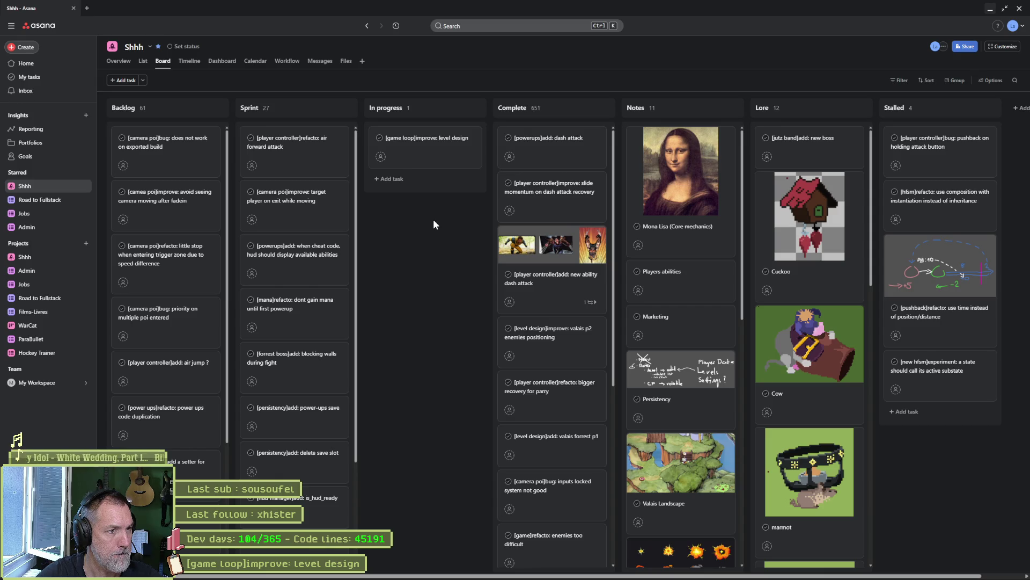
Minimize the Asana board after checking the dash attack task is Complete
left_click(990, 8)
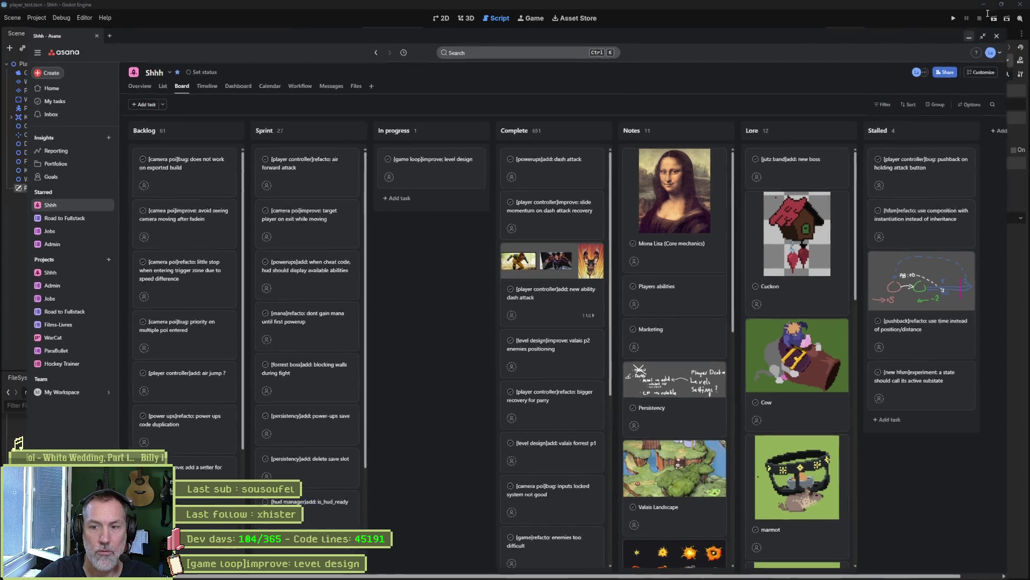
left_click(170, 32)
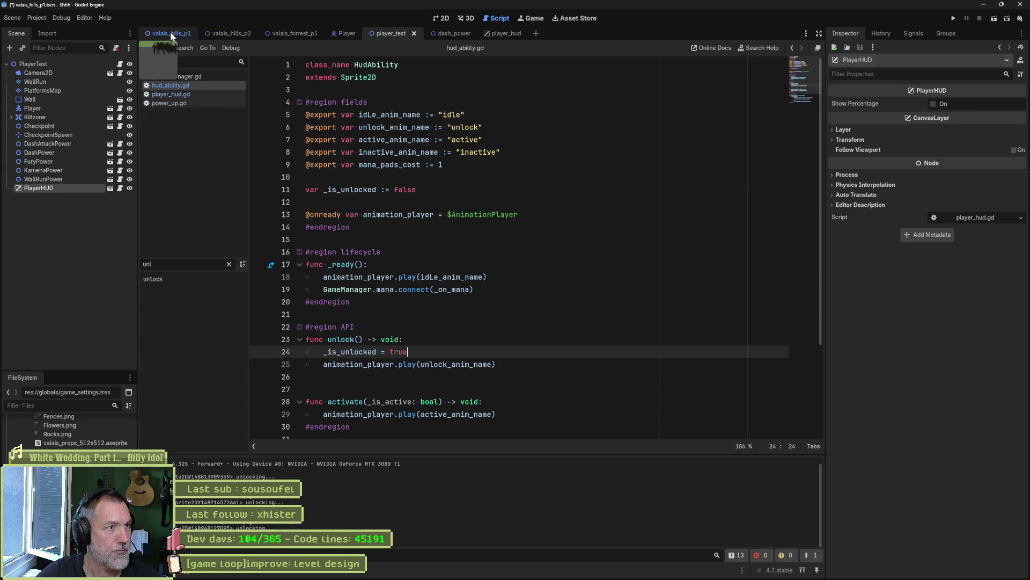
Run valais_hills_p1, make the cat run left, jump, and leap onto the stone wall, then stop
left_click(599, 302)
key("F5")
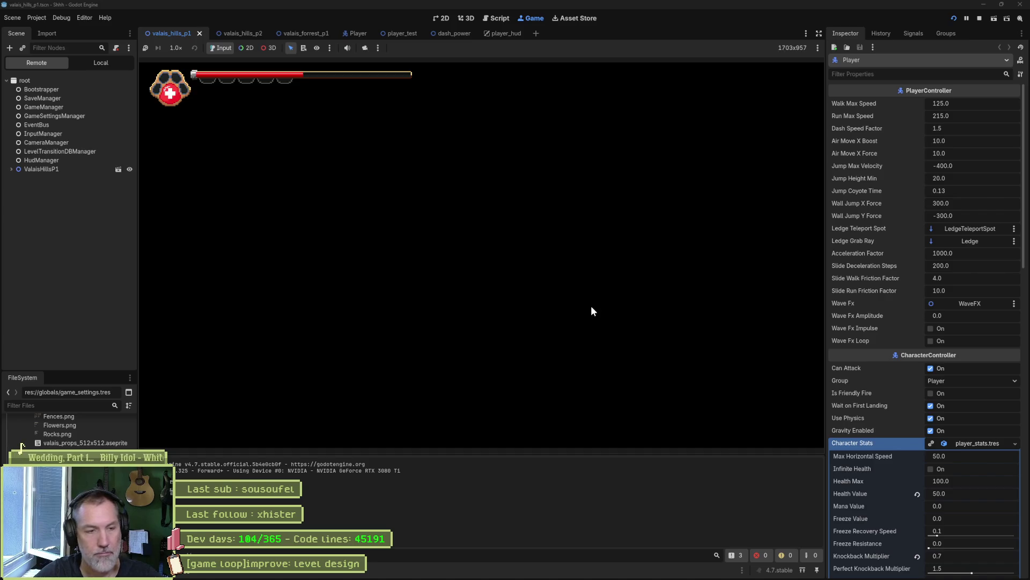
key("Left")
key("space")
key("Right")
key("Right")
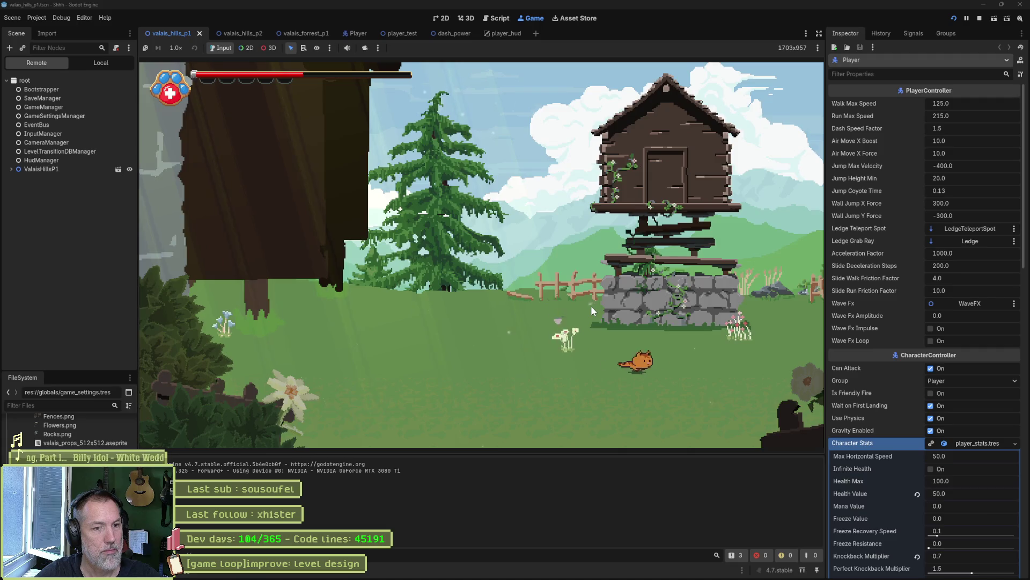
key("space")
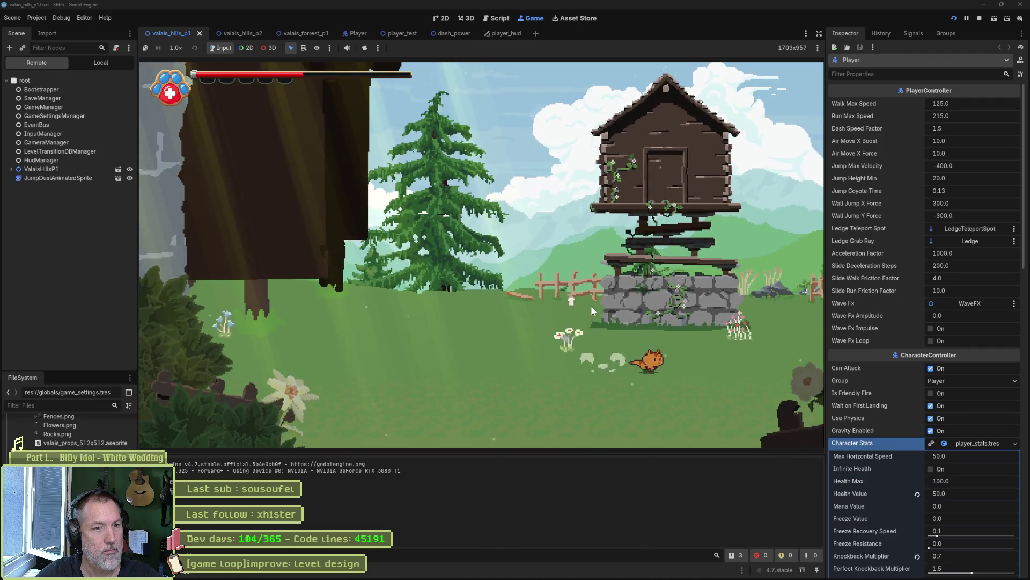
key("F8")
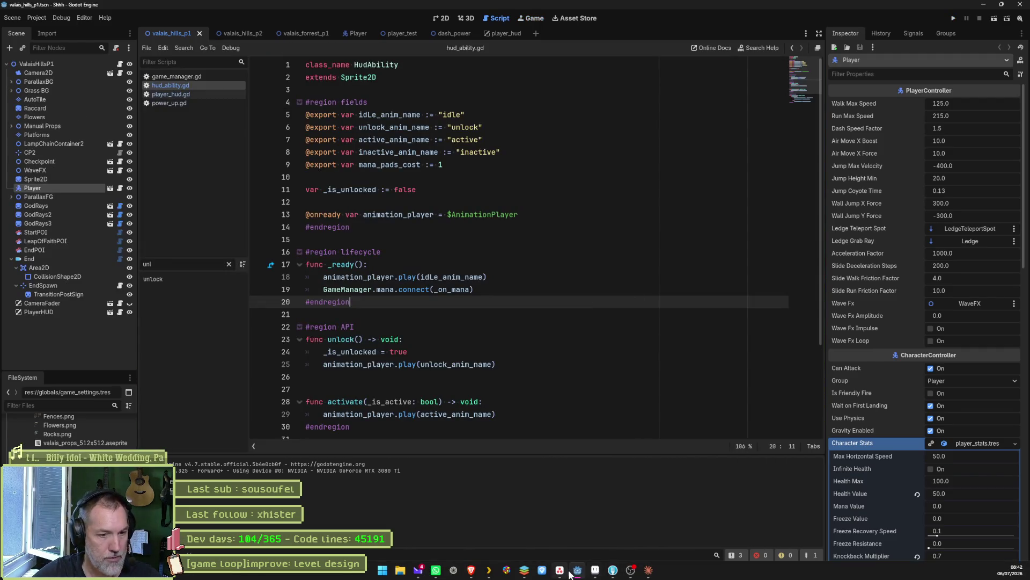
left_click(595, 571)
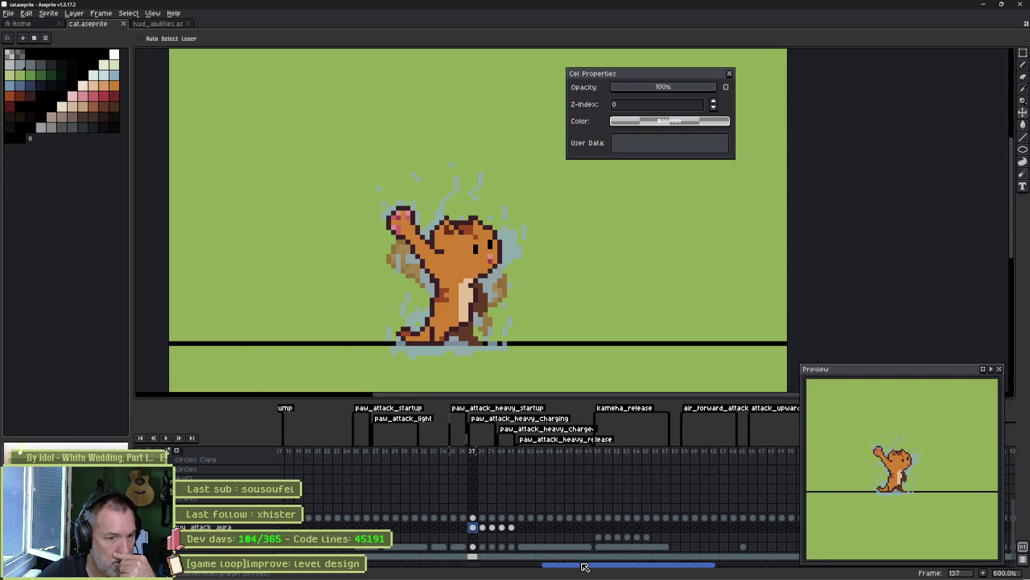
Scroll the Aseprite timeline to the jump_fx tag and select the frame 109 cel
left_click_drag(585, 569, 511, 570)
scroll(537, 533, "up", 3)
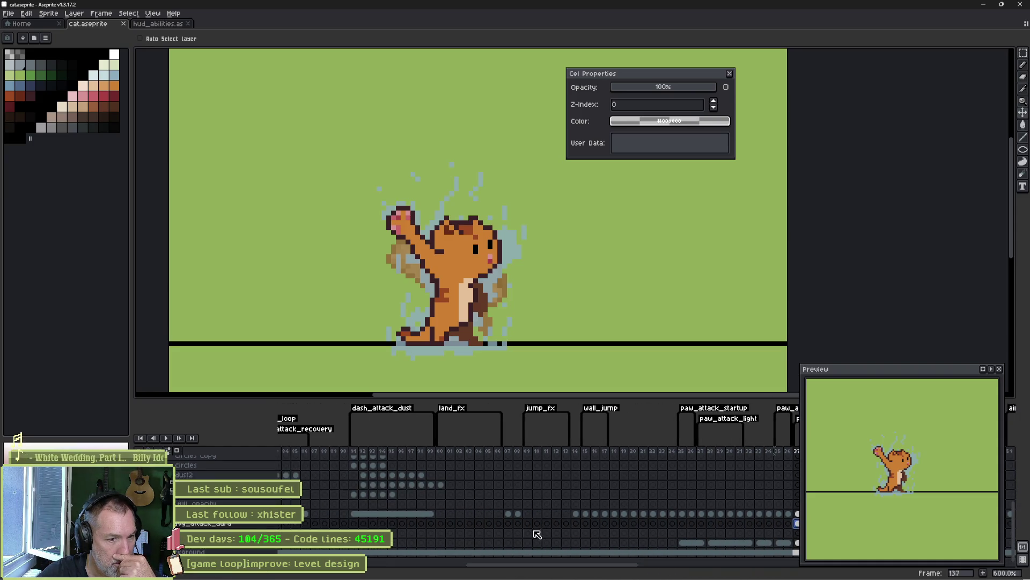
left_click(528, 452)
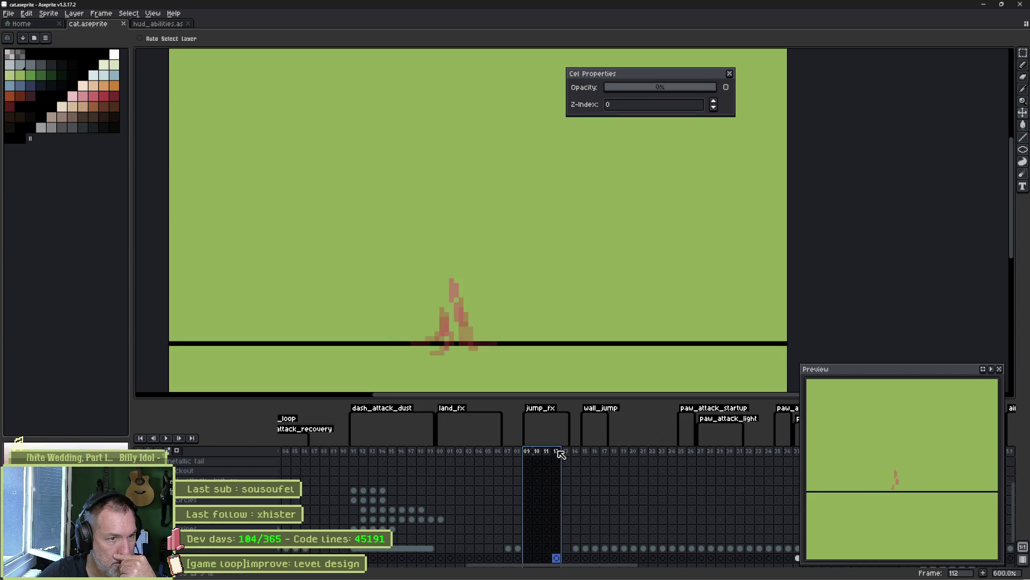
left_click_drag(531, 456, 537, 454)
scroll(537, 483, "up", 2)
scroll(542, 499, "up", 2)
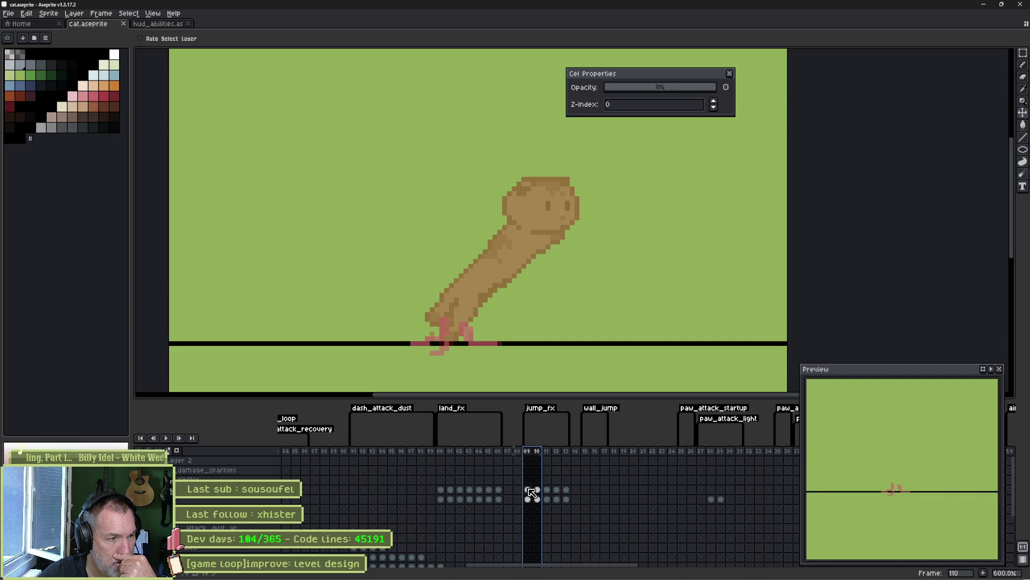
left_click(527, 489)
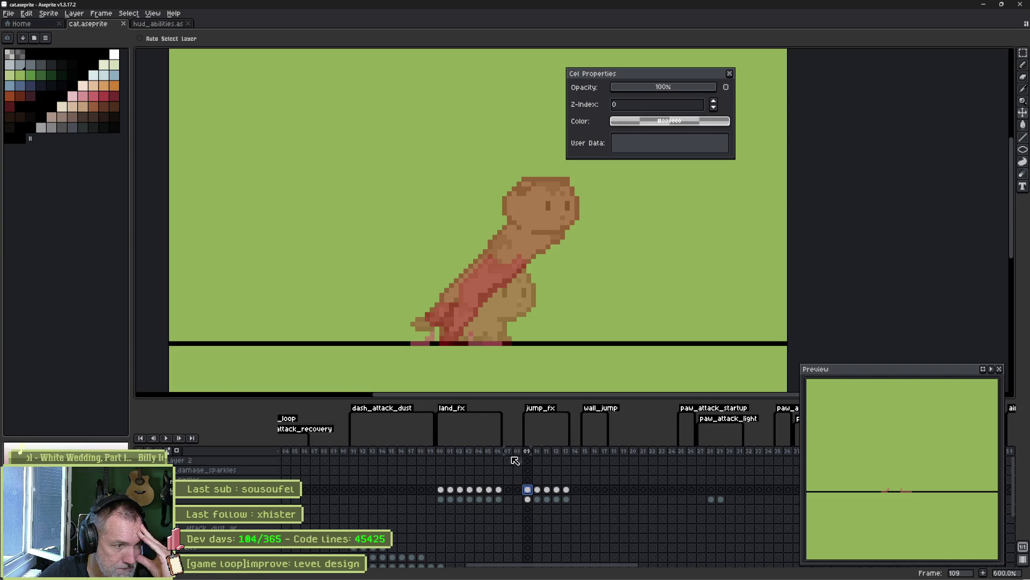
Enable looping through tag frames, pick white as the colour, and reselect the frame 109 cel
left_click(192, 451)
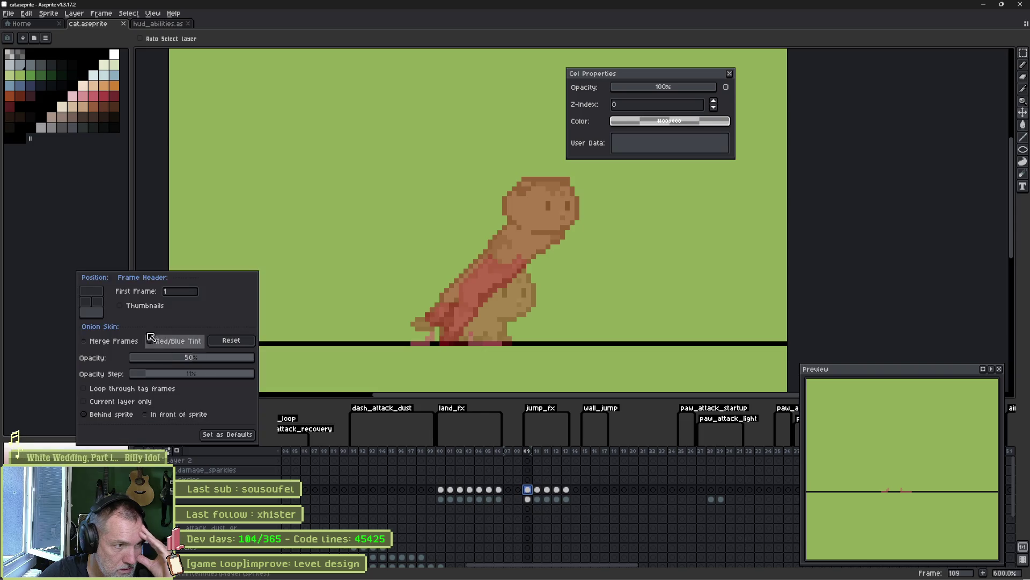
left_click(106, 389)
left_click(51, 322)
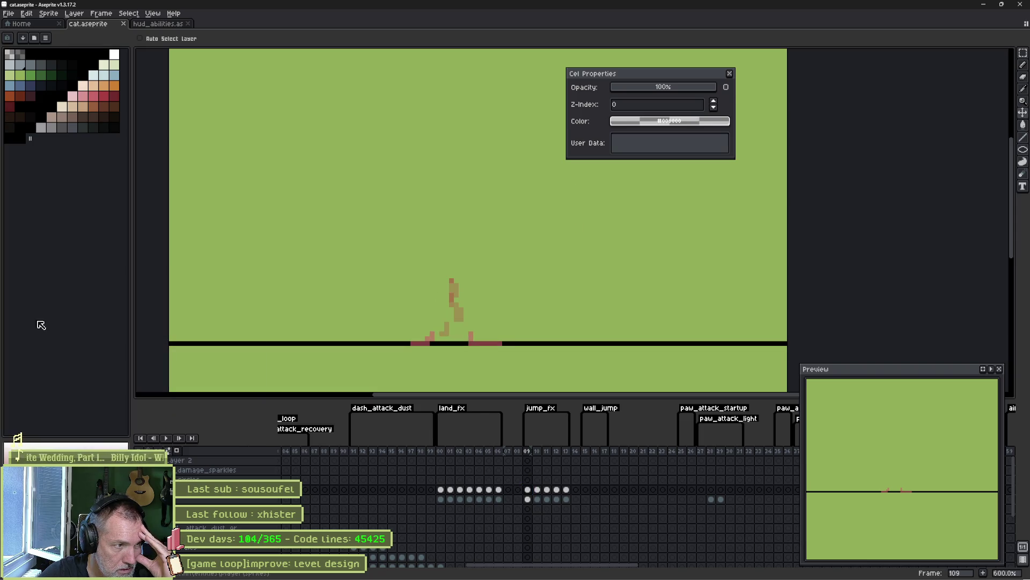
mouse_move(527, 490)
left_mouse_down()
mouse_move(570, 492)
mouse_move(528, 490)
left_mouse_up()
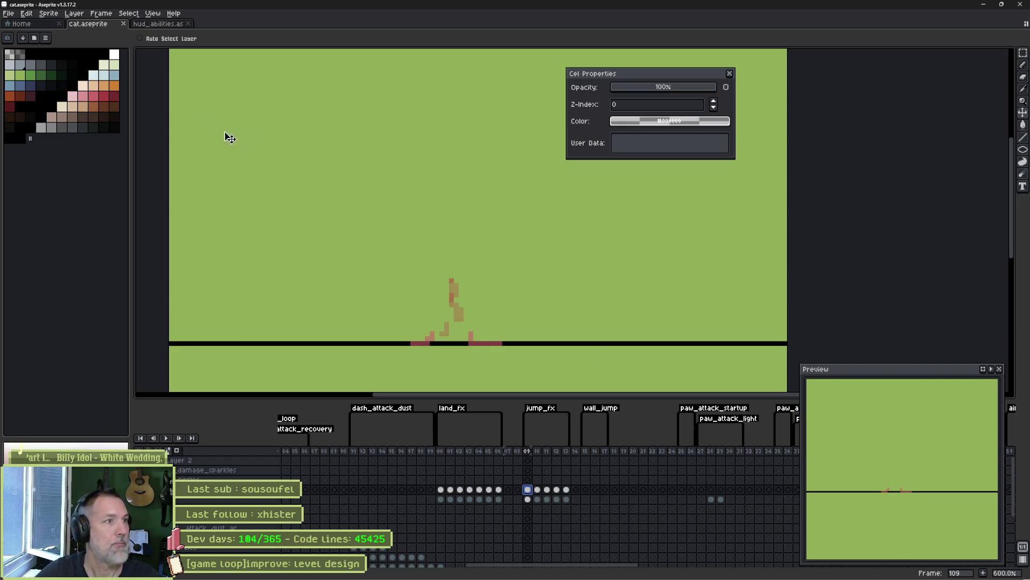
left_click(114, 54)
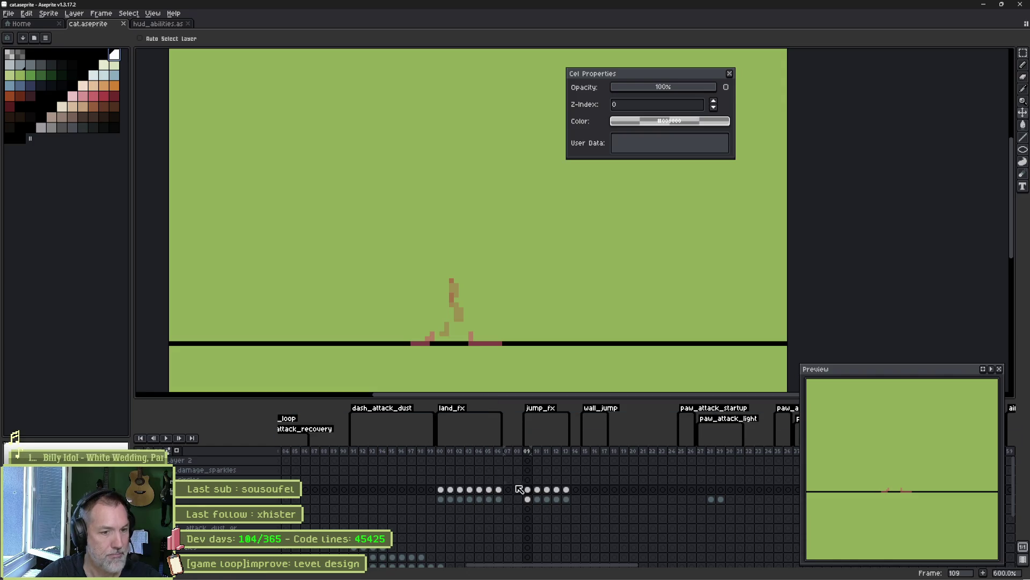
left_click(528, 492)
scroll(471, 348, "up", 3)
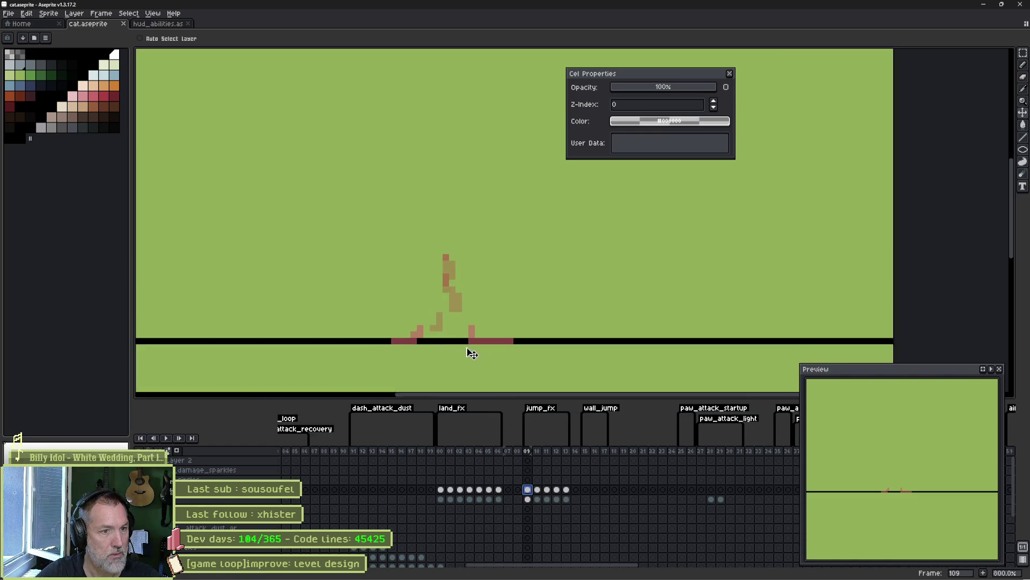
Check the fx_sphere_blink layer properties, then select jump_fx starting at frame 109
double_click(241, 489)
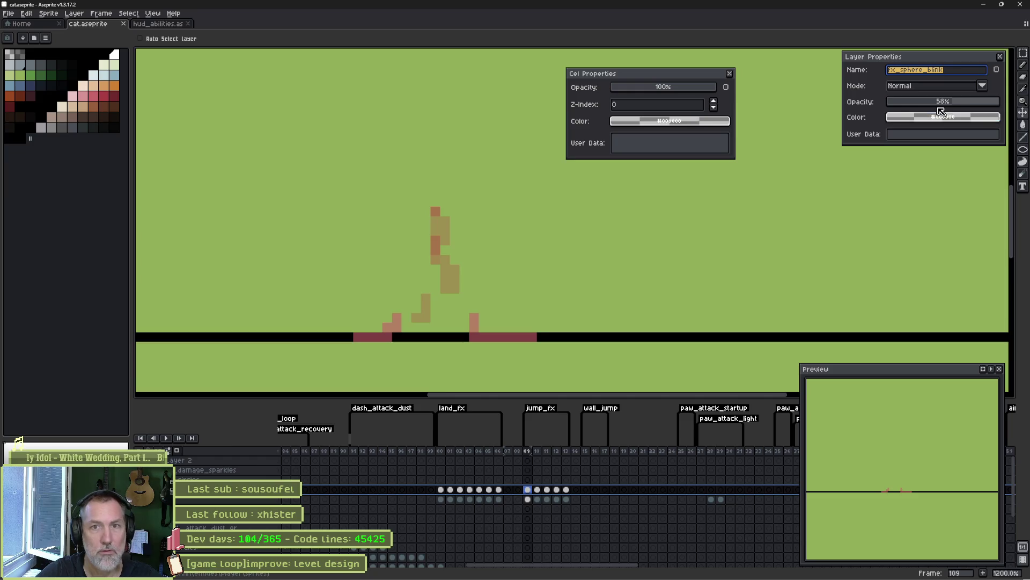
left_click(1002, 58)
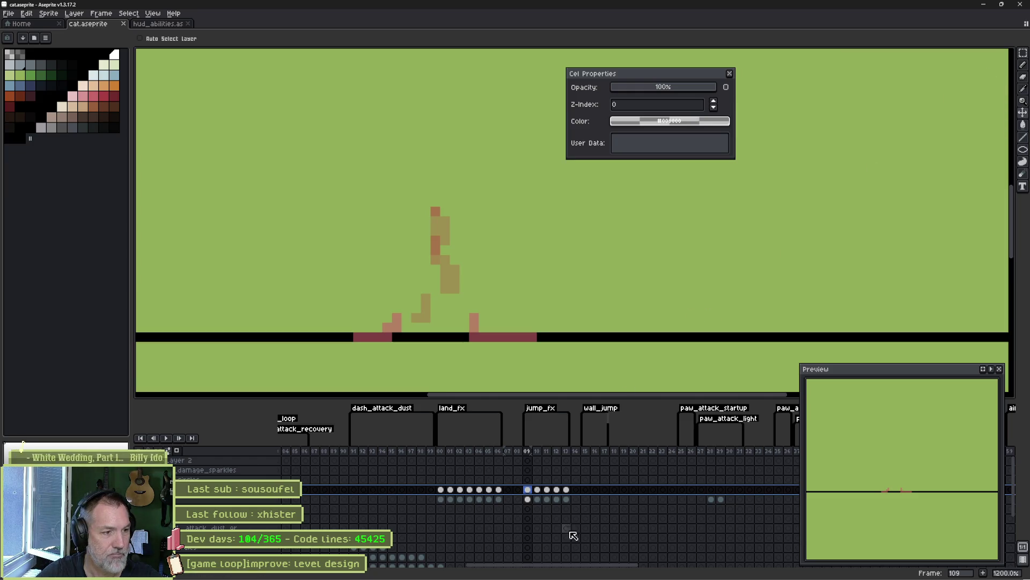
left_click_drag(528, 490, 567, 492)
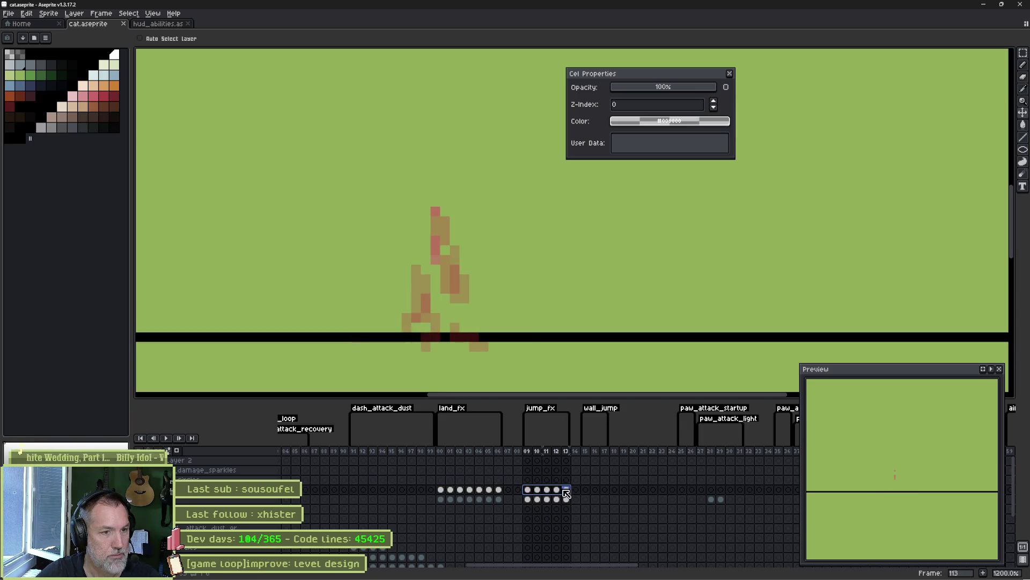
mouse_move(527, 499)
left_mouse_down()
mouse_move(576, 500)
mouse_move(468, 500)
mouse_move(586, 500)
left_mouse_up()
left_click(529, 499)
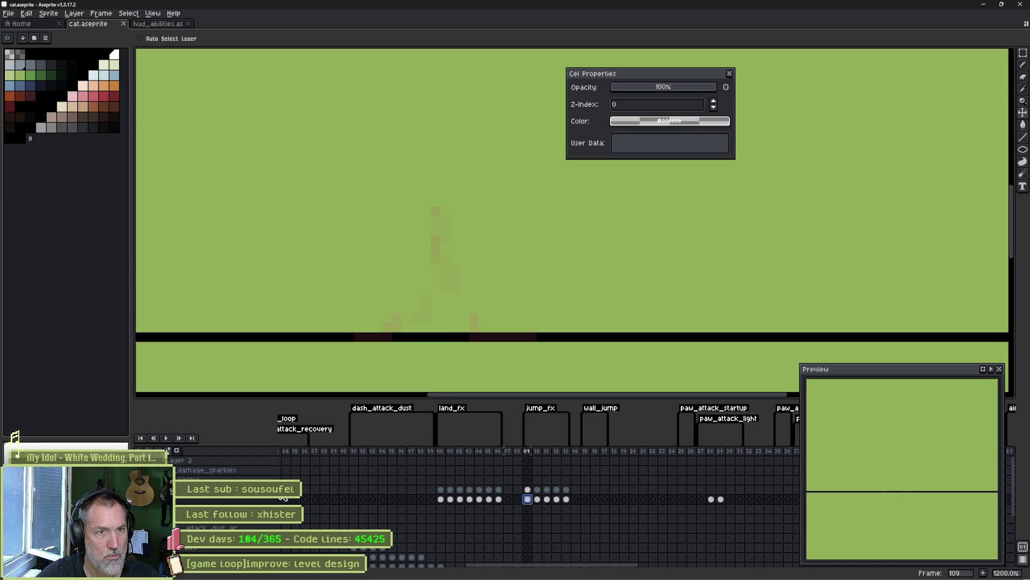
Raise the fx layer to 100% opacity and bucket-fill the pink ground dust white at frame 109
double_click(197, 501)
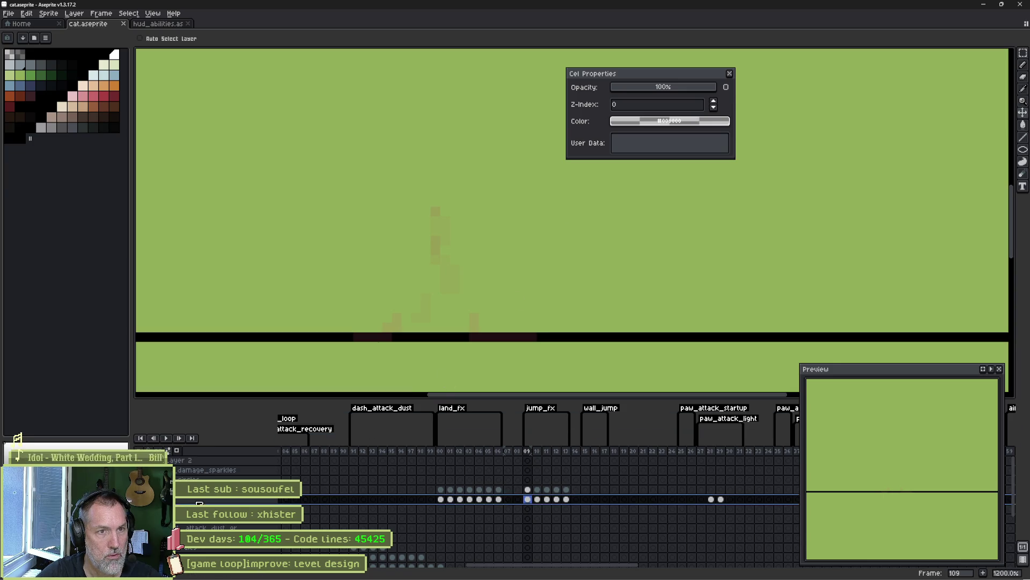
left_click(730, 74)
left_click_drag(928, 102, 1002, 102)
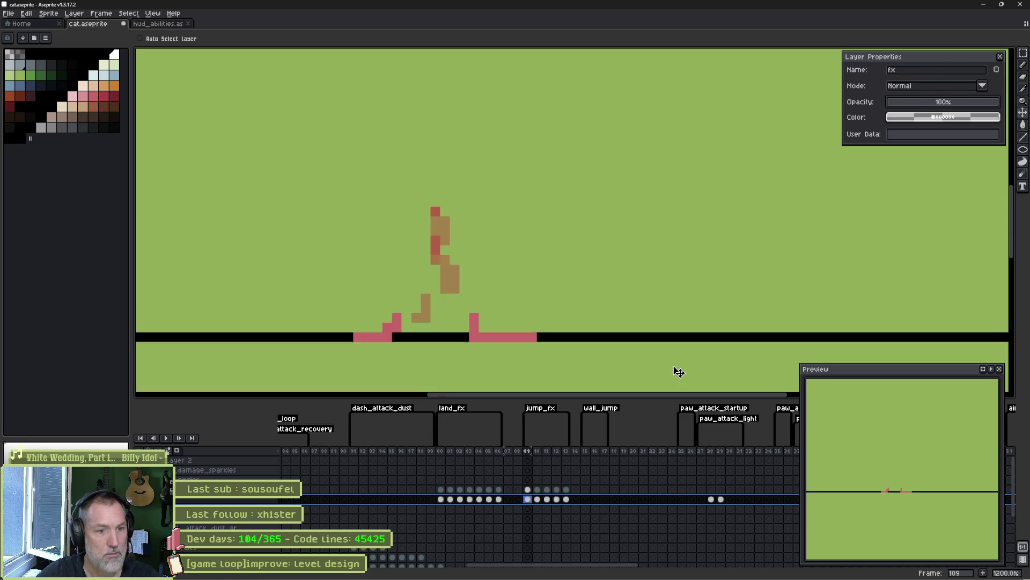
left_click(480, 499)
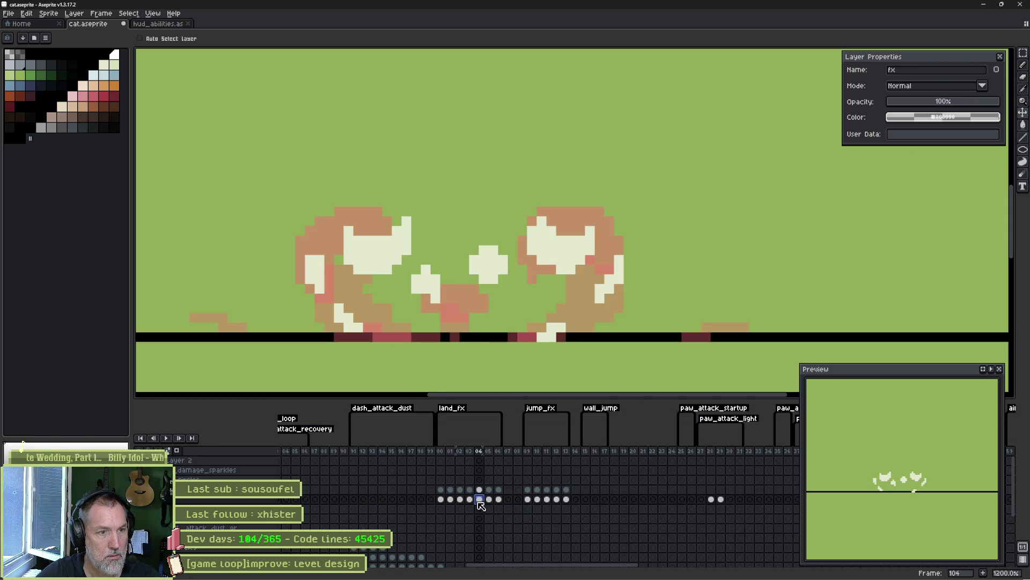
key("b")
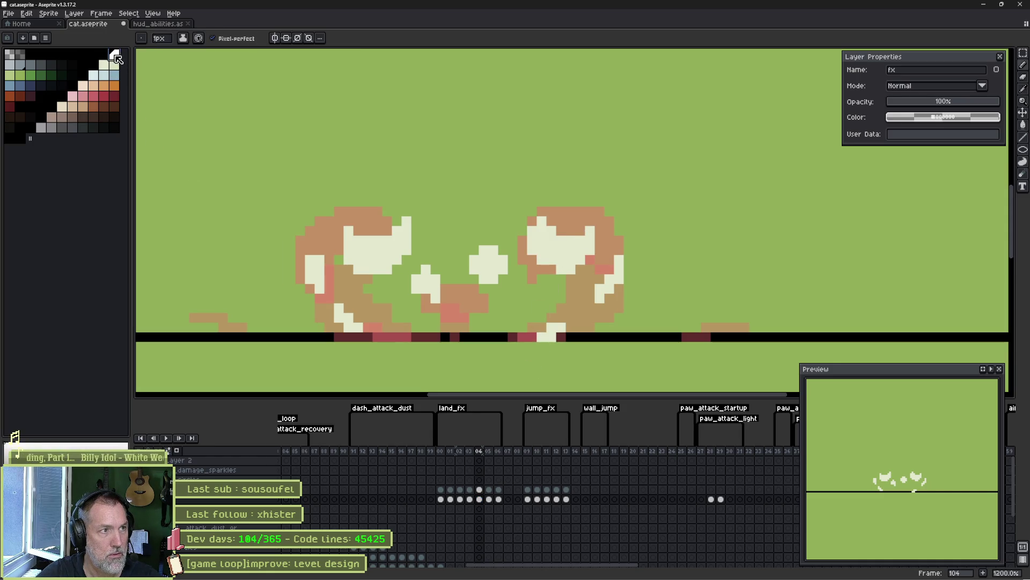
left_click(554, 419)
key("g")
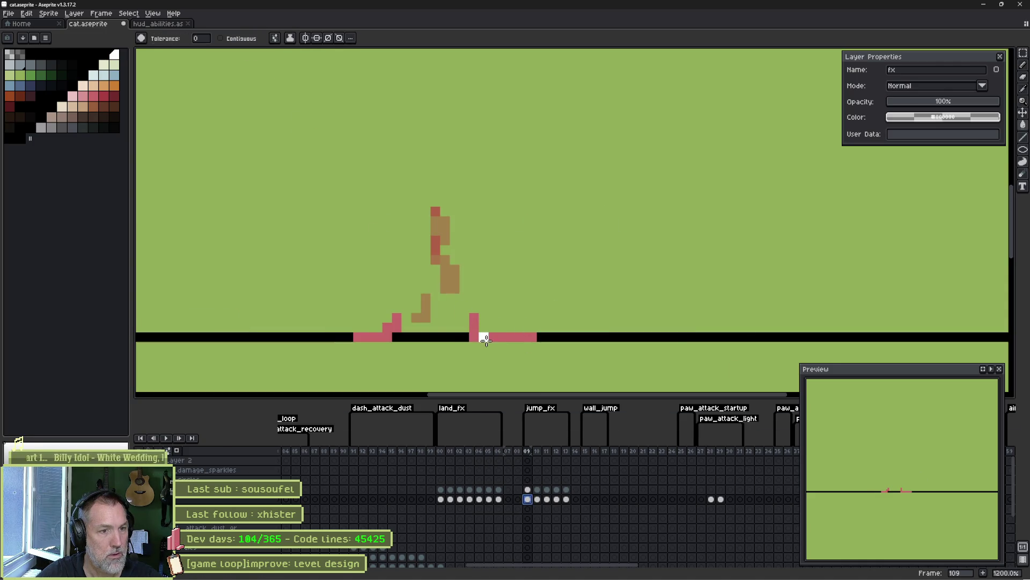
left_click(486, 339)
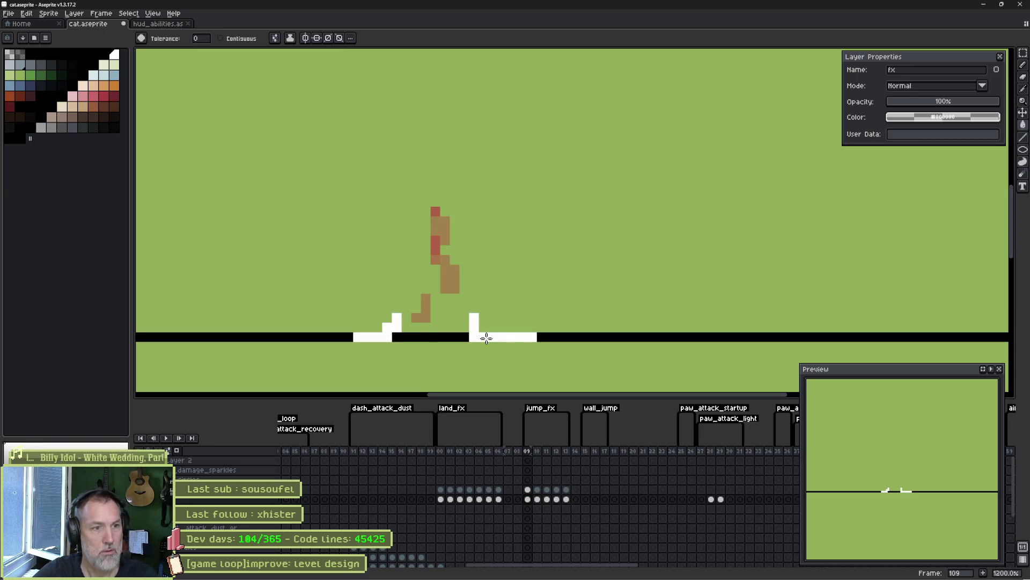
Preview the animation, return the fx layer to 16% opacity, save cat.aseprite and go back to Godot
key("Return")
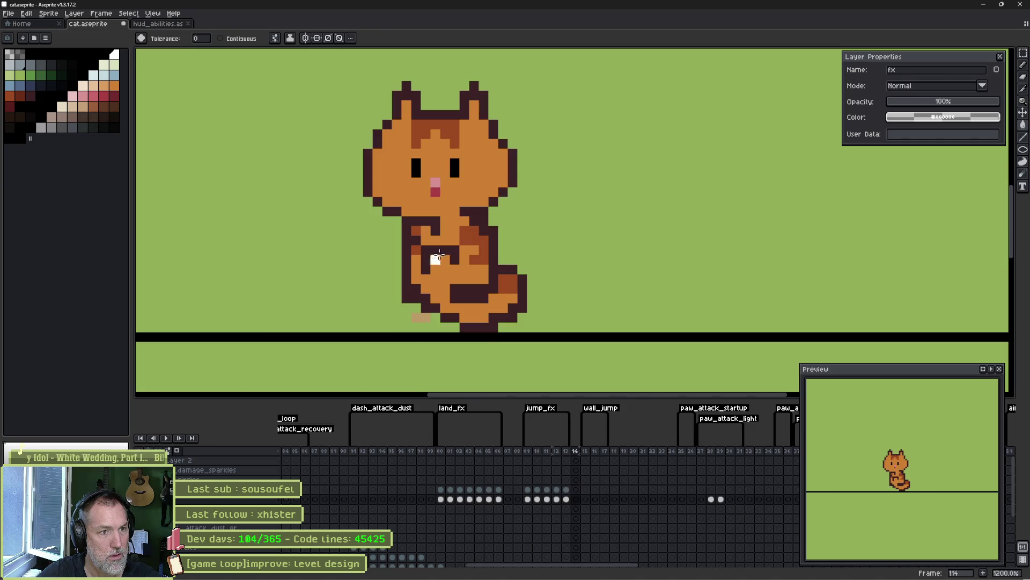
key("Return")
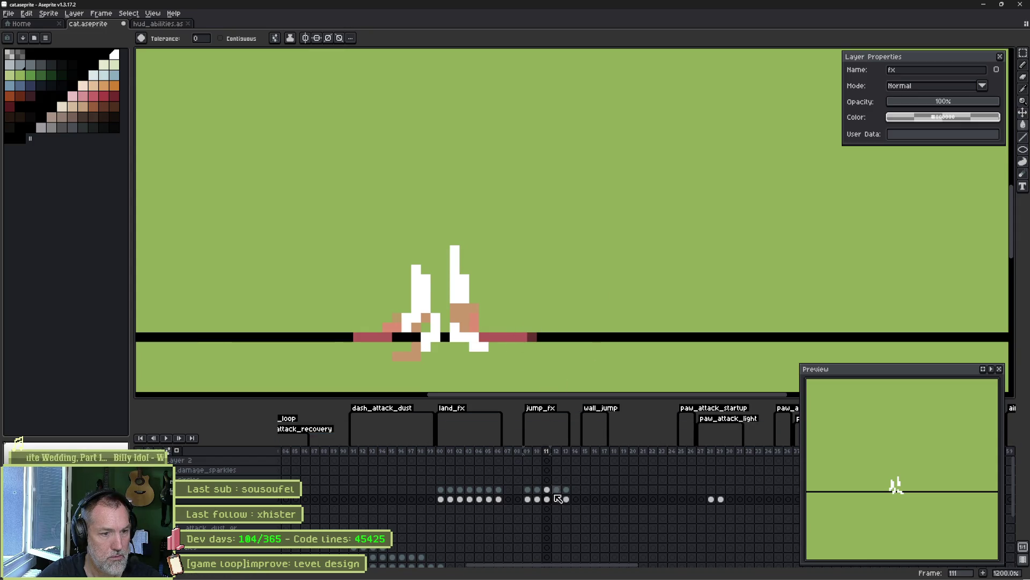
left_click(910, 101)
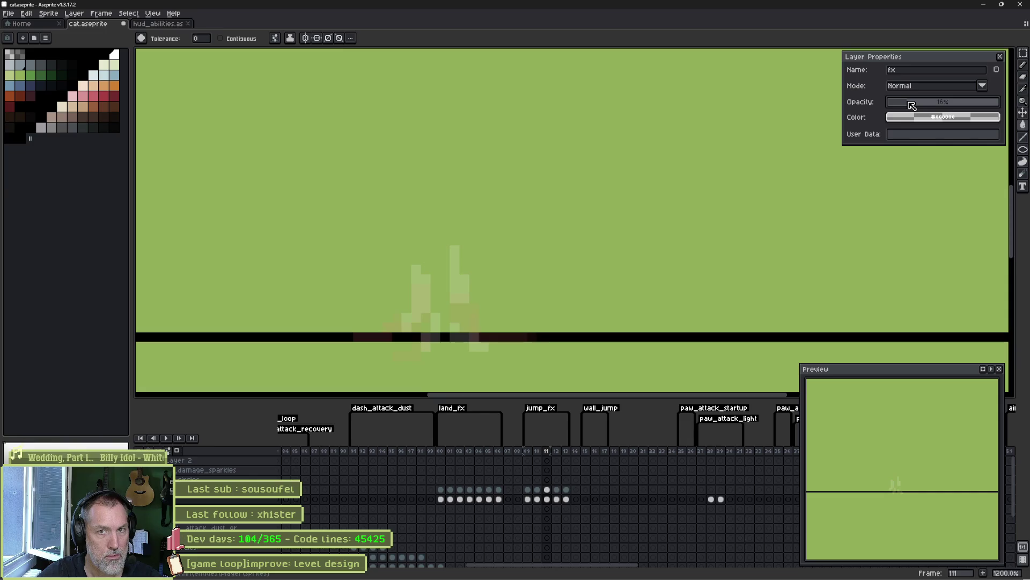
key("ctrl+s")
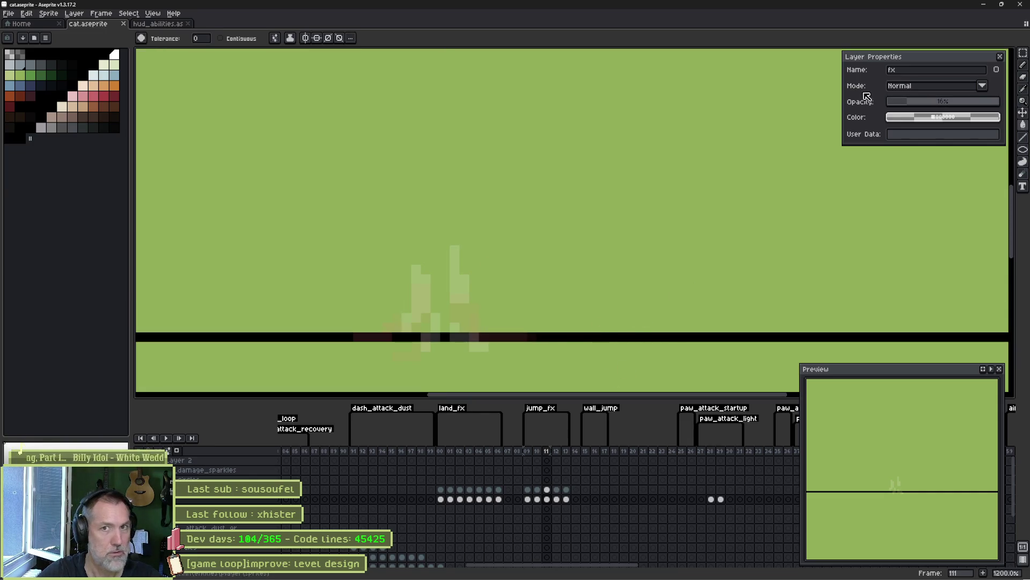
left_click(288, 497)
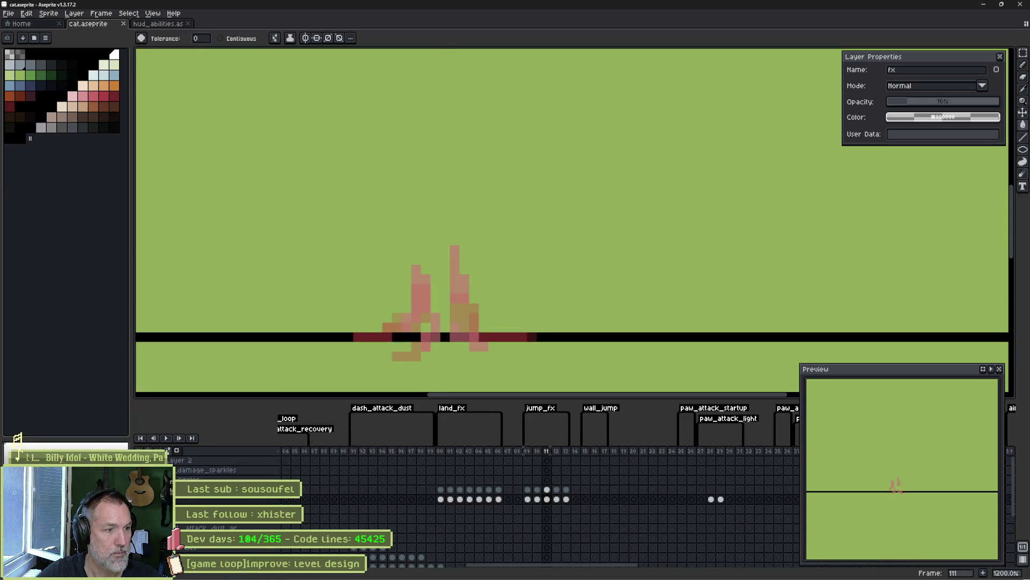
key("ctrl+s")
left_click(532, 572)
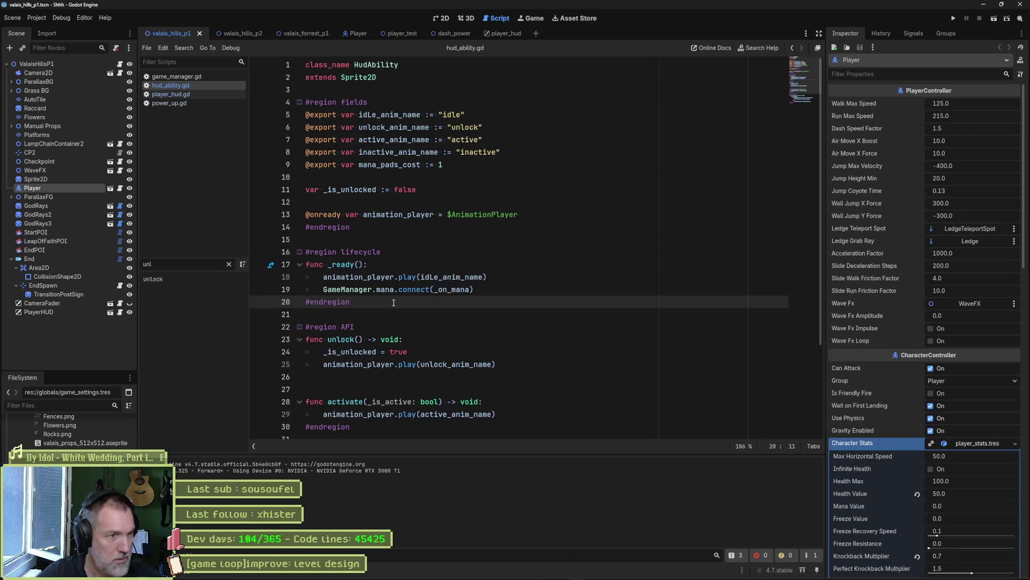
In the Player scene, select the Jump state under Move and open its JumpDustFx.tscn burst effect
left_click(354, 33)
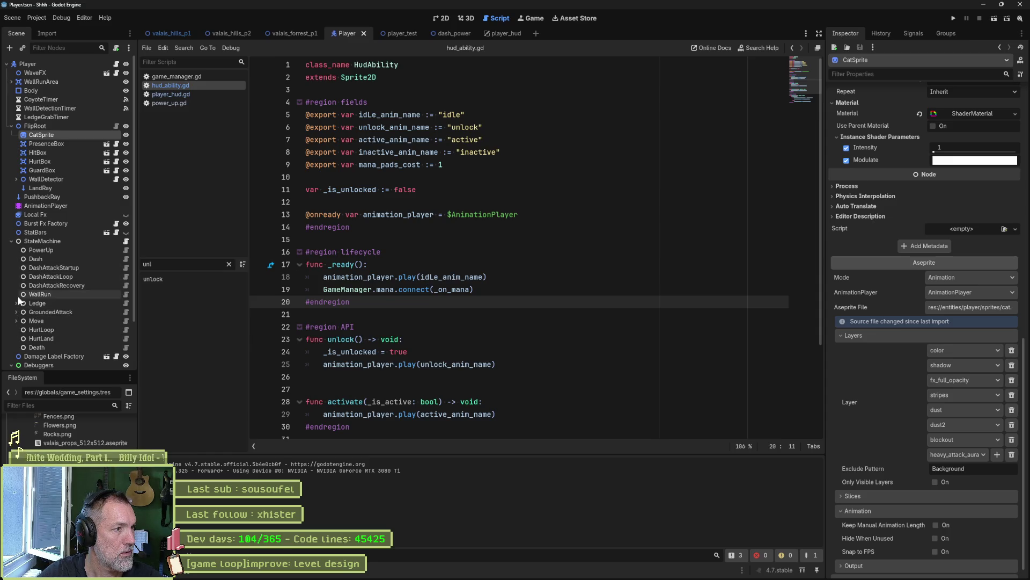
left_click(16, 320)
scroll(19, 317, "down", 3)
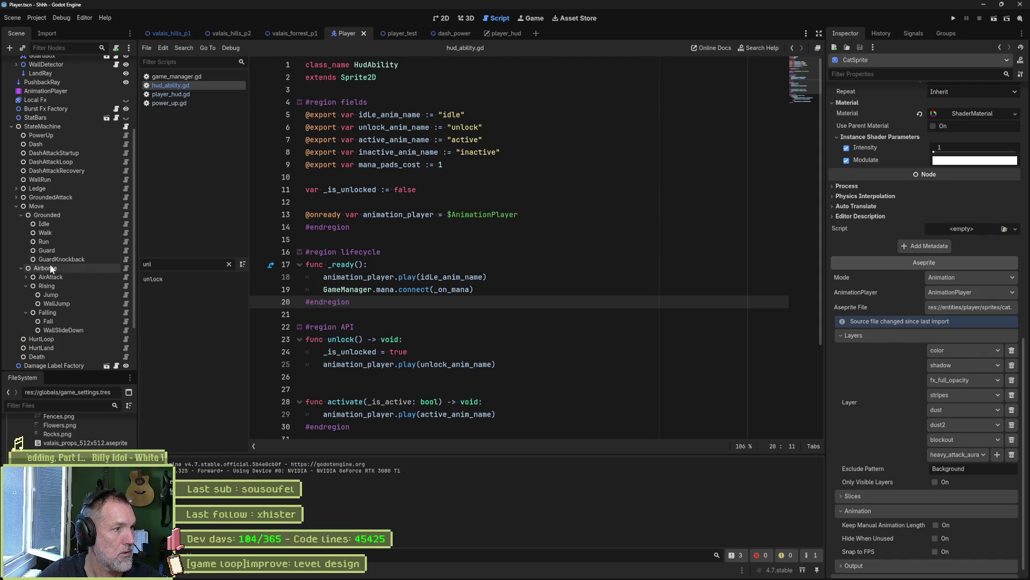
left_click(55, 295)
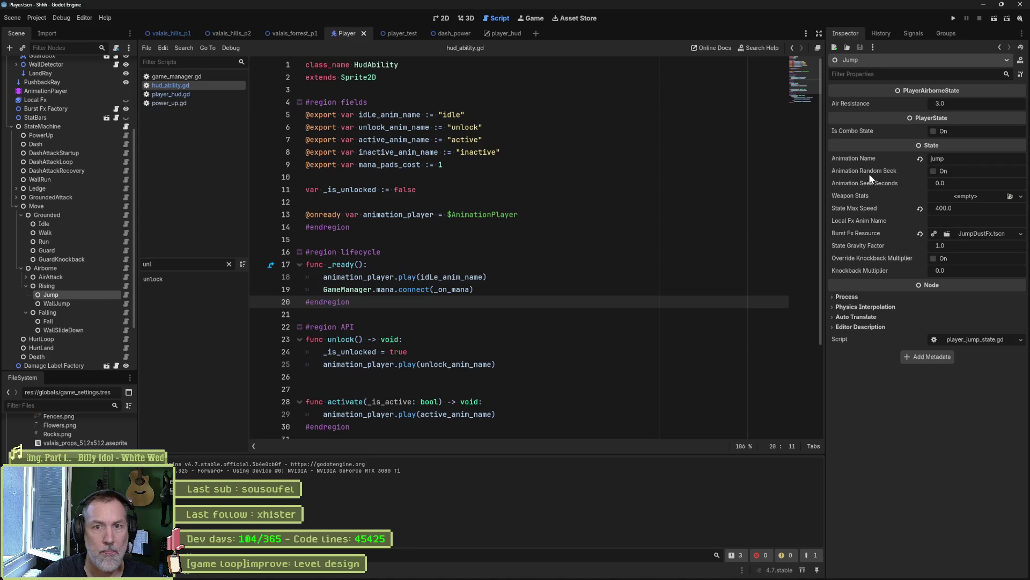
left_click(983, 232)
left_click(931, 248)
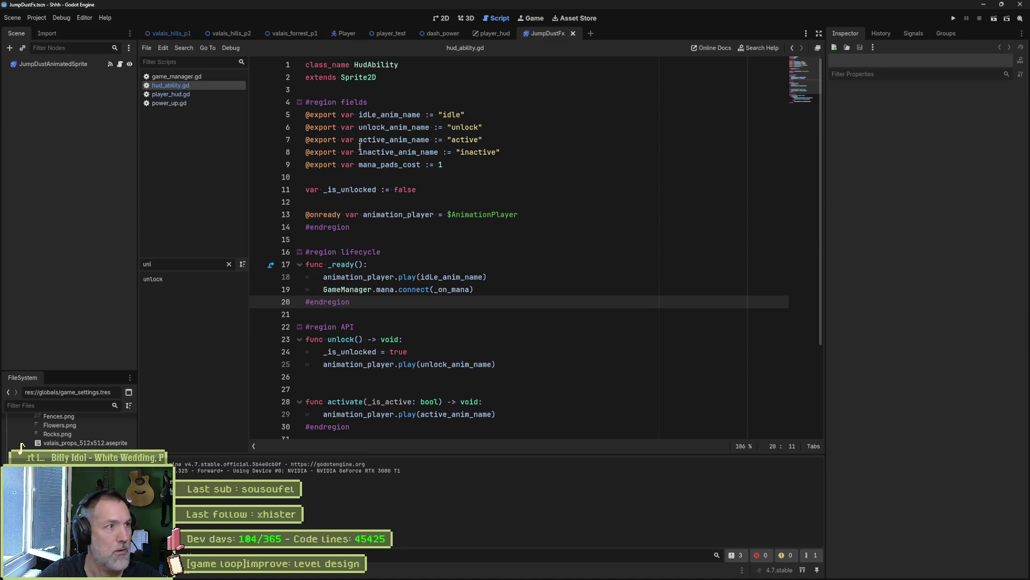
Reimport JumpDustAnimatedSprite with only the fx Aseprite layer, then run player_test with F6
left_click(85, 64)
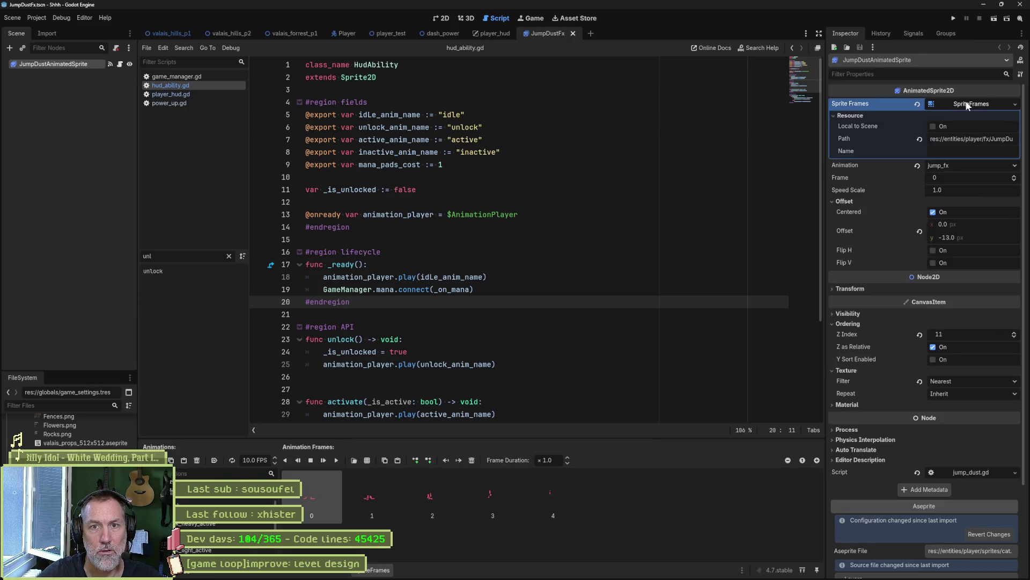
scroll(932, 537, "down", 3)
left_click(924, 567)
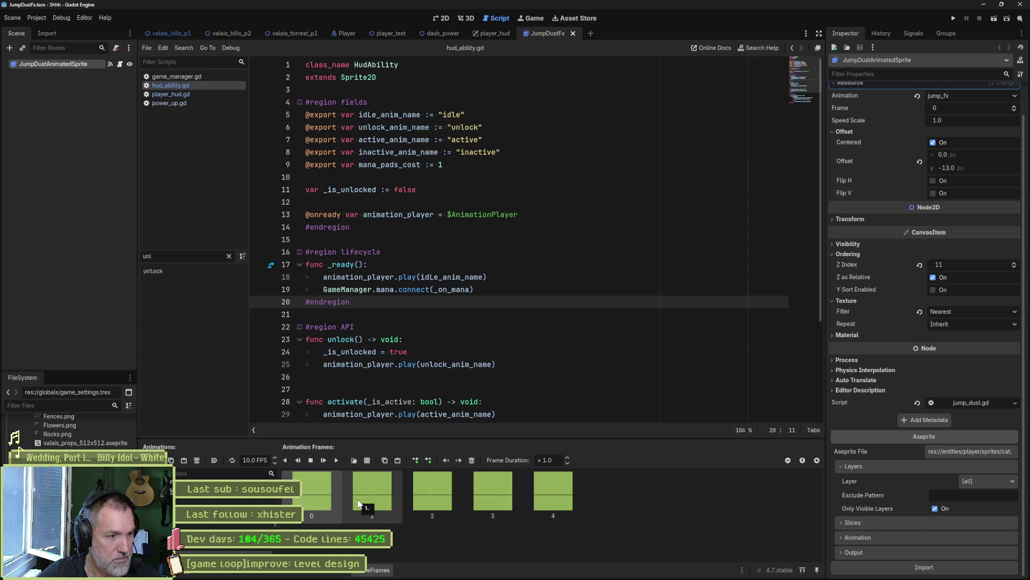
left_click(968, 479)
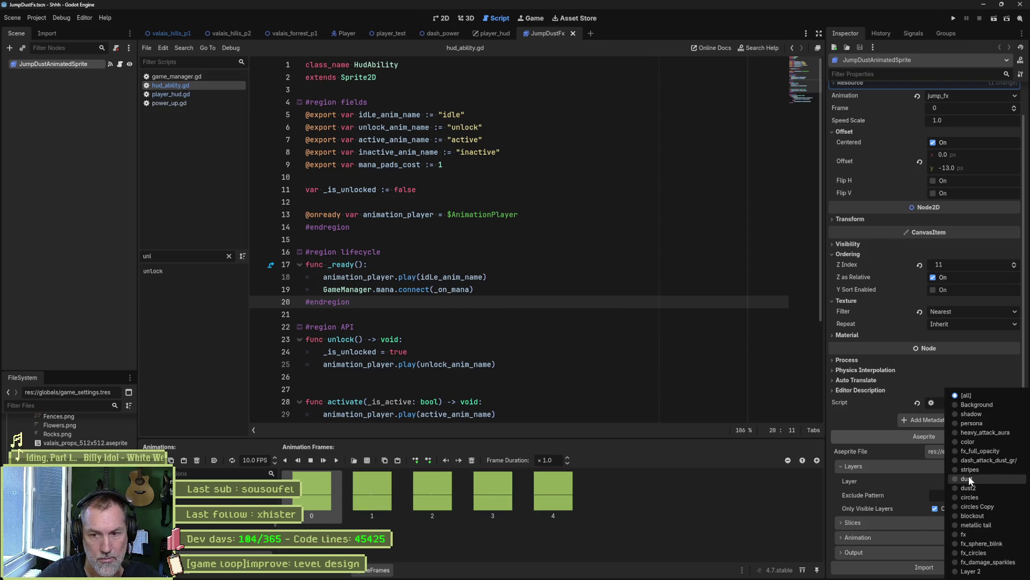
left_click(987, 536)
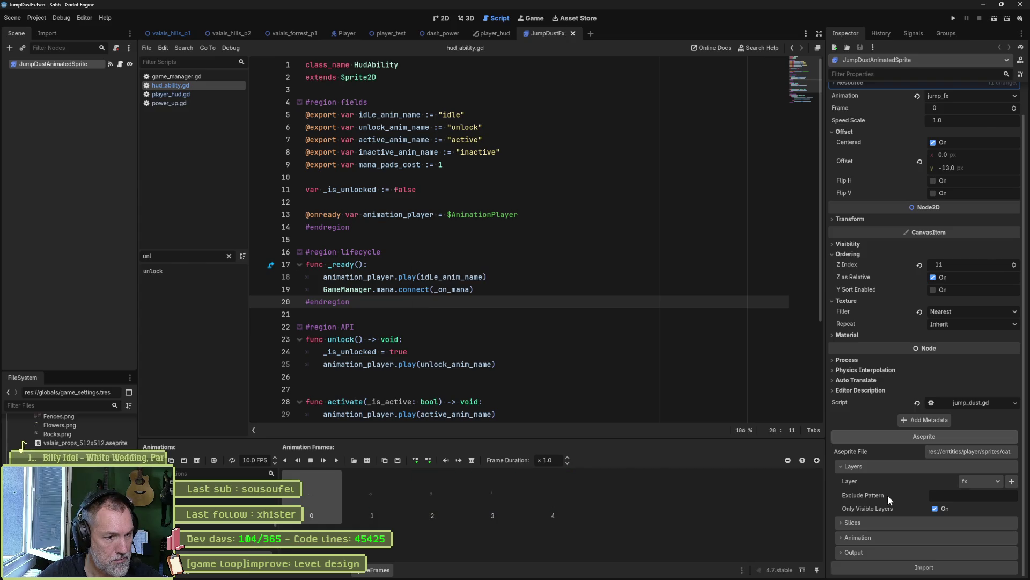
left_click(389, 33)
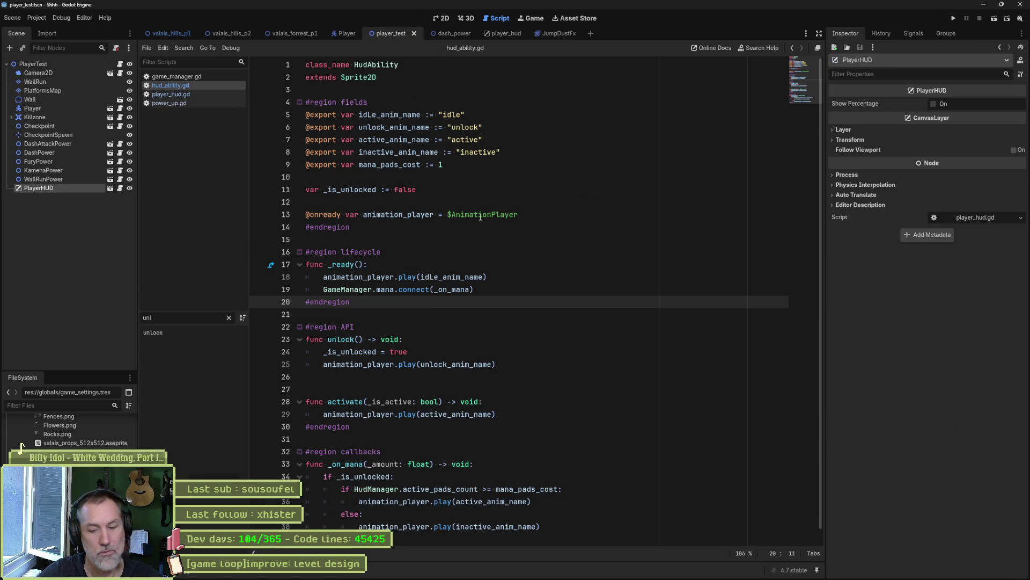
key("F6")
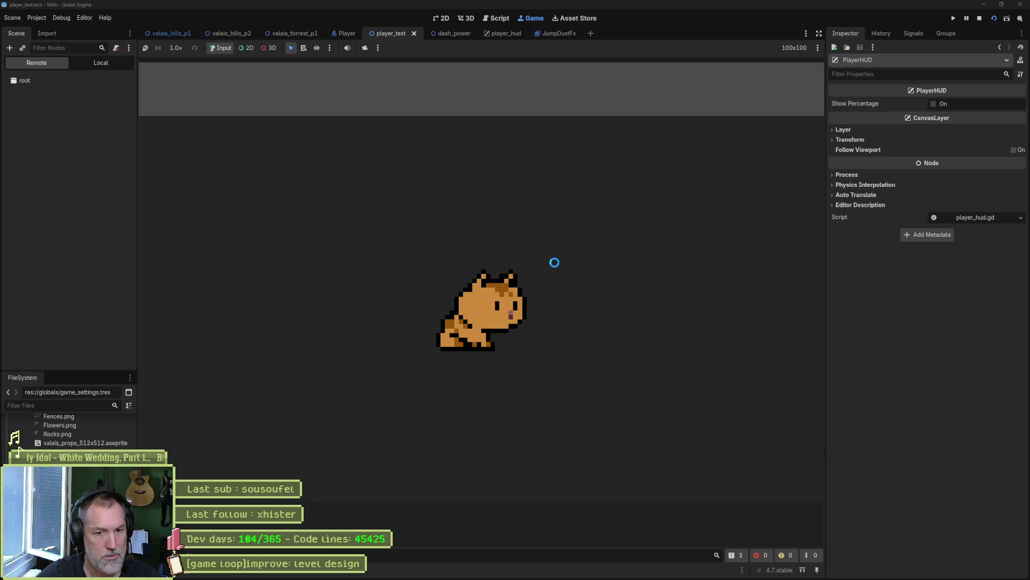
Jump with the cat in the test run, stop the game, and return to cat.aseprite
key("space")
key("space")
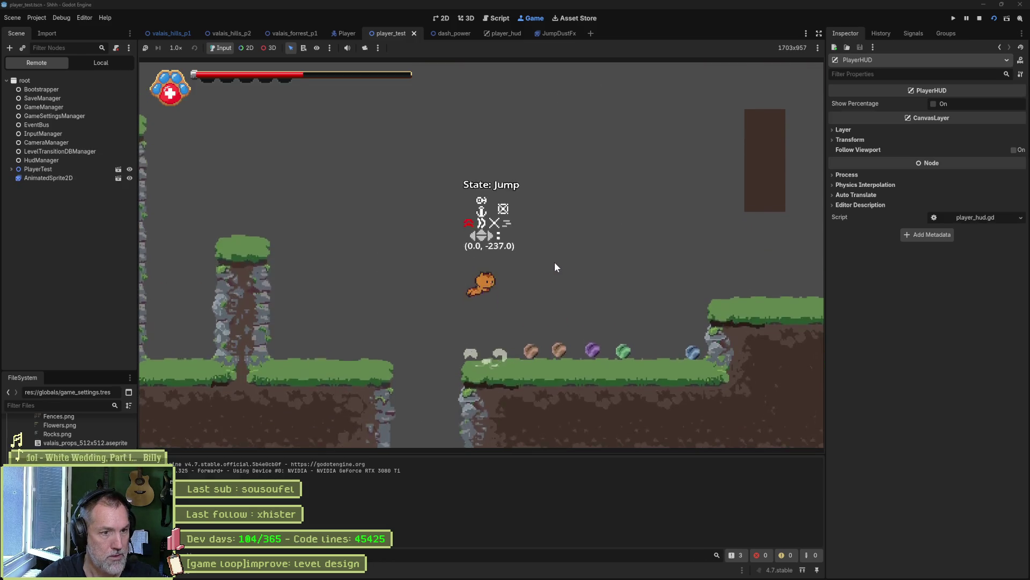
key("F8")
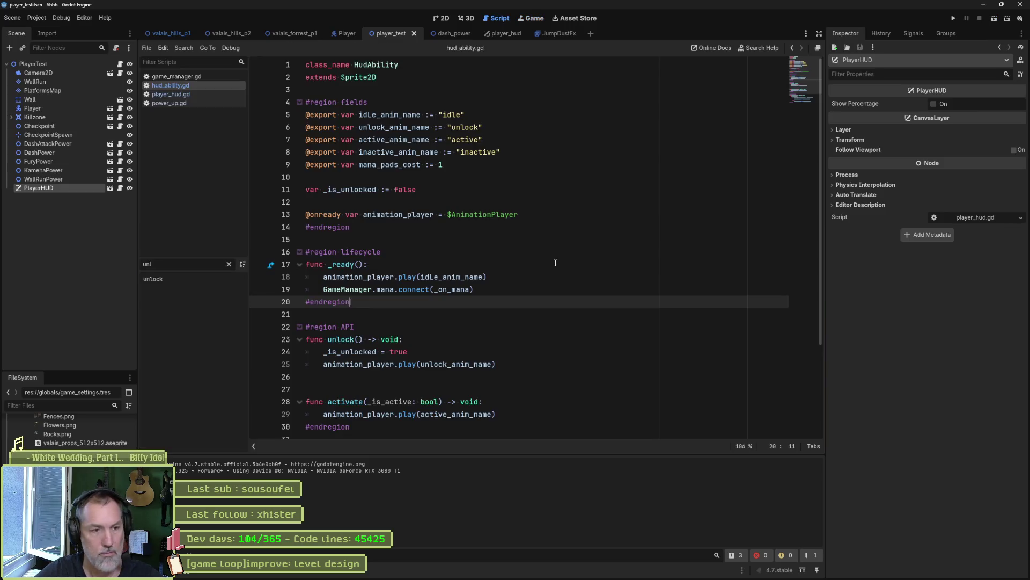
left_click(596, 574)
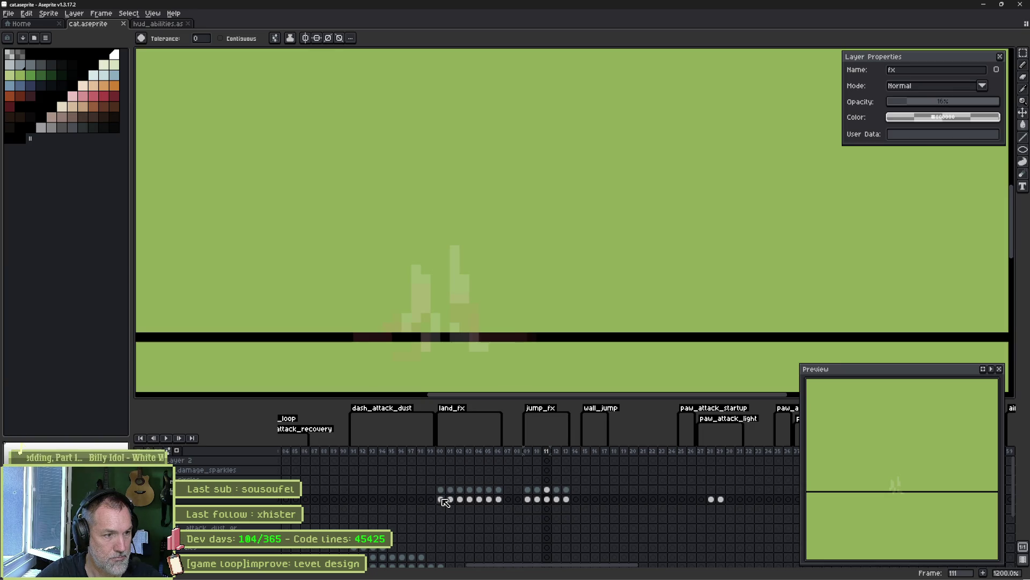
Turn on onion skin and delete the fx_sphere_blink cels for frames 100–113
key("F3")
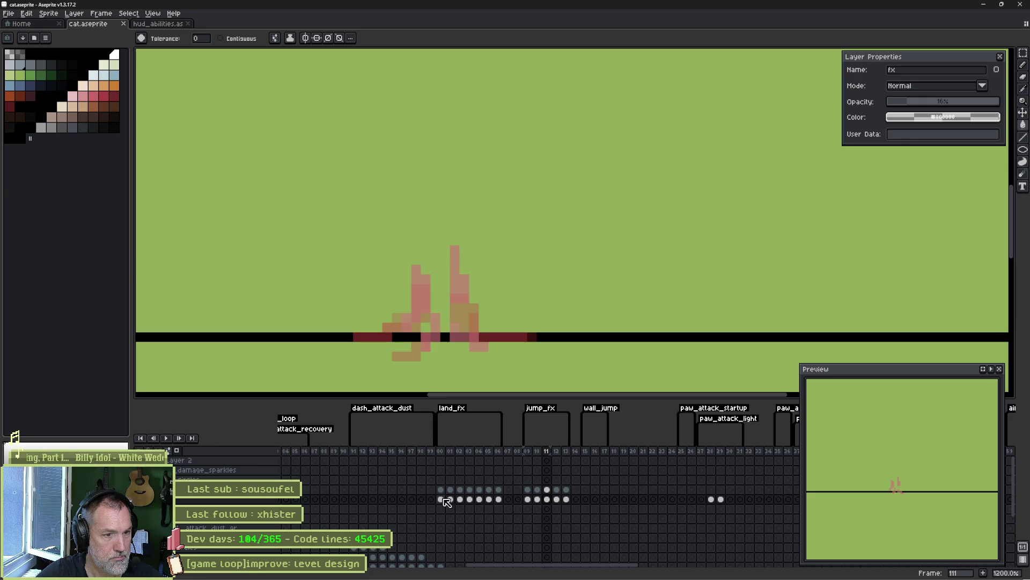
left_click_drag(442, 490, 565, 489)
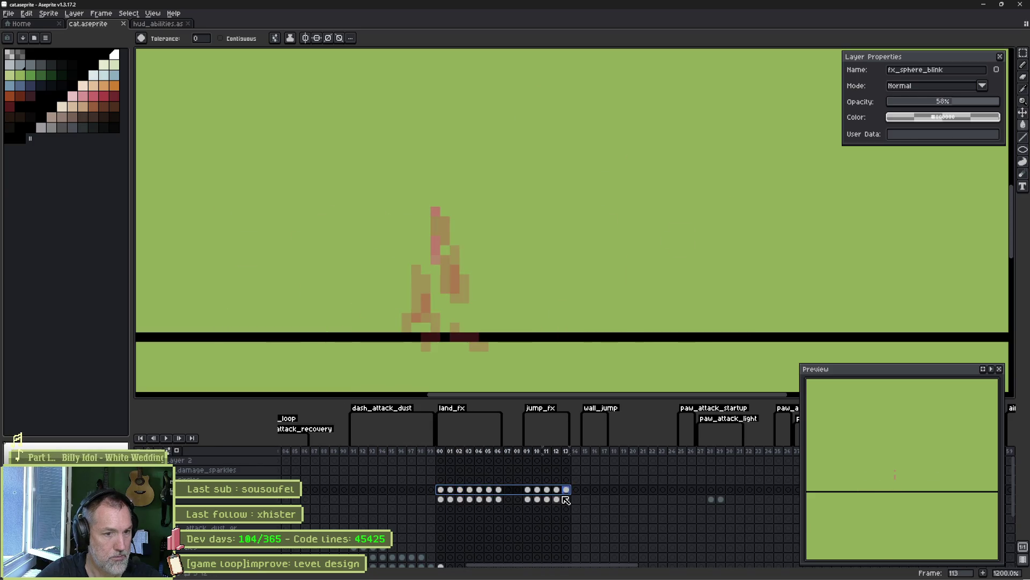
key("Delete")
Set the fx layer to 100% opacity and step through land_fx frames 100–102 with the Pencil ready
left_click(441, 500)
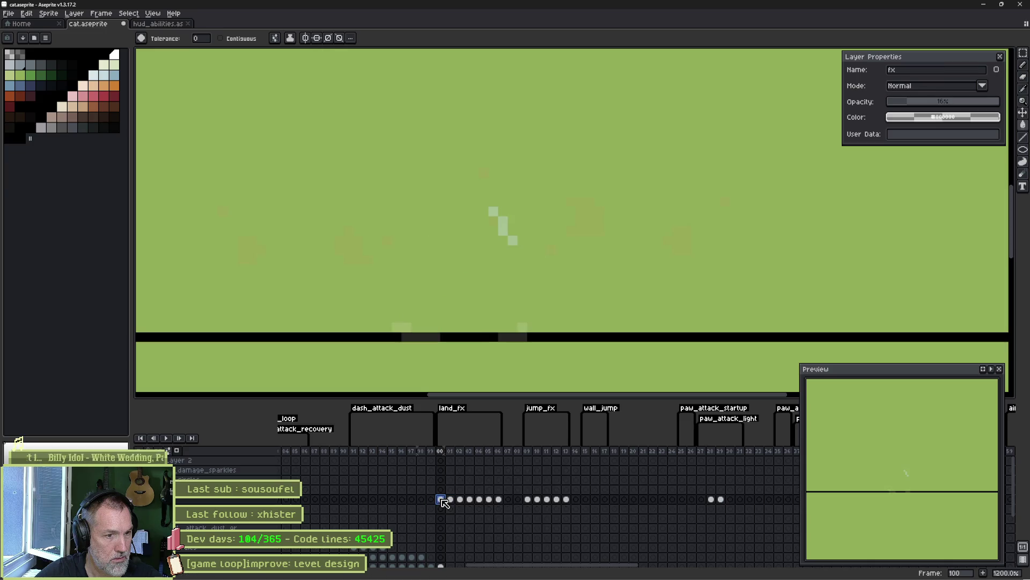
mouse_move(442, 499)
left_mouse_down()
mouse_move(482, 500)
mouse_move(464, 501)
left_mouse_up()
left_click_drag(927, 102, 1017, 102)
left_click(440, 499)
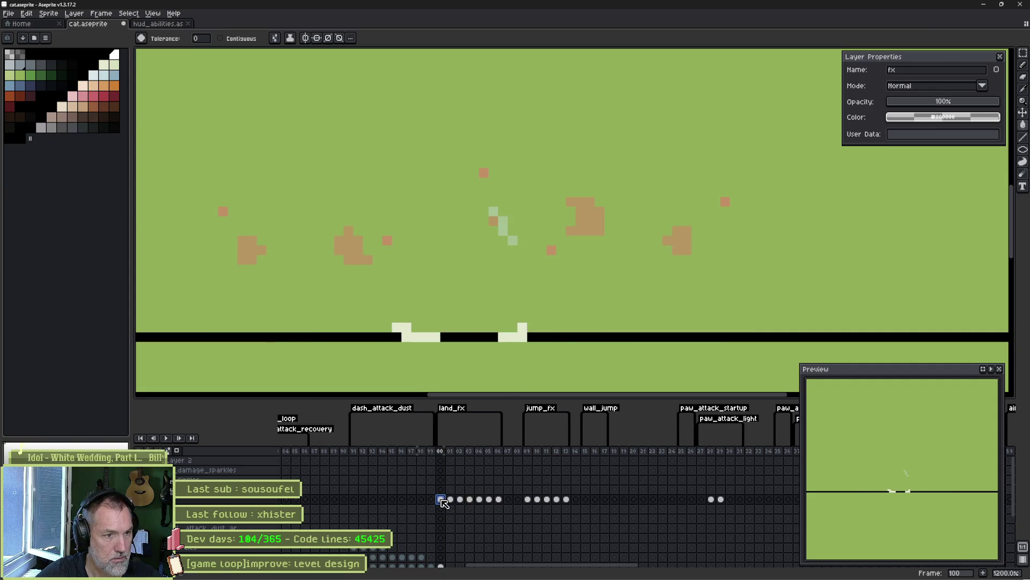
left_click(450, 500)
left_click(460, 499)
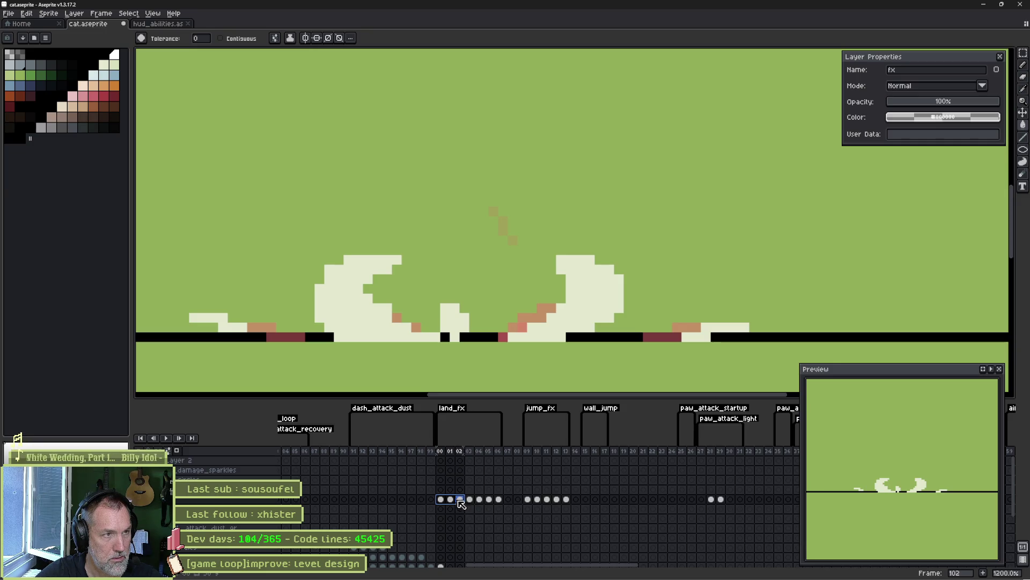
key("b")
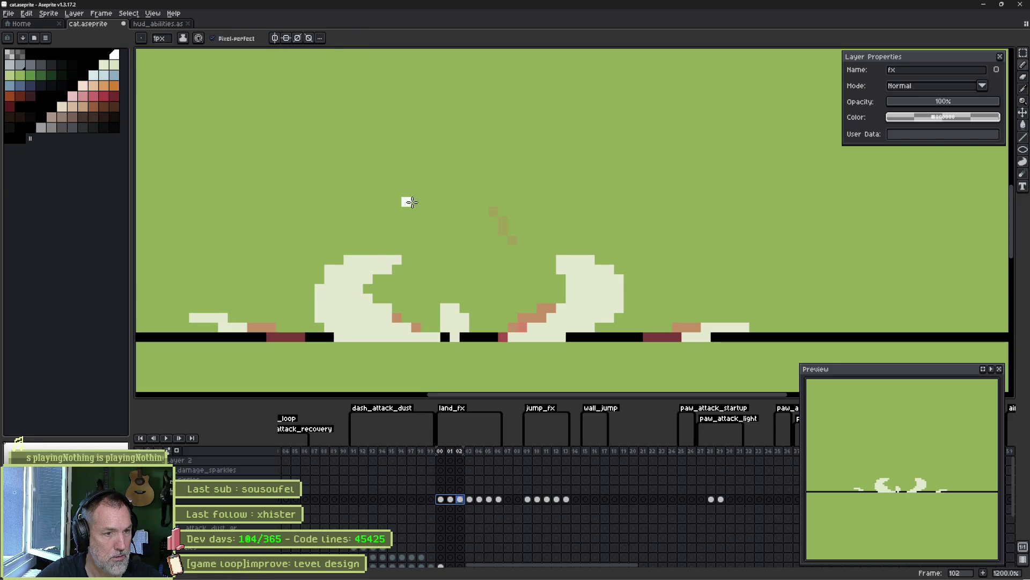
Draw white diagonal, vertical and side motion streaks on land_fx frames 102 and 103
key("e")
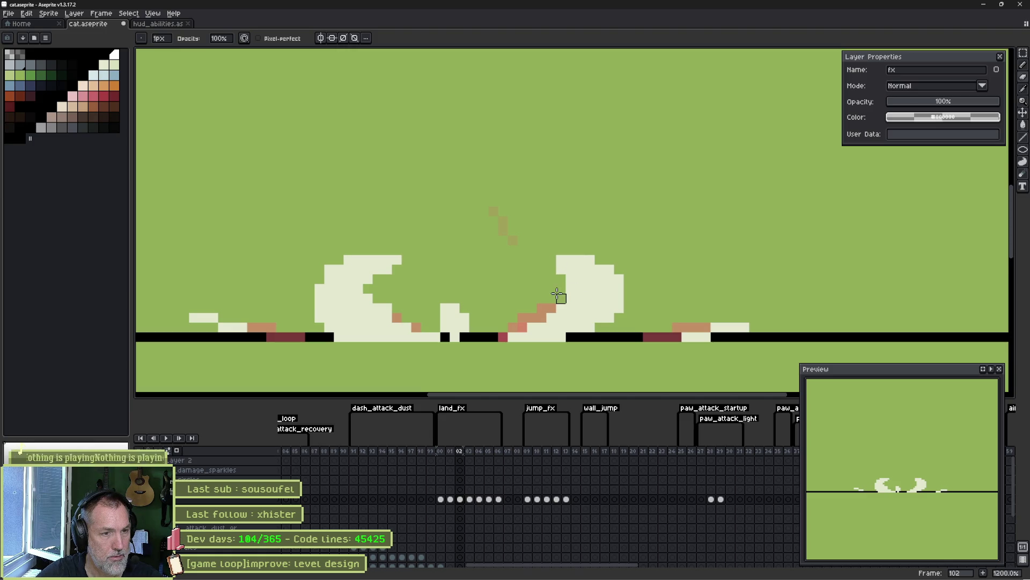
key("b")
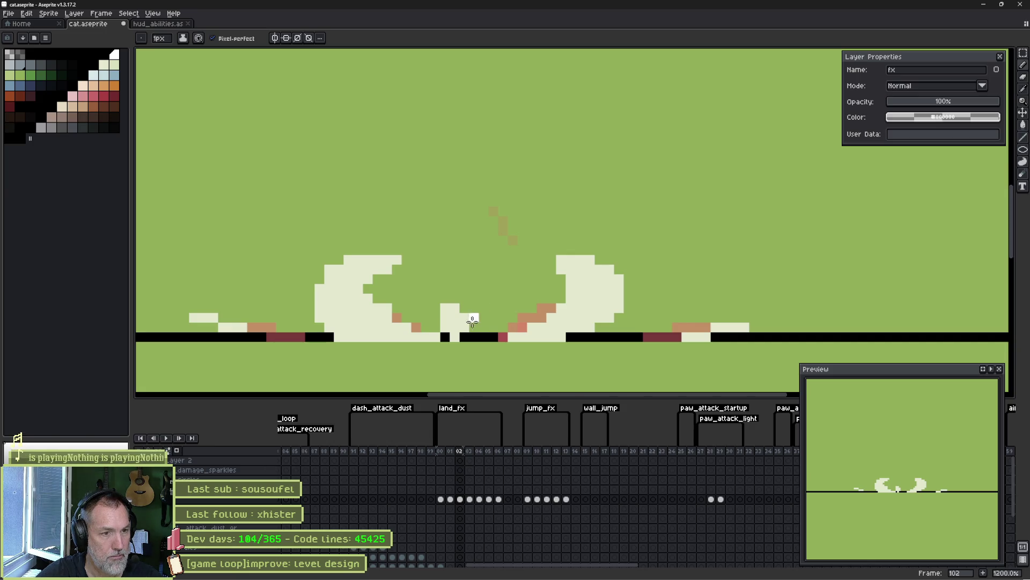
scroll(464, 322, "down", 2)
left_click_drag(342, 240, 315, 269)
left_click_drag(452, 247, 452, 274)
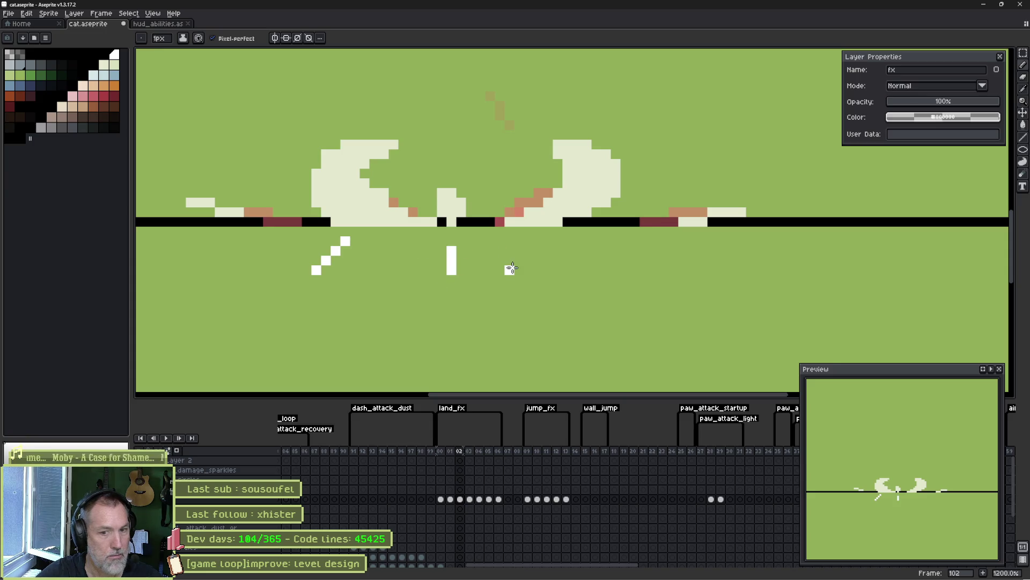
left_click(470, 499)
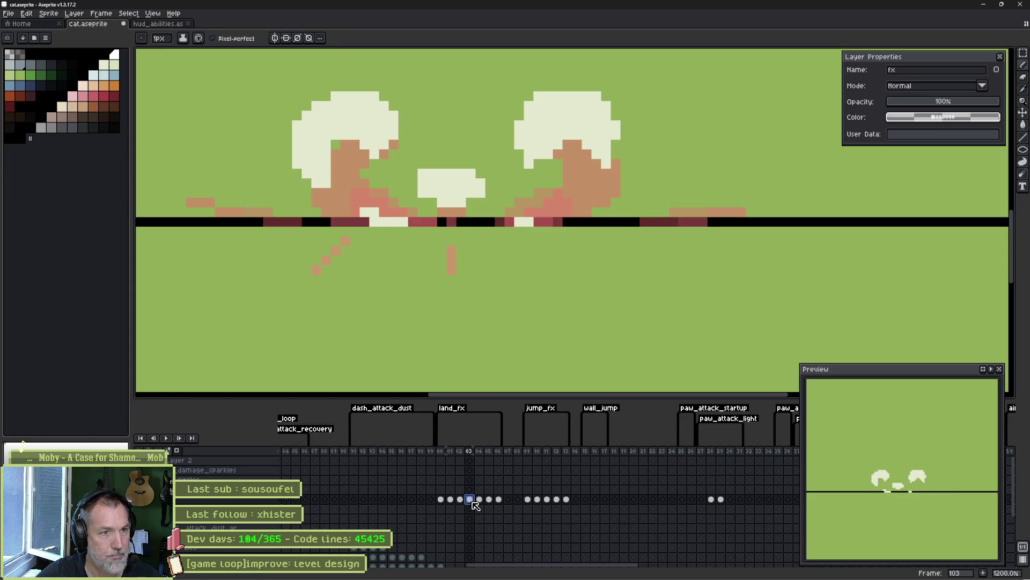
left_click_drag(304, 281, 286, 305)
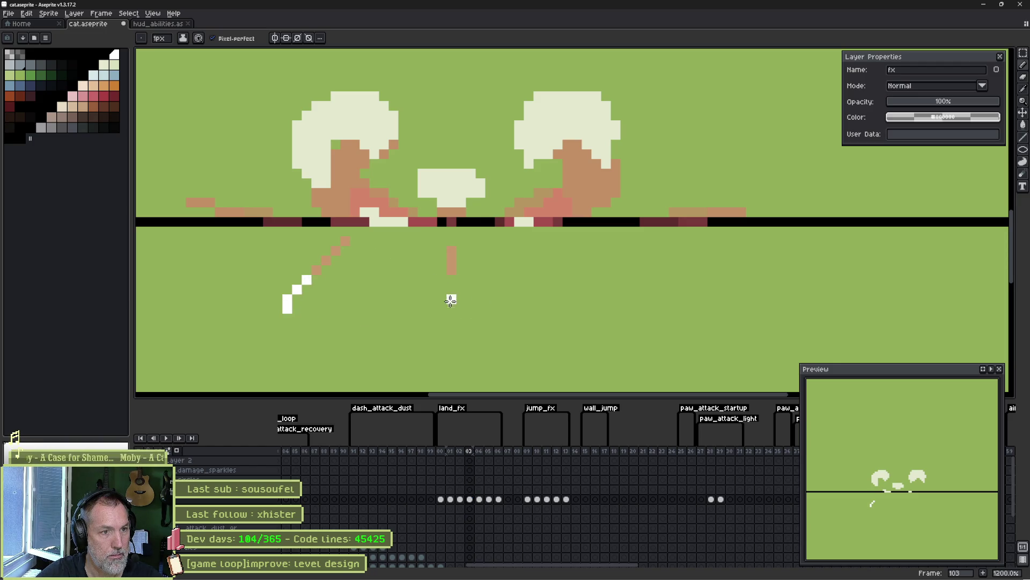
left_click_drag(452, 266, 451, 303)
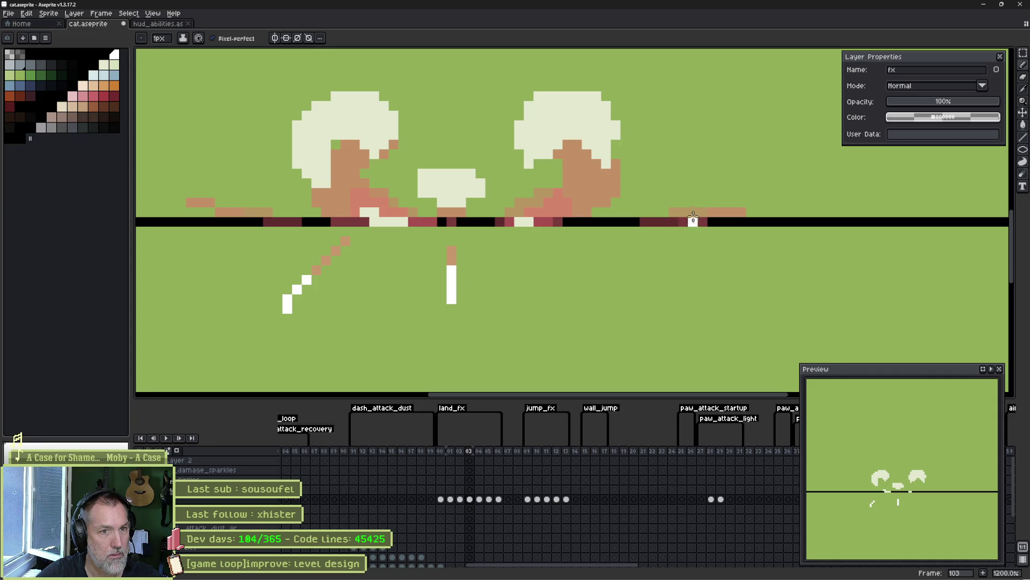
left_click_drag(728, 204, 783, 192)
left_click_drag(161, 203, 192, 203)
Erase-trim the dust cloud edges, remove the small middle cloud on frame 104, and preview the animation
key("e")
left_click_drag(297, 166, 297, 122)
mouse_move(329, 167)
left_mouse_down()
mouse_move(356, 143)
mouse_move(322, 171)
left_mouse_up()
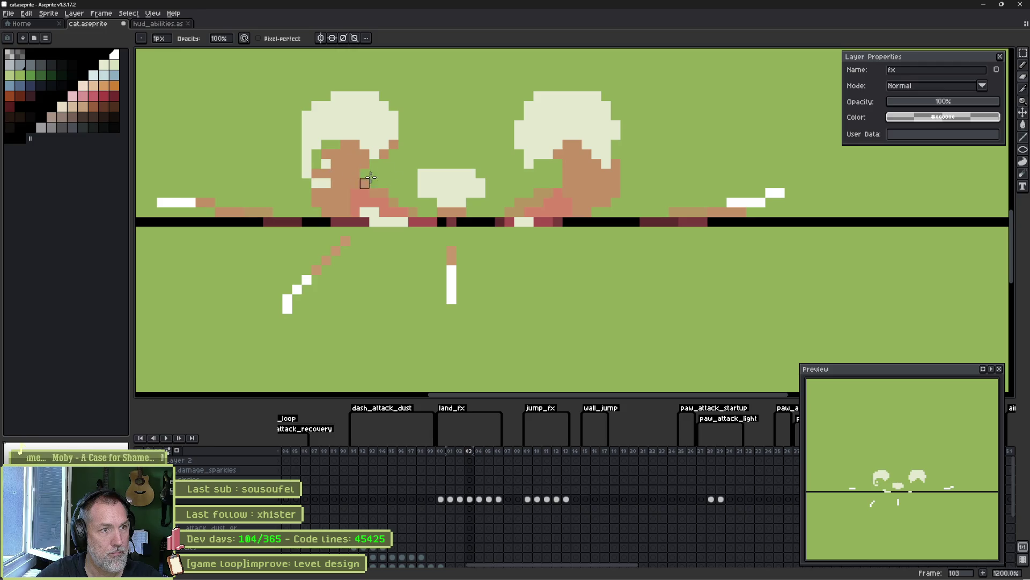
left_click_drag(564, 134, 590, 135)
left_click_drag(597, 96, 587, 96)
left_click_drag(422, 171, 420, 193)
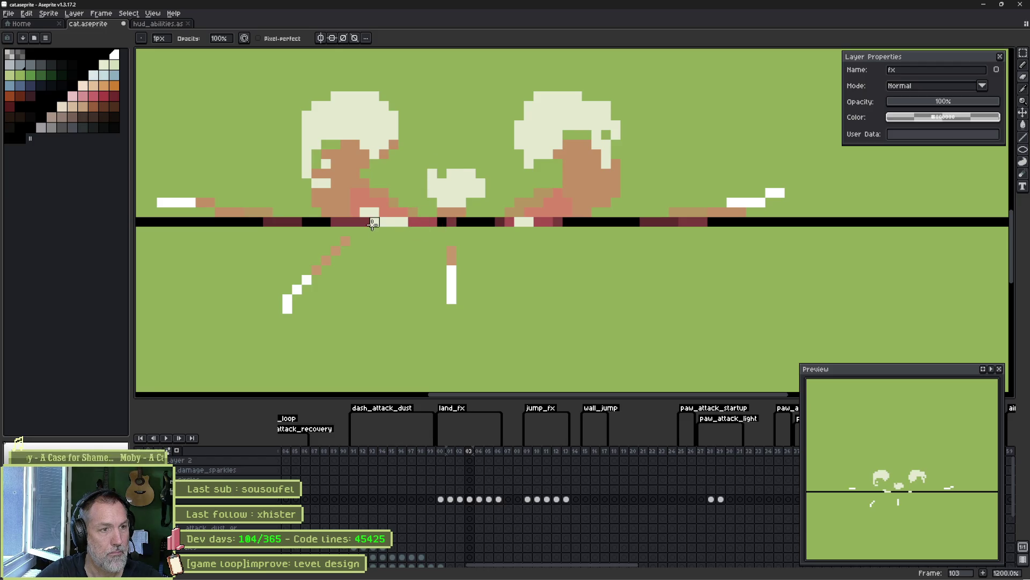
key("Right")
key("Left")
key("Right")
left_click_drag(465, 156, 481, 144)
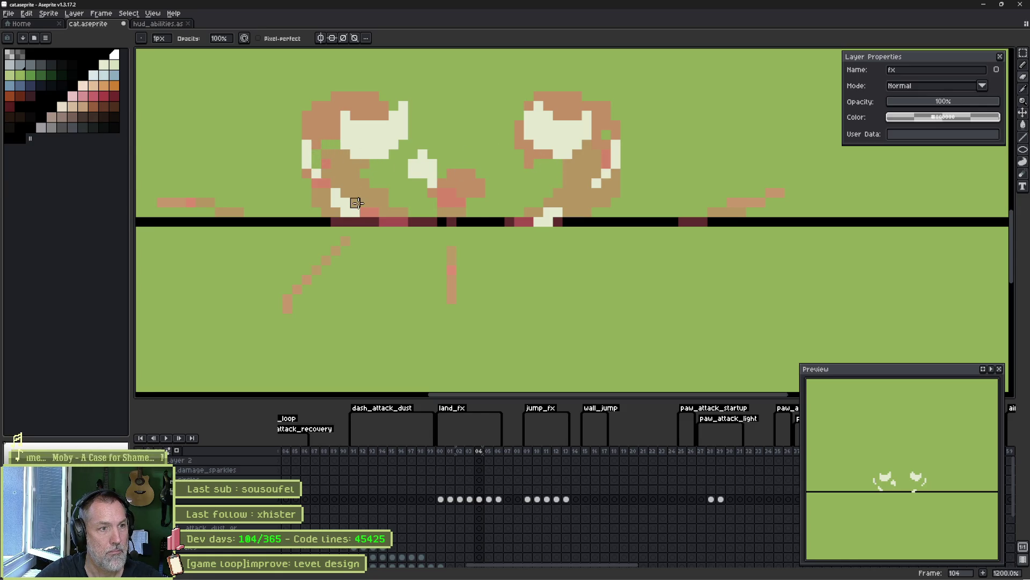
key("Return")
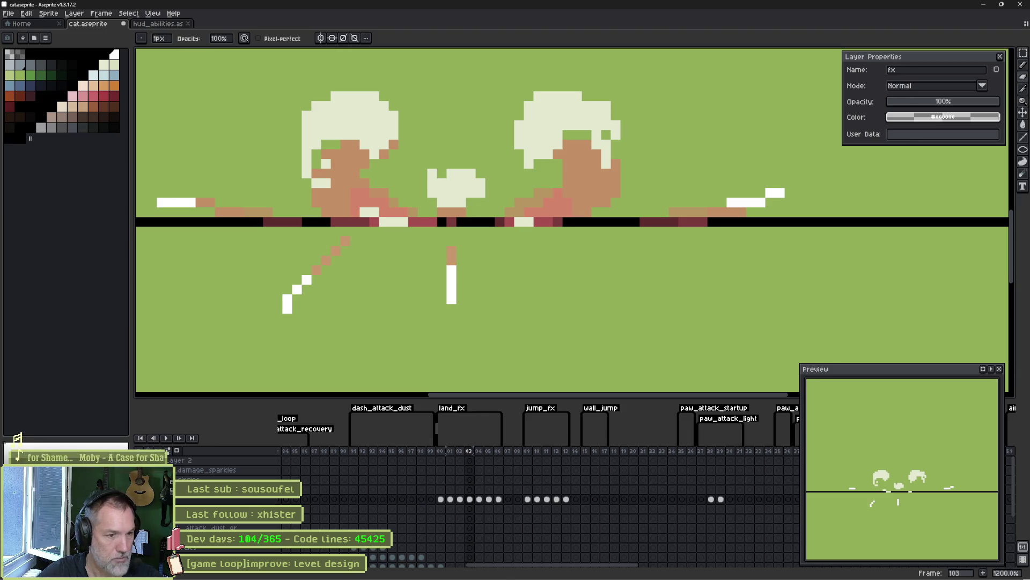
double_click(250, 503)
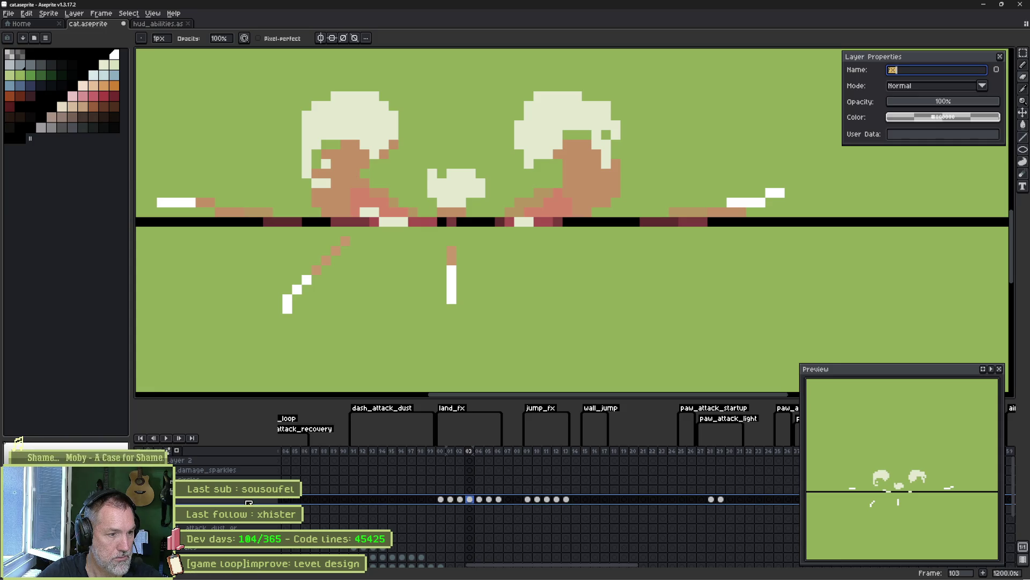
type("fx_15%")
Rename the fx layer to fx_15 and lower its opacity
left_click(924, 70)
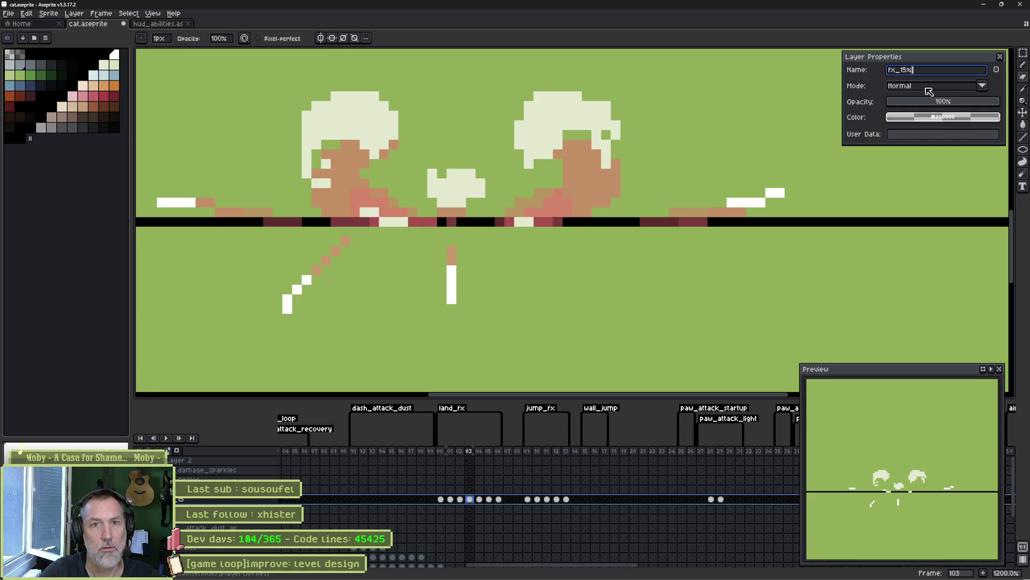
key("BackSpace")
key("Return")
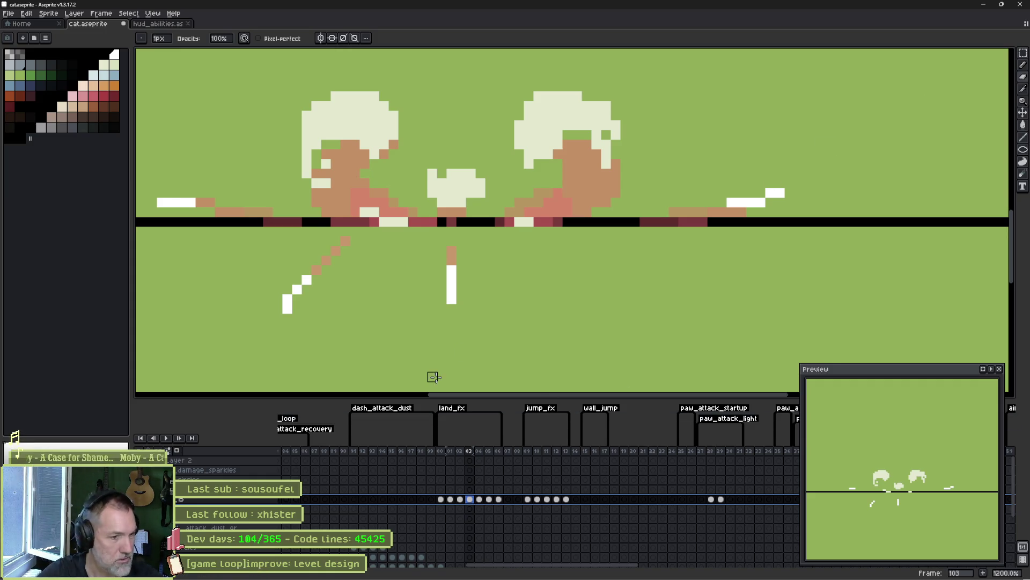
double_click(252, 500)
left_click_drag(914, 105, 951, 113)
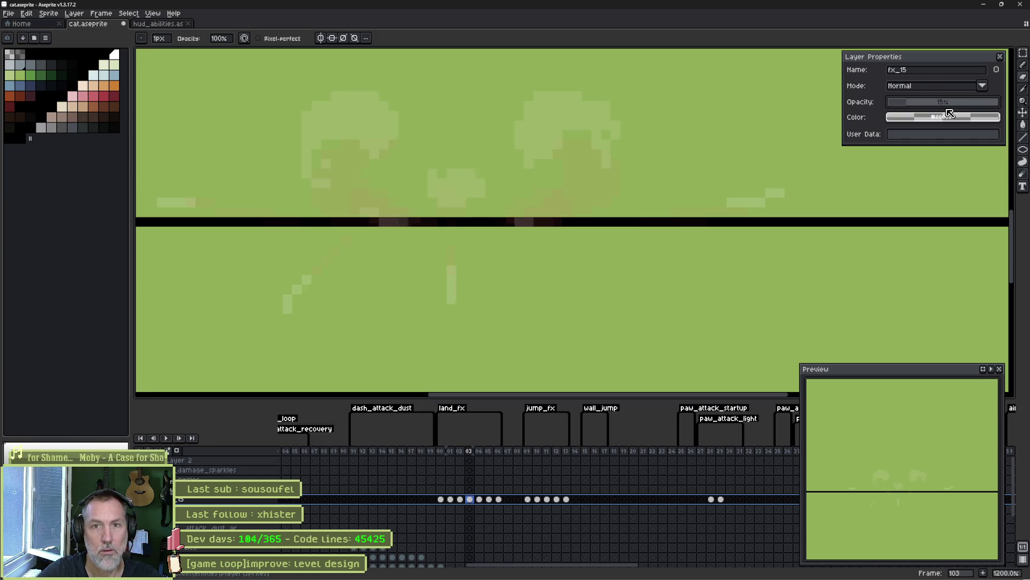
left_click(1000, 56)
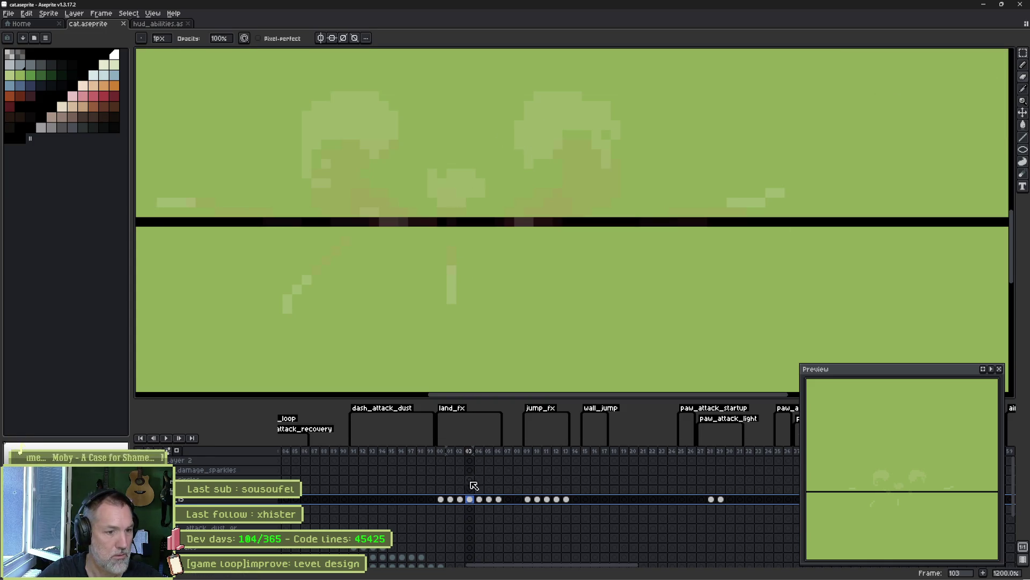
Erase edges of the faint dust shapes on frames 102 and 103
left_click(453, 500)
key("Right")
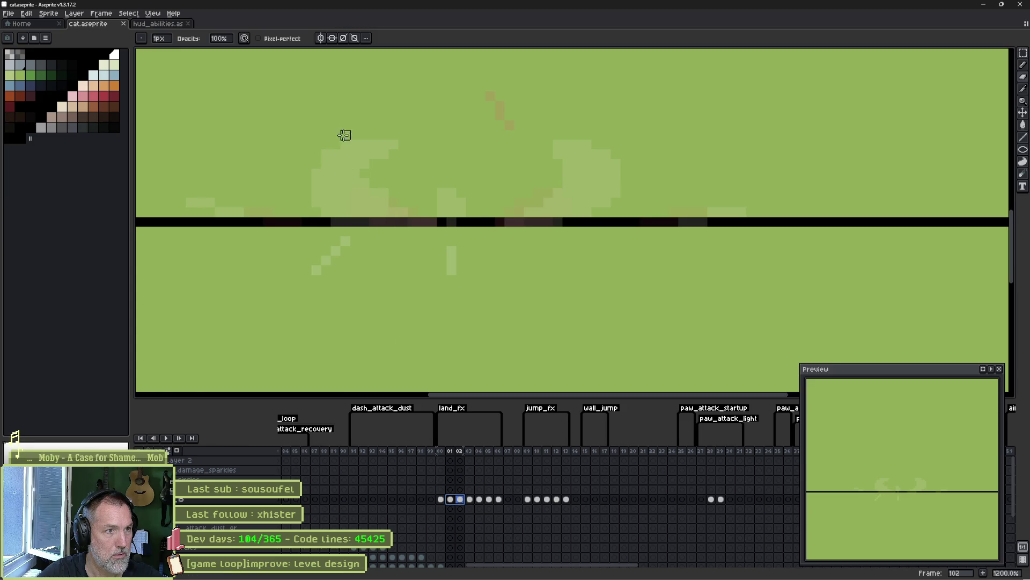
mouse_move(315, 195)
left_mouse_down()
mouse_move(315, 170)
mouse_move(333, 219)
mouse_move(372, 182)
mouse_move(401, 207)
left_mouse_up()
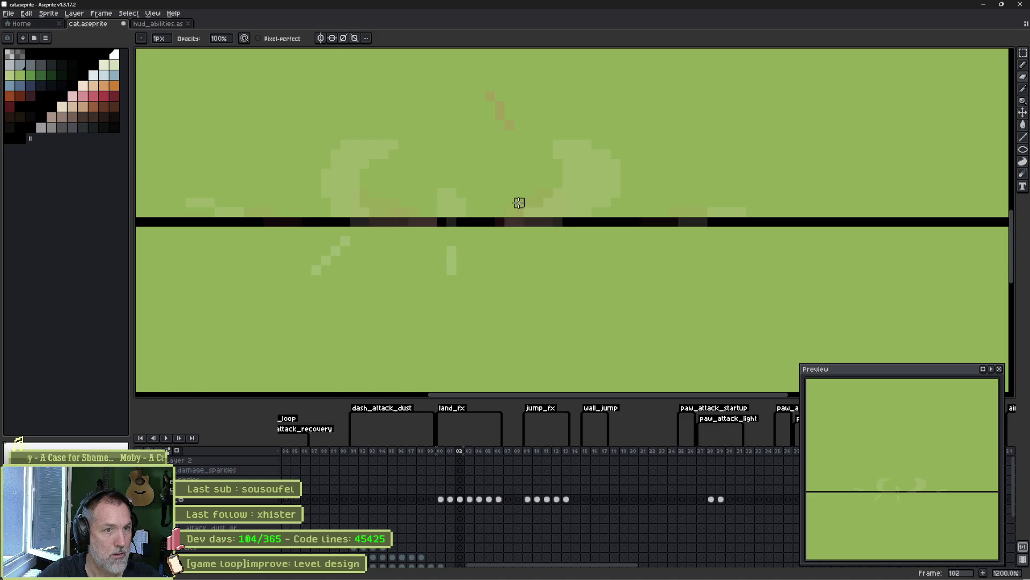
mouse_move(566, 172)
left_mouse_down()
mouse_move(557, 172)
mouse_move(556, 215)
left_mouse_up()
left_click(470, 500)
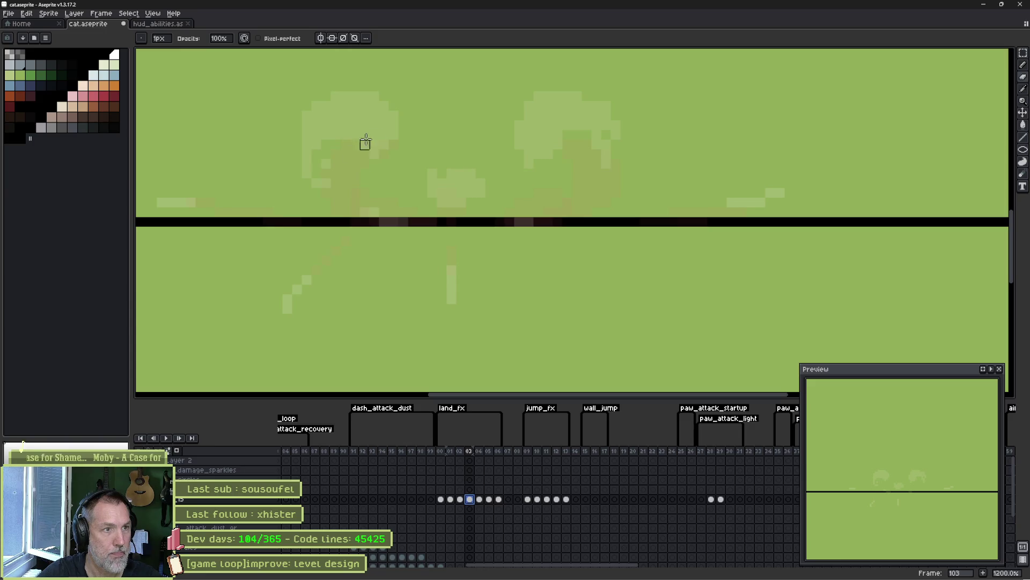
left_click_drag(384, 97, 306, 104)
mouse_move(518, 114)
left_mouse_down()
mouse_move(520, 163)
mouse_move(563, 154)
mouse_move(536, 131)
mouse_move(547, 90)
left_mouse_up()
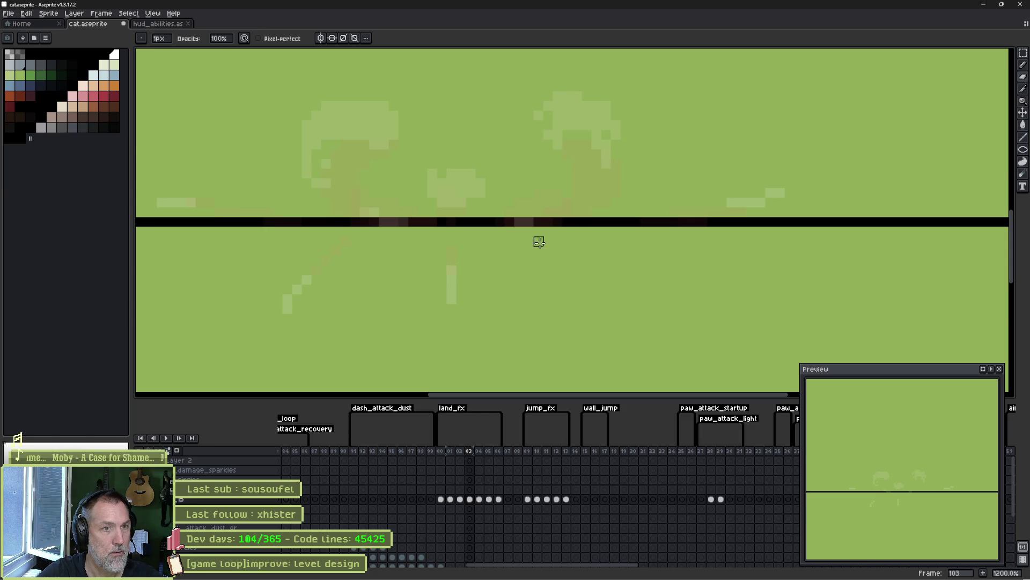
Darken the light blobs on frames 104–105, then add a new layer with Shift+N
left_click(480, 498)
mouse_move(385, 115)
left_mouse_down()
mouse_move(354, 124)
mouse_move(347, 151)
left_mouse_up()
mouse_move(540, 104)
left_mouse_down()
mouse_move(567, 124)
mouse_move(548, 126)
left_mouse_up()
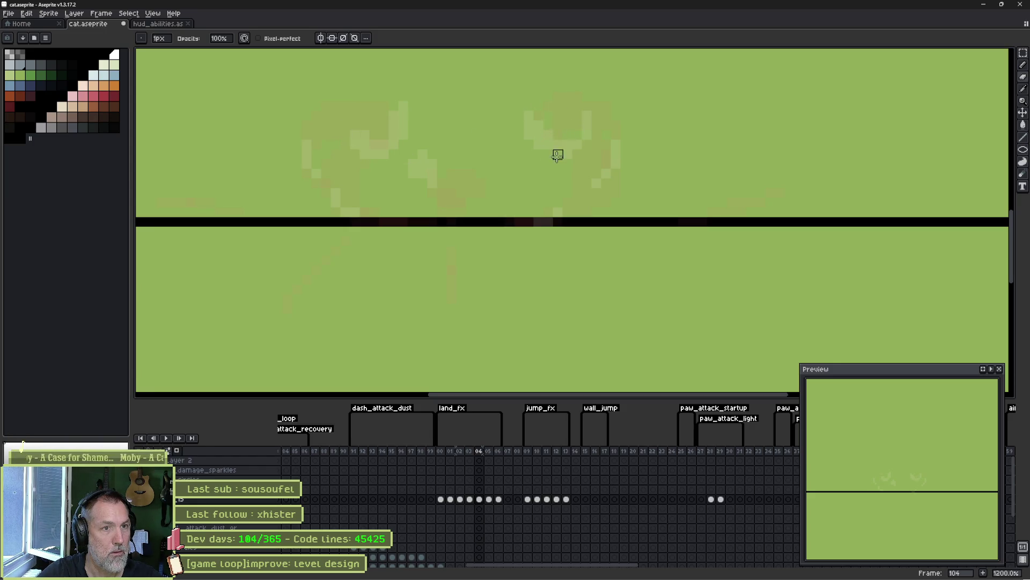
key("Right")
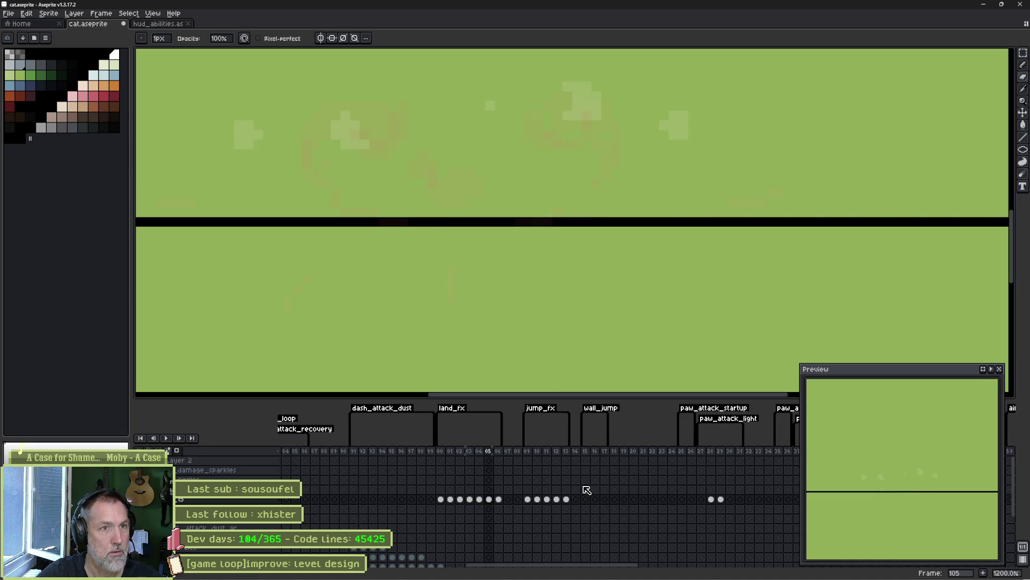
left_click_drag(596, 117, 575, 108)
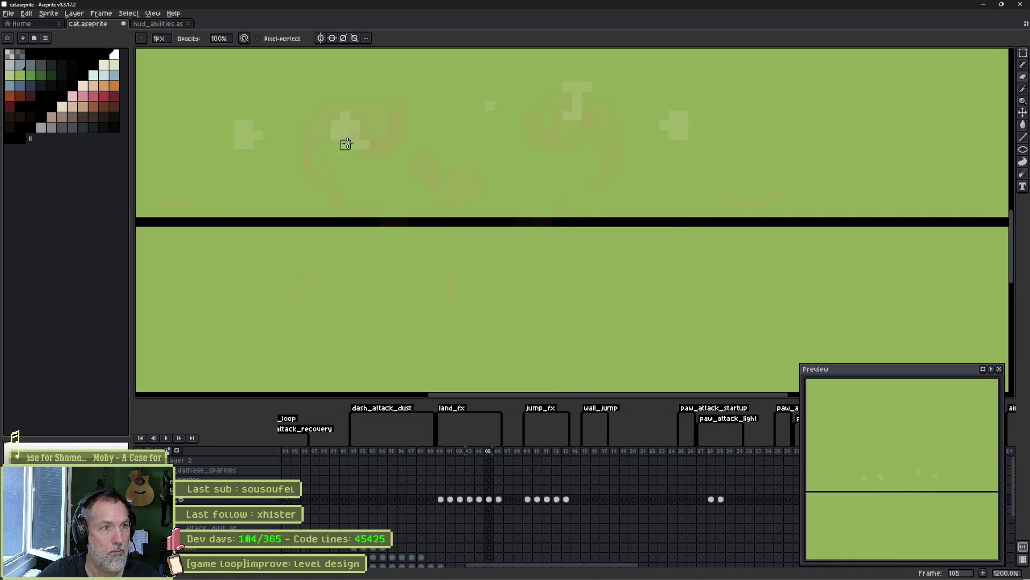
key("Right")
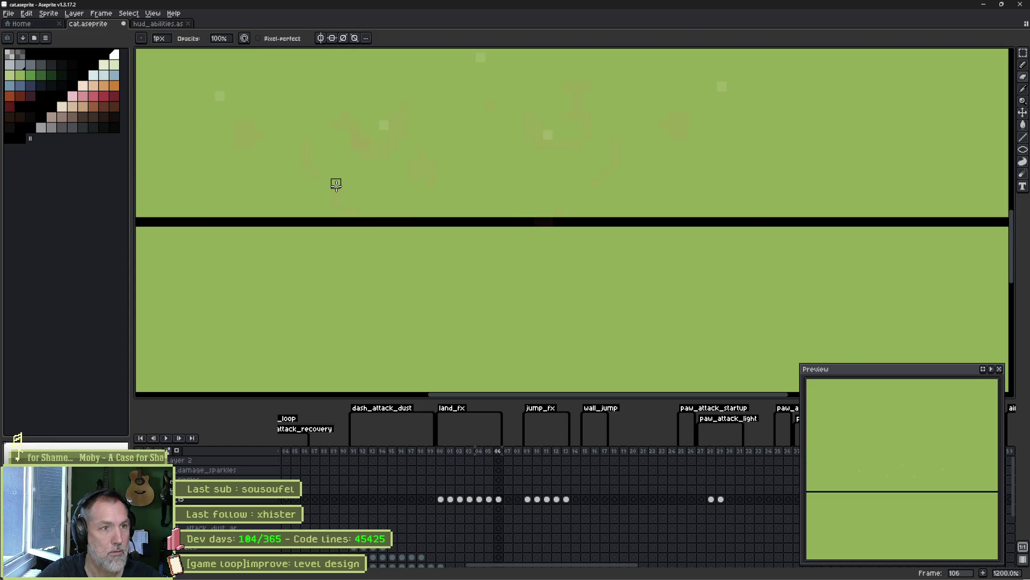
key("Left")
key("Left")
key("Left")
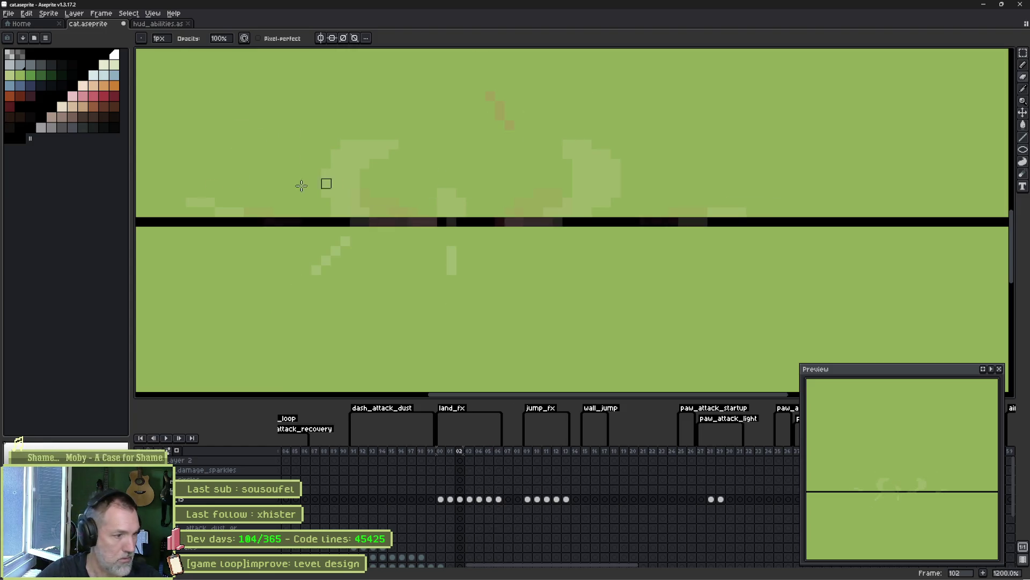
left_click(262, 500)
key("shift+n")
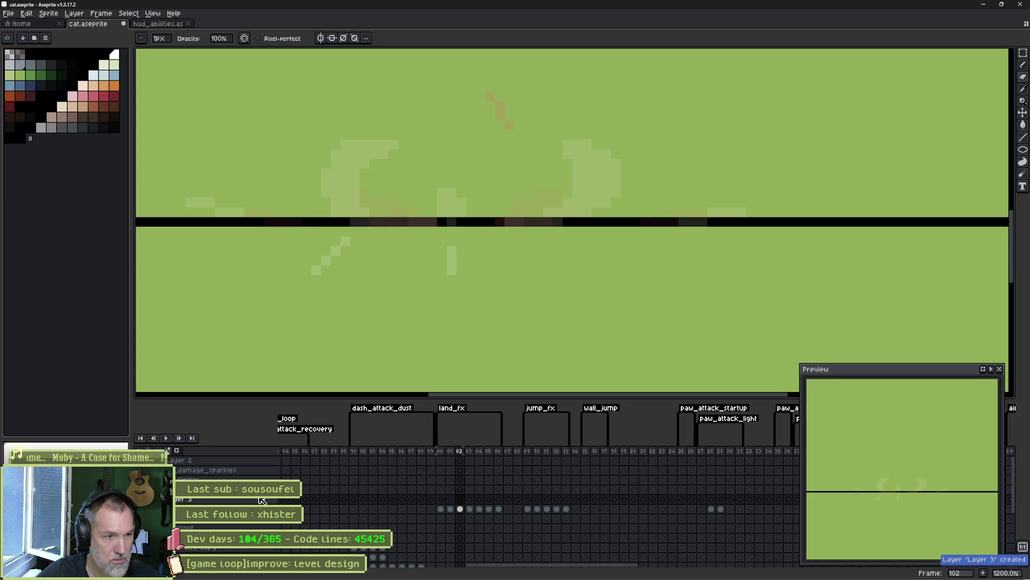
Rename the new layer to fx_30 and set its opacity to 30%
double_click(263, 499)
type("fx_30")
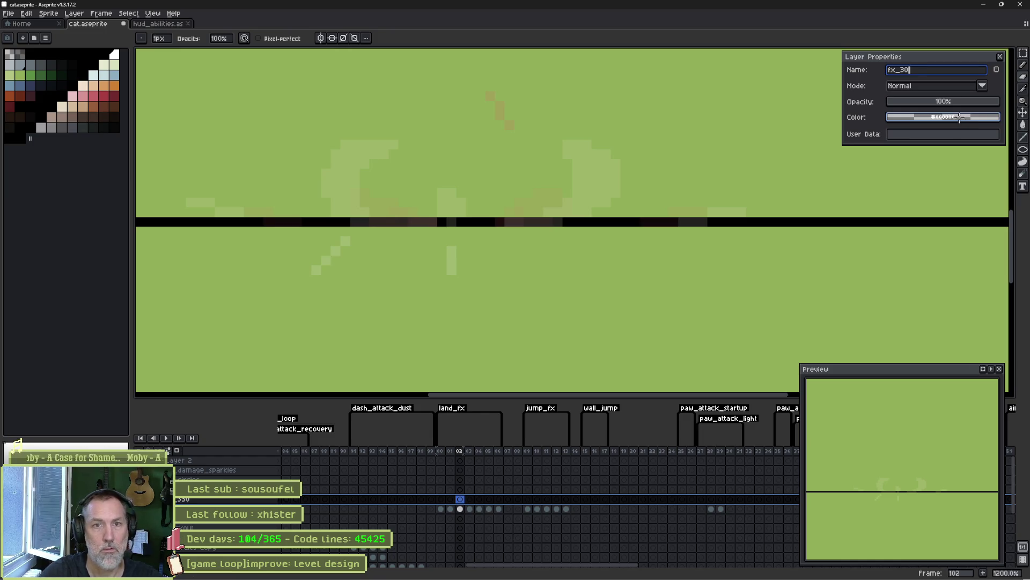
key("Return")
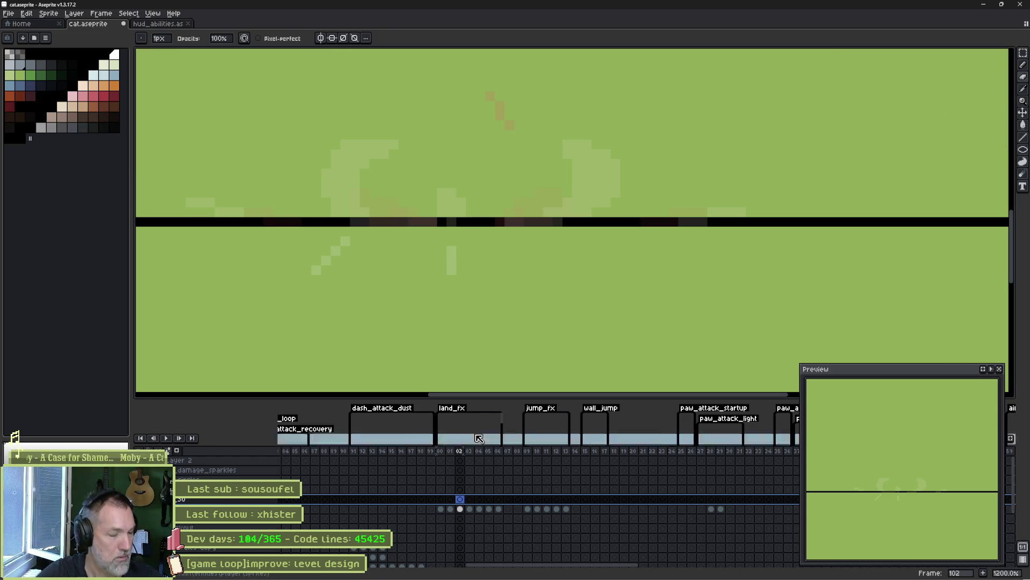
double_click(262, 499)
left_click(925, 103)
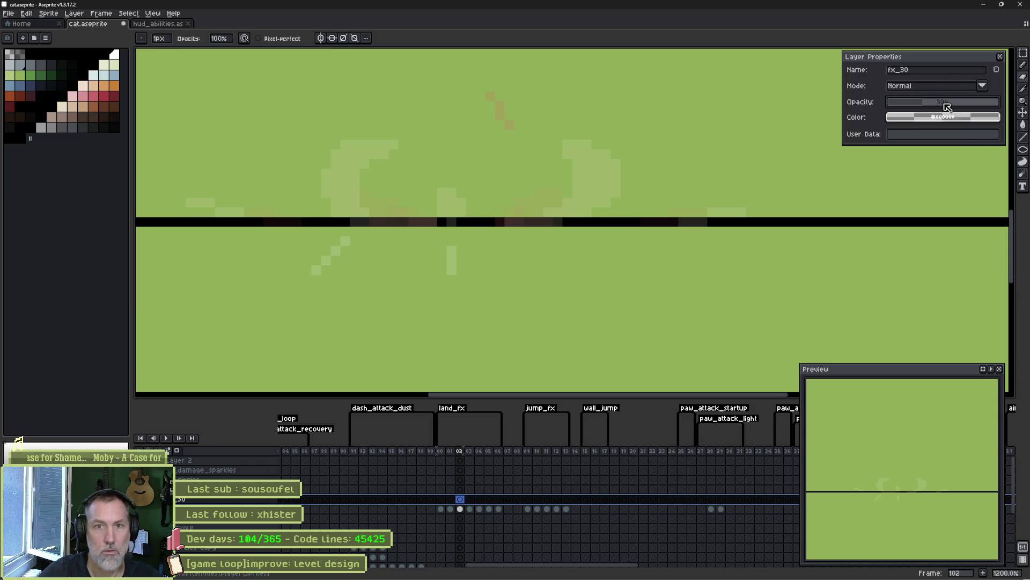
Paint light highlight pixels and streaks on frames 101 and 102 with the Pencil
left_click(451, 500)
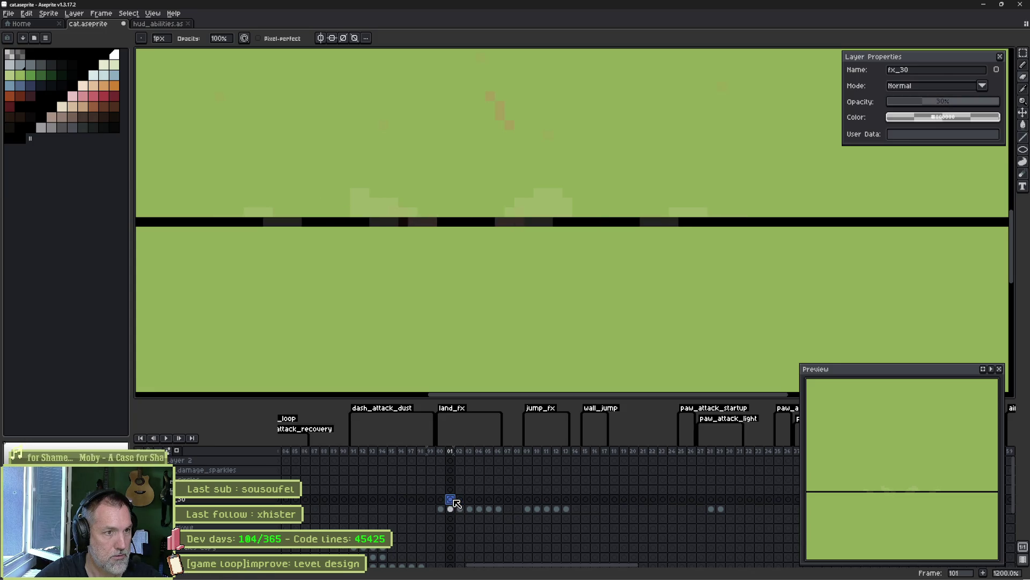
key("b")
left_click(383, 212)
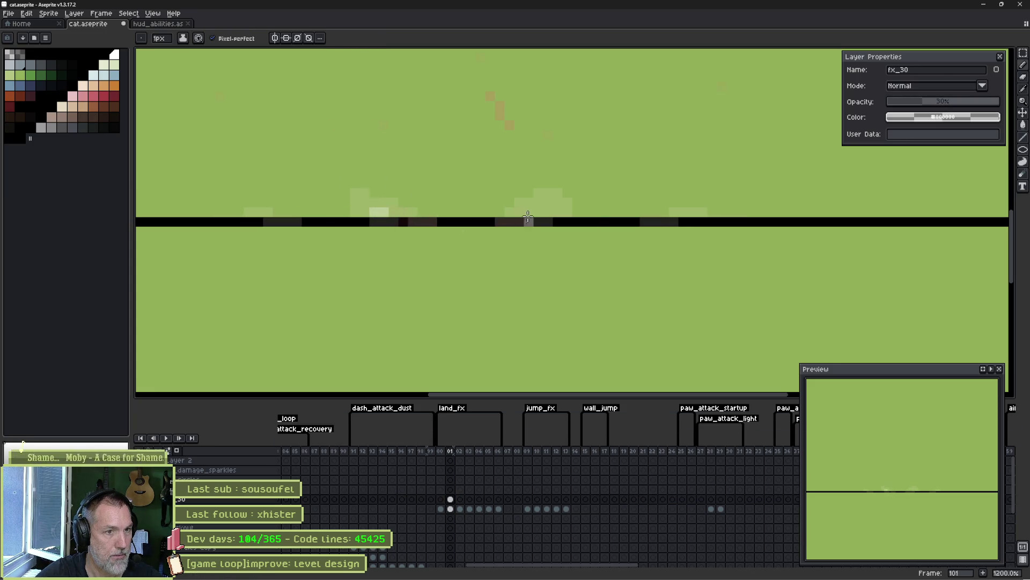
key("period")
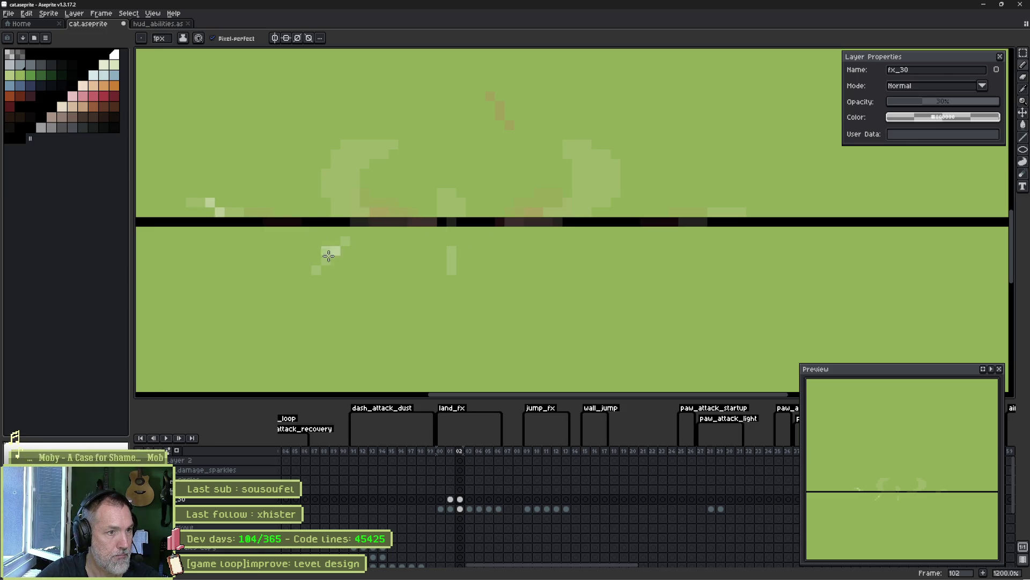
left_click_drag(457, 269, 451, 226)
left_click_drag(351, 204, 352, 154)
mouse_move(559, 212)
left_mouse_down()
mouse_move(593, 175)
mouse_move(570, 210)
left_mouse_up()
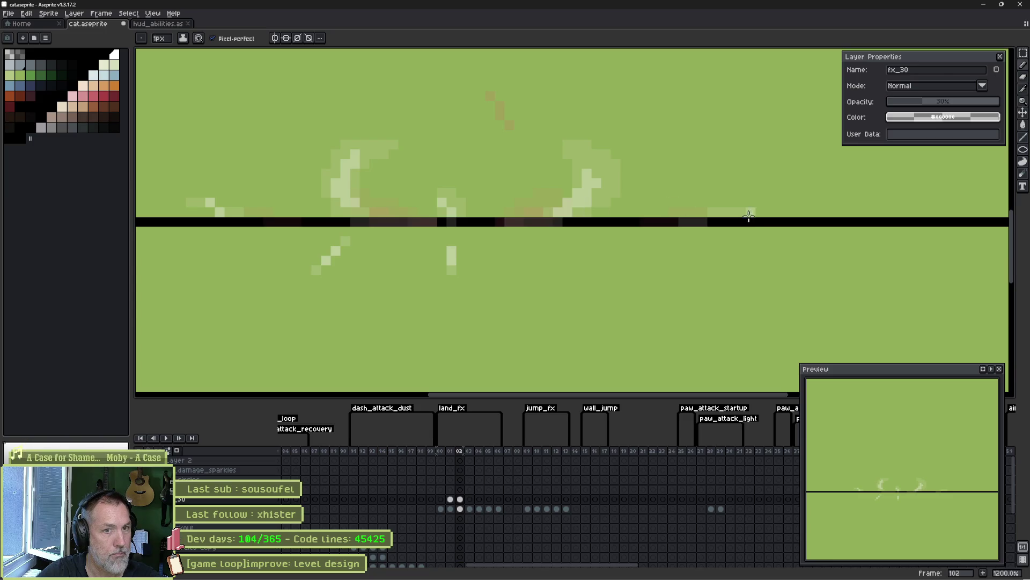
Paint light highlights on the blob tops, streaks and cloud edges of frames 103 and 104
key("Right")
left_click_drag(350, 119, 332, 125)
mouse_move(545, 126)
left_mouse_down()
mouse_move(578, 120)
mouse_move(556, 116)
left_mouse_up()
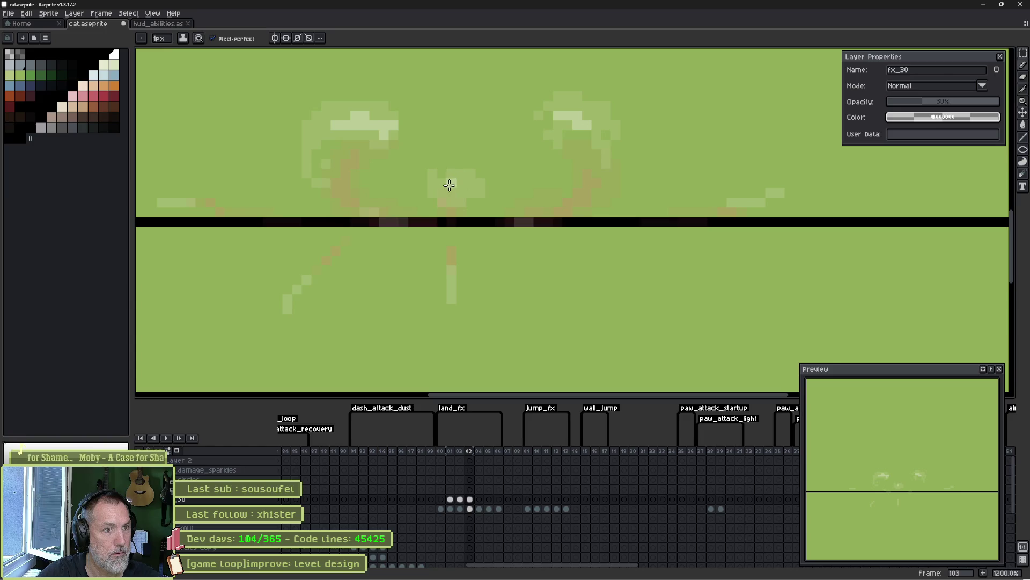
left_click_drag(452, 266, 451, 282)
left_click(287, 309)
left_click(170, 202)
left_click(481, 192)
key("Right")
left_click_drag(383, 144, 369, 154)
left_click_drag(548, 134, 588, 144)
left_click_drag(420, 164, 435, 163)
left_click_drag(626, 154, 615, 164)
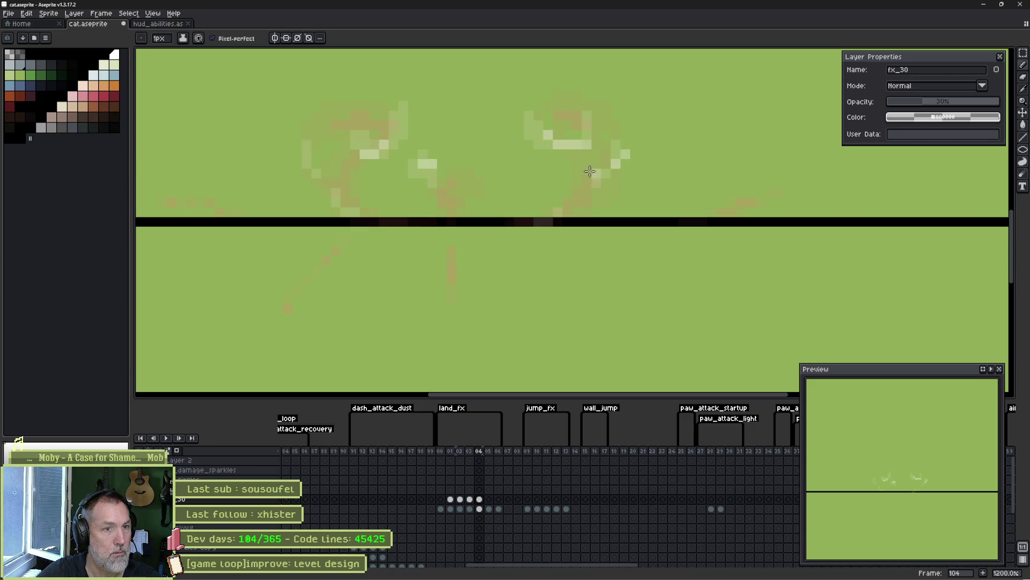
Review frames 101–104, save cat.aseprite and return to the Godot editor
key("Left")
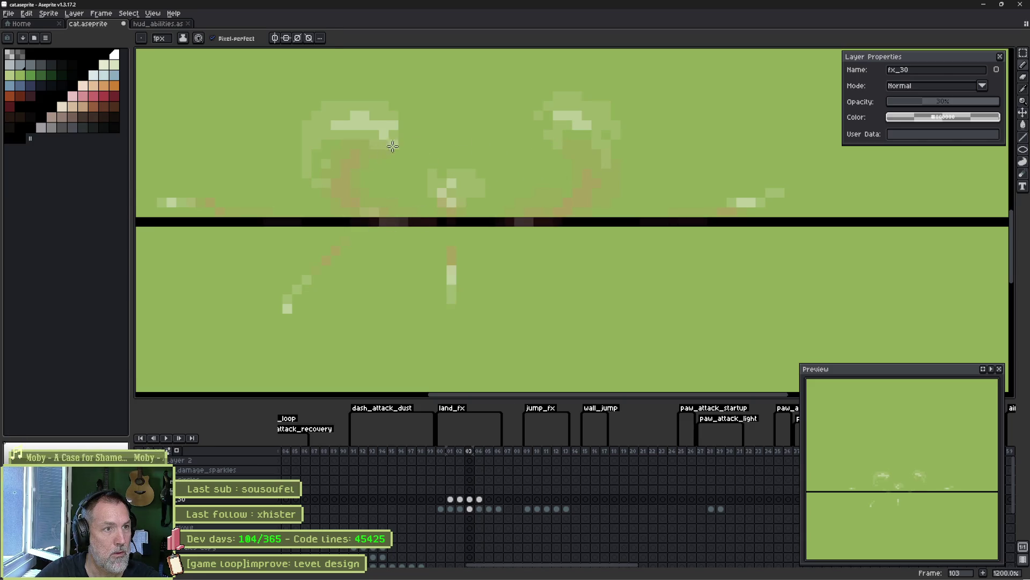
key("Left")
key("Left")
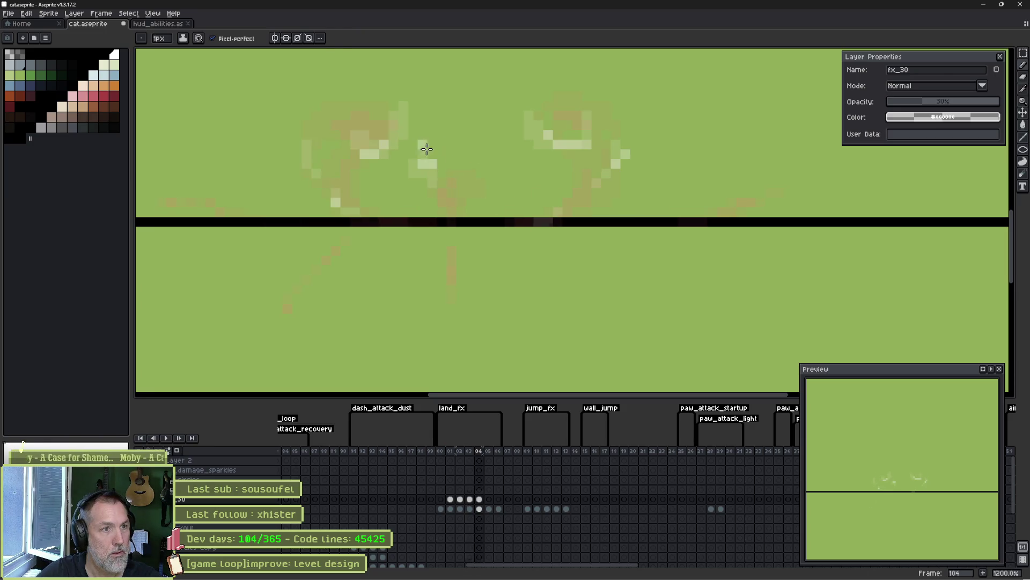
key("Right")
key("Left")
key("Left")
key("Right")
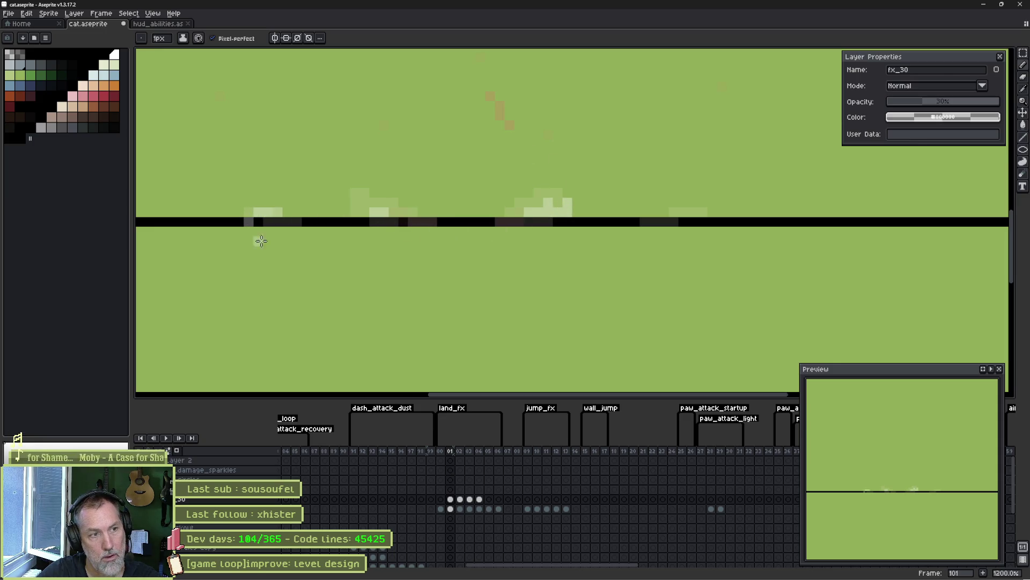
key("Right")
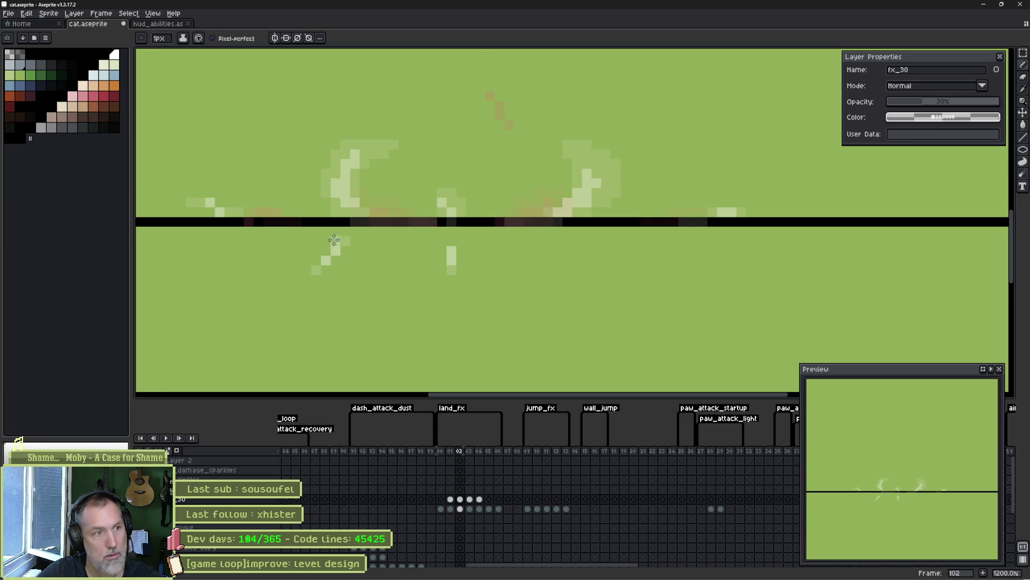
key("Right")
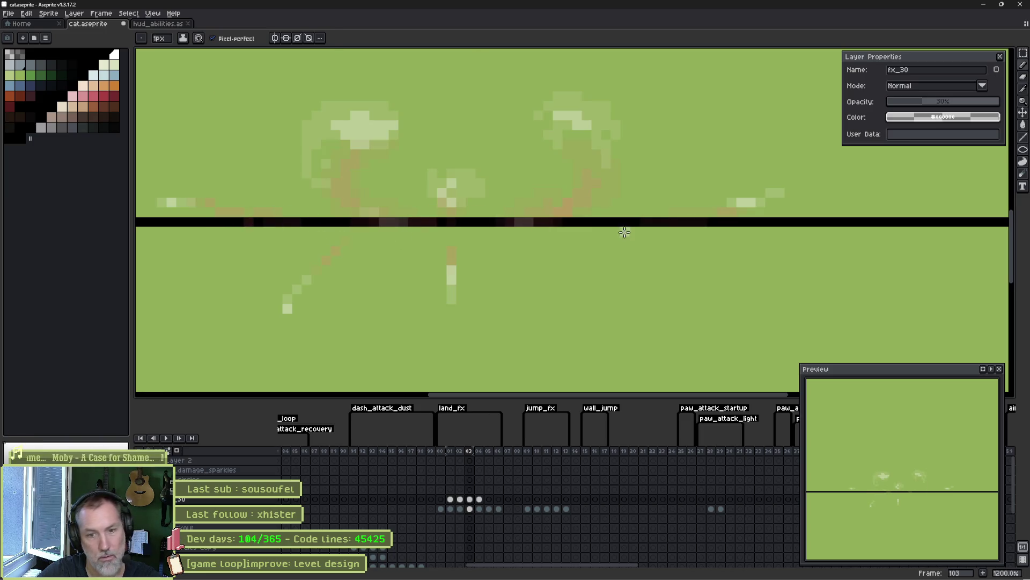
key("ctrl+s")
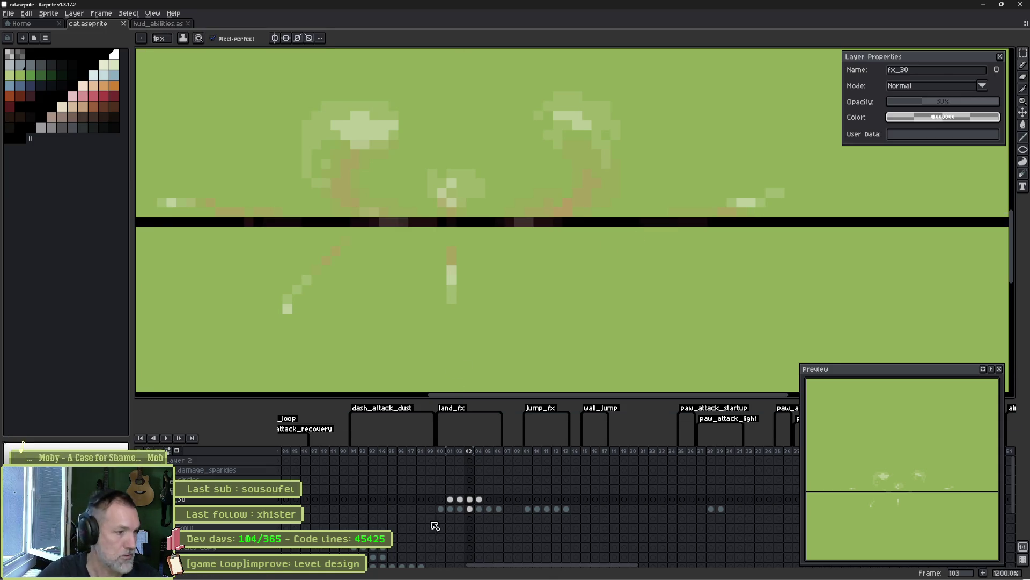
mouse_move(547, 575)
left_click(577, 570)
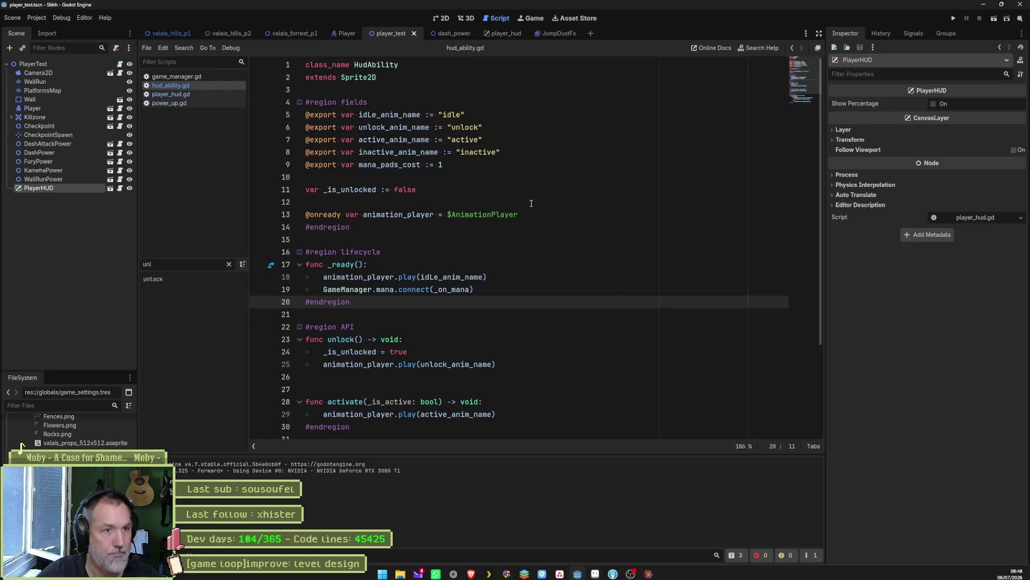
Set the JumpDustFx sprite to import the fx_30 and fx_15 layers and save the scene
left_click(439, 19)
left_click(348, 33)
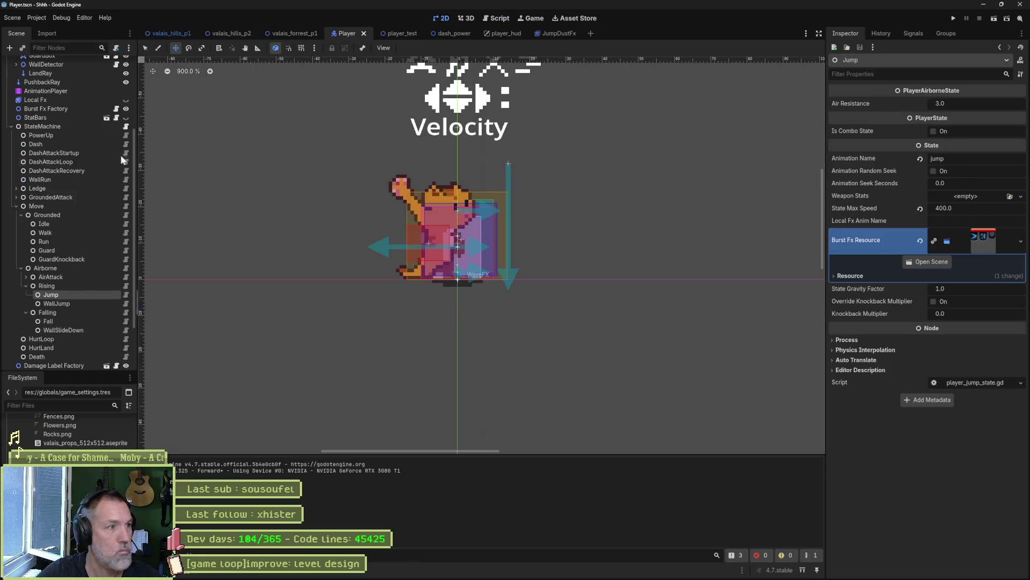
left_click(566, 33)
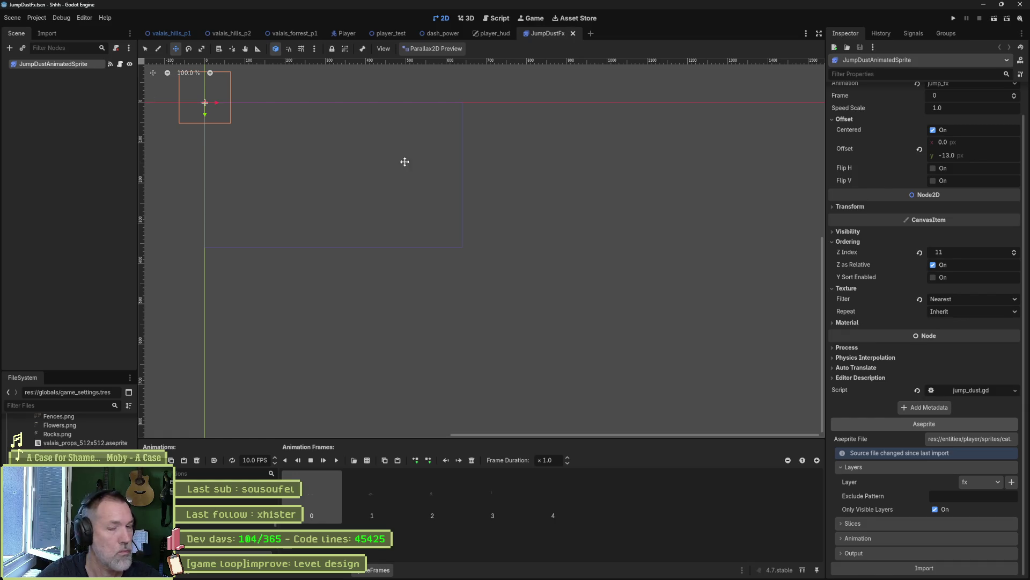
left_click(1010, 482)
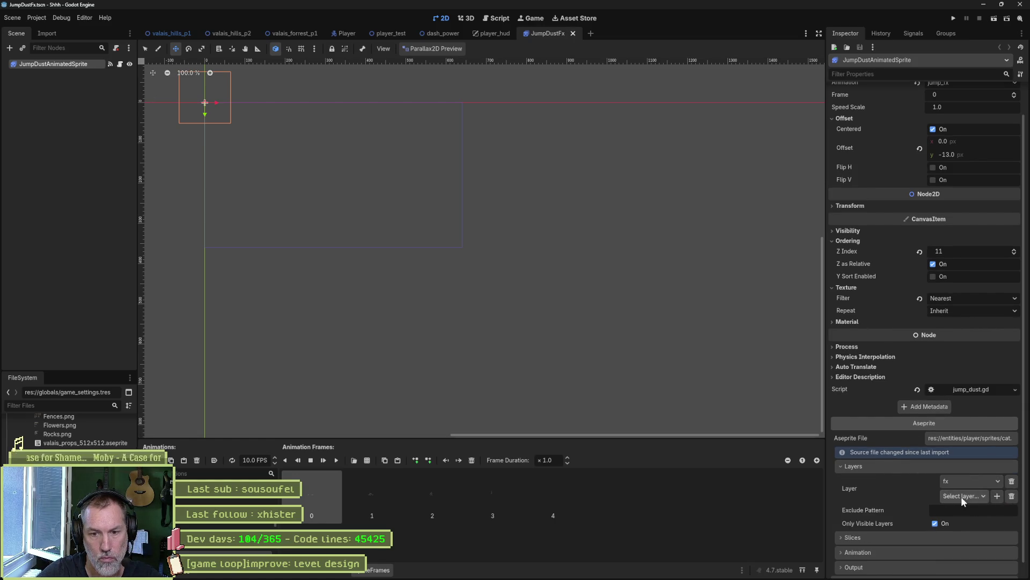
left_click(961, 497)
left_click(969, 525)
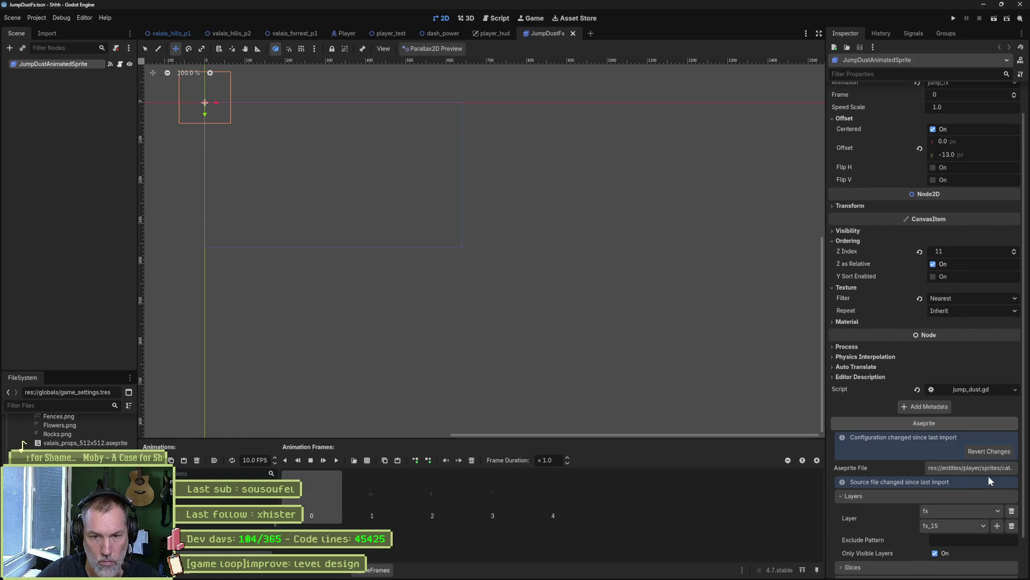
left_click(997, 513)
left_click(929, 524)
scroll(919, 526, "down", 2)
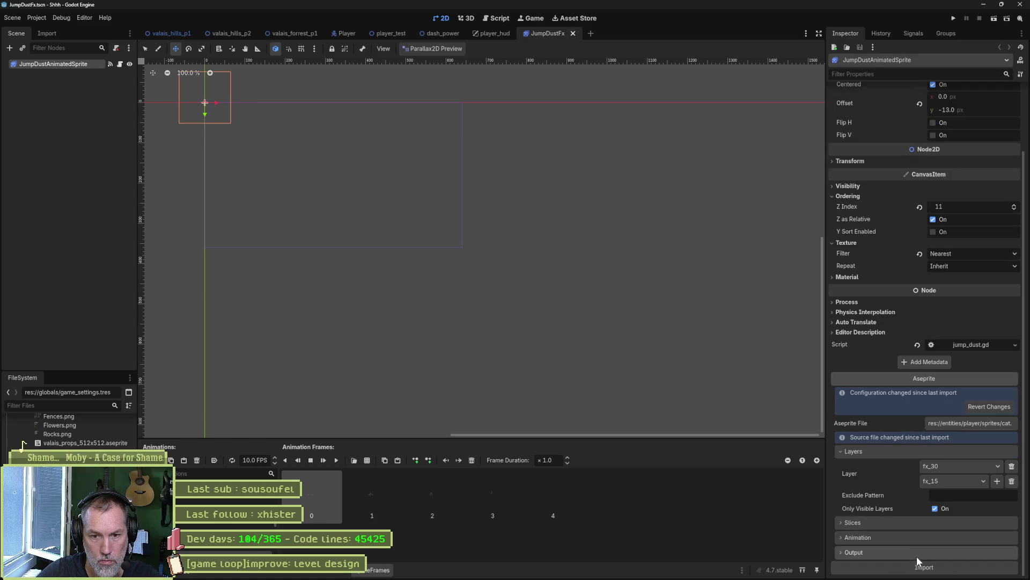
key("ctrl+s")
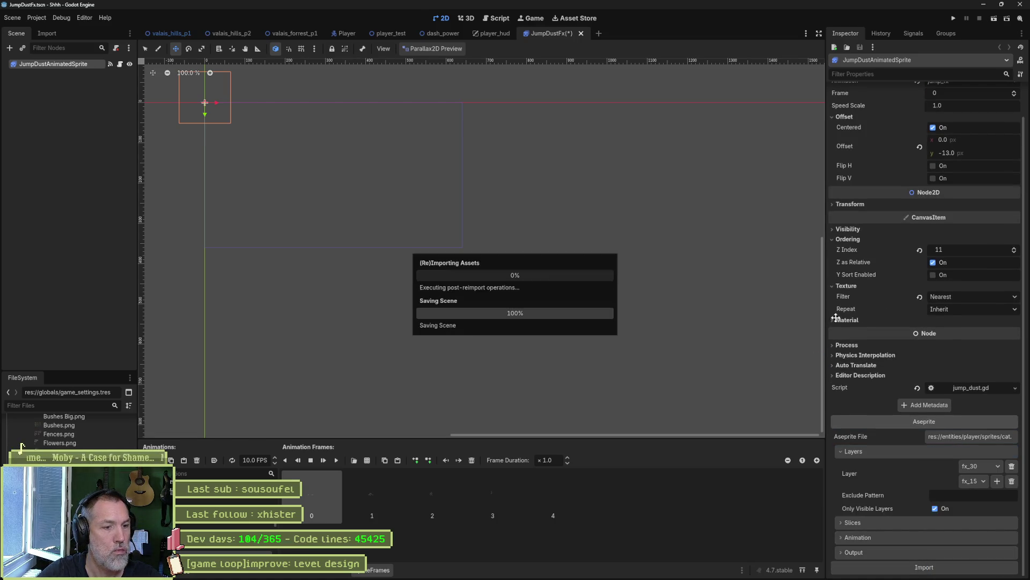
Preview the dust animation frames and playback, then run player_test with F6
scroll(240, 131, "up", 1)
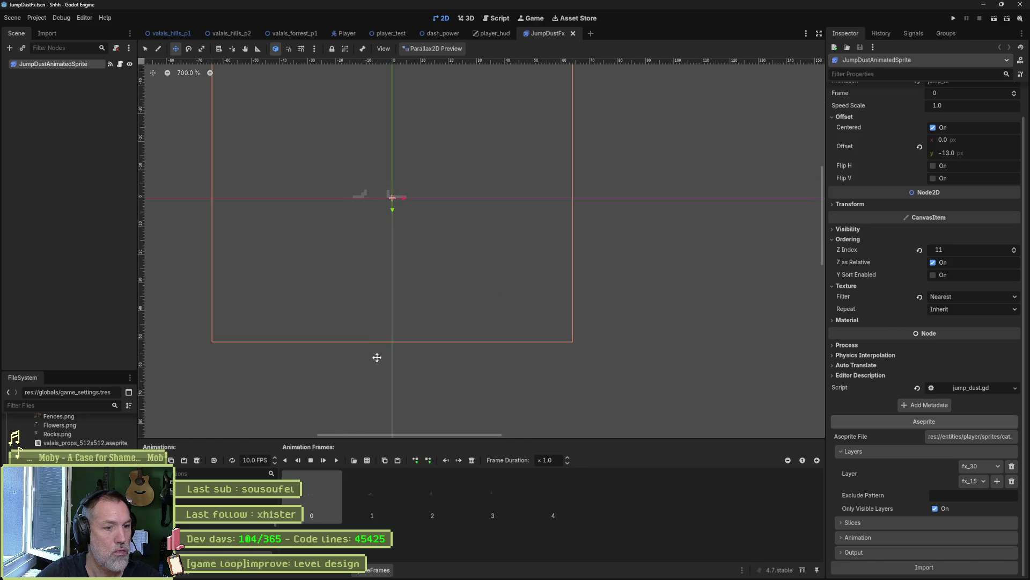
left_click(374, 488)
left_click(434, 499)
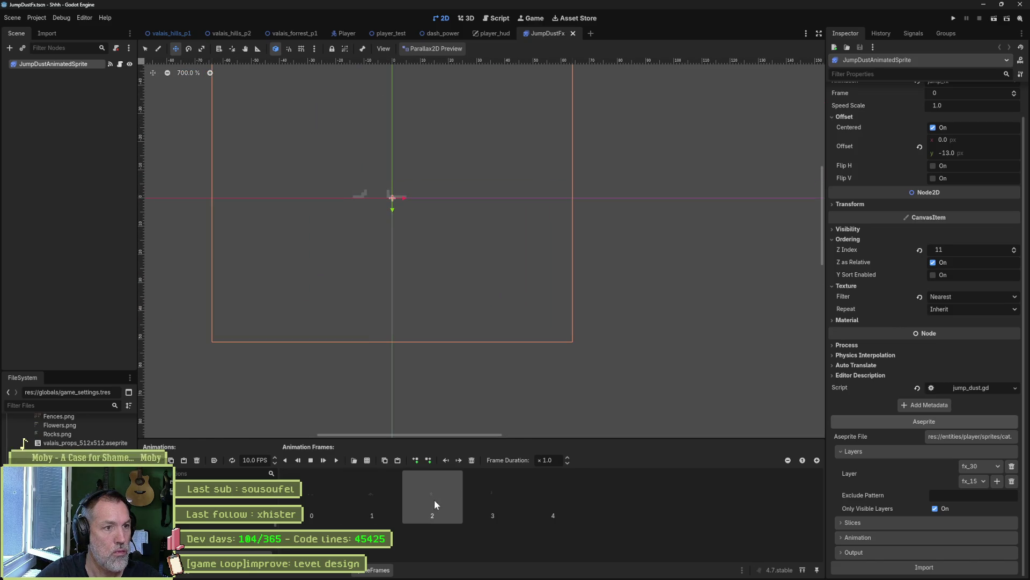
left_click(337, 460)
left_click(310, 460)
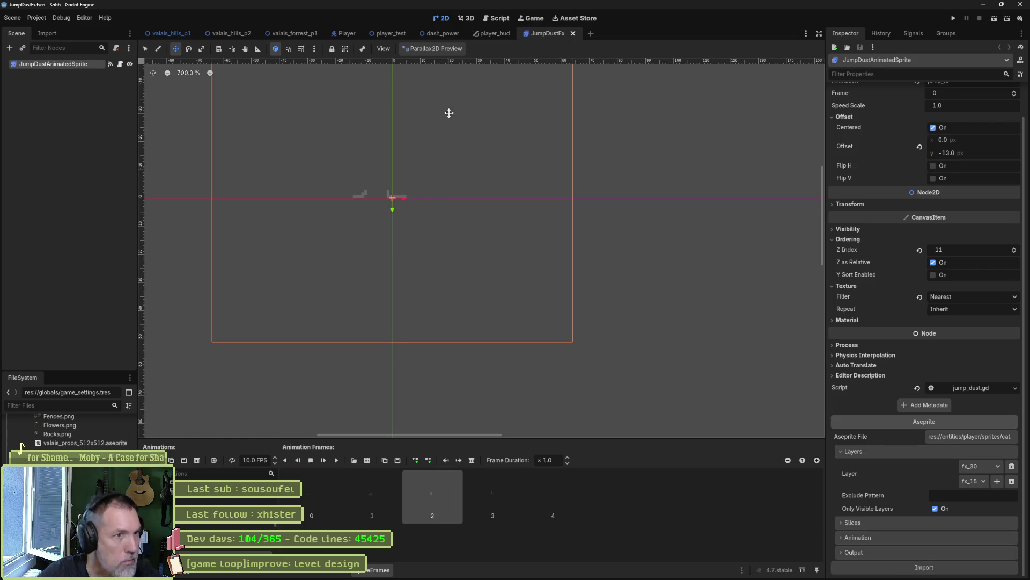
left_click(384, 35)
key("F6")
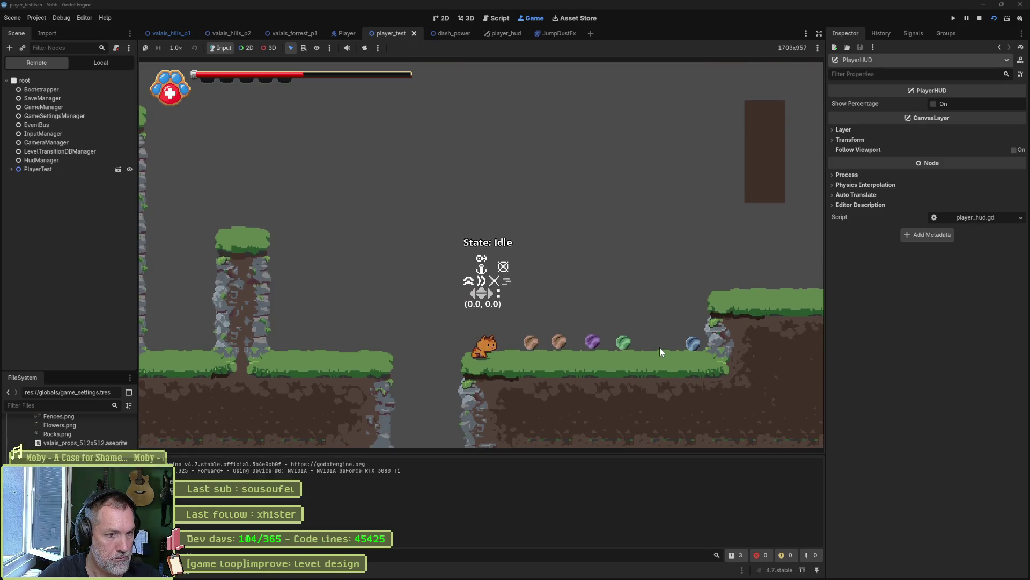
Reimport JumpDustFx with Only Visible Layers unchecked, preview the seven-frame jump animation, and save
key("F8")
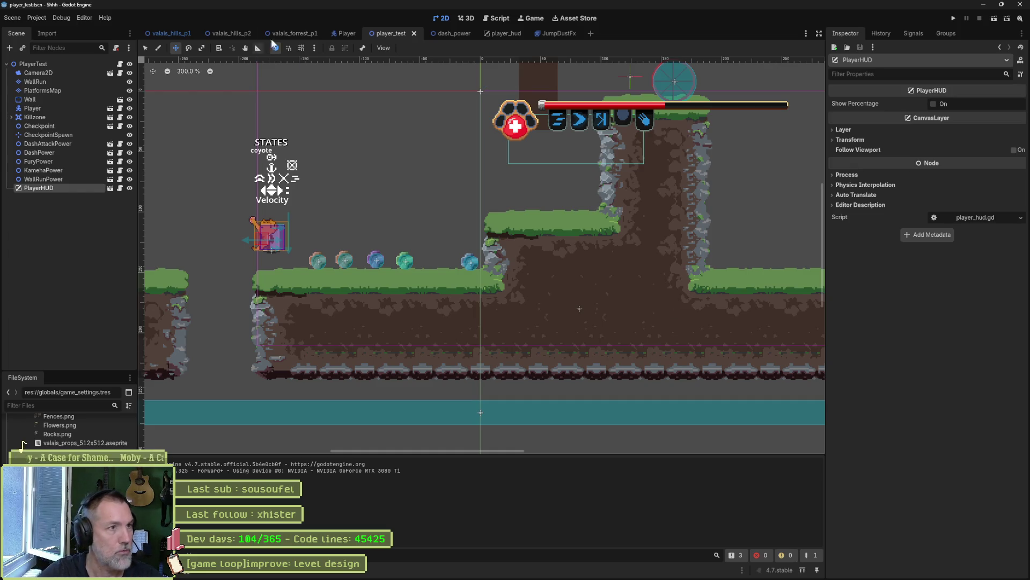
left_click(554, 33)
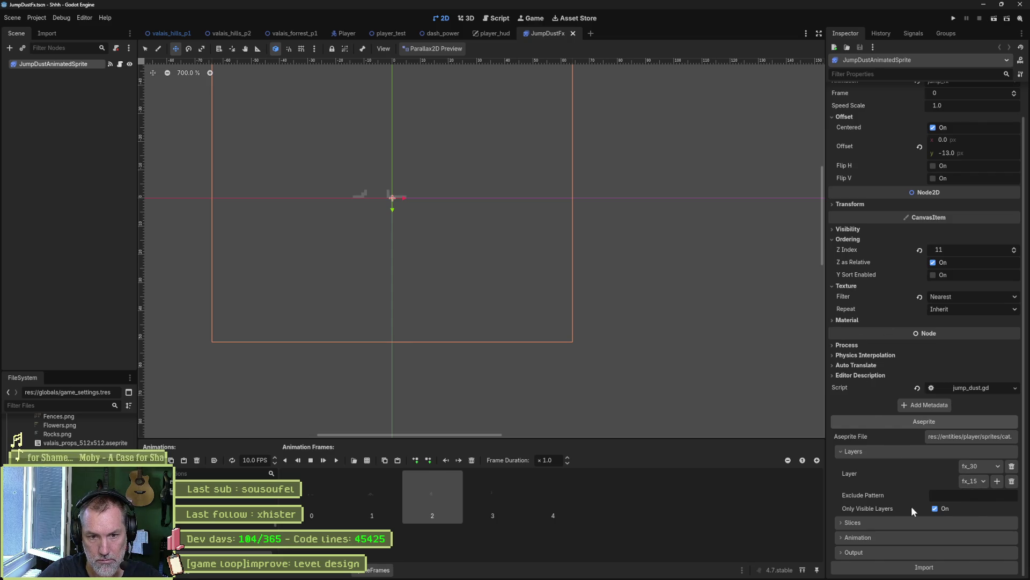
left_click(935, 508)
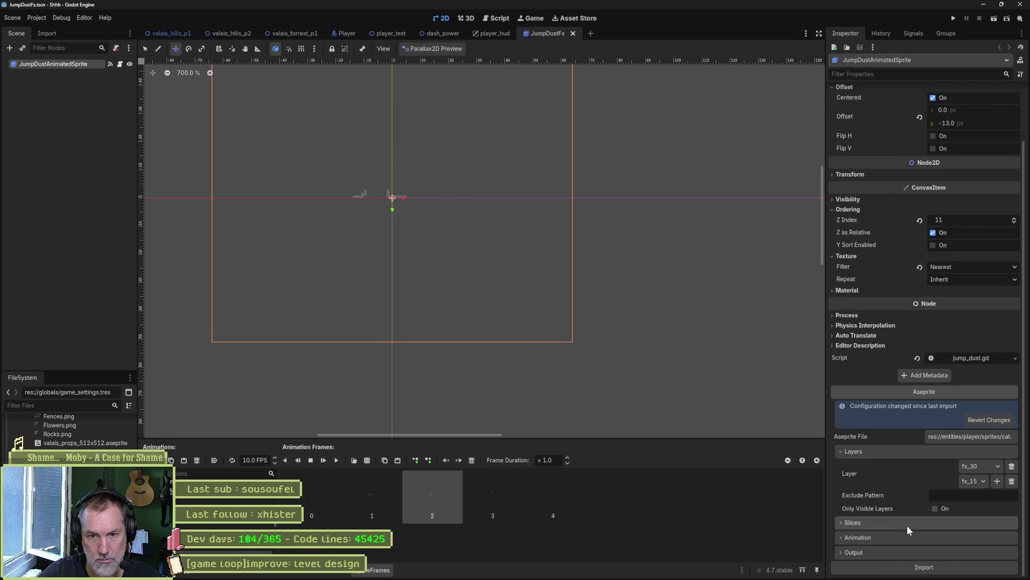
left_click(916, 566)
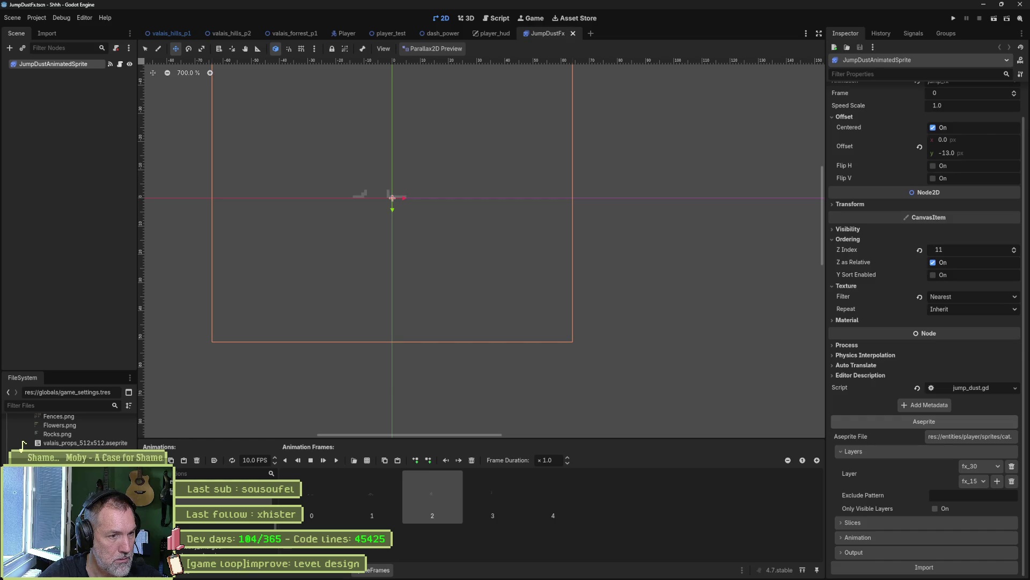
left_click(223, 501)
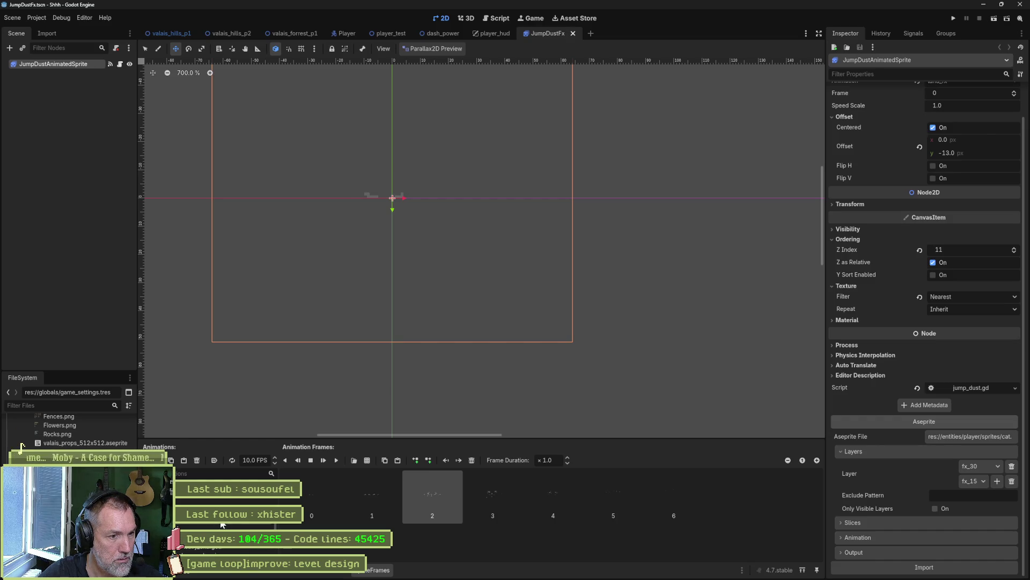
left_click(336, 460)
key("ctrl+s")
Test the new jump dust by running player_test, then go back to Aseprite
left_click(385, 34)
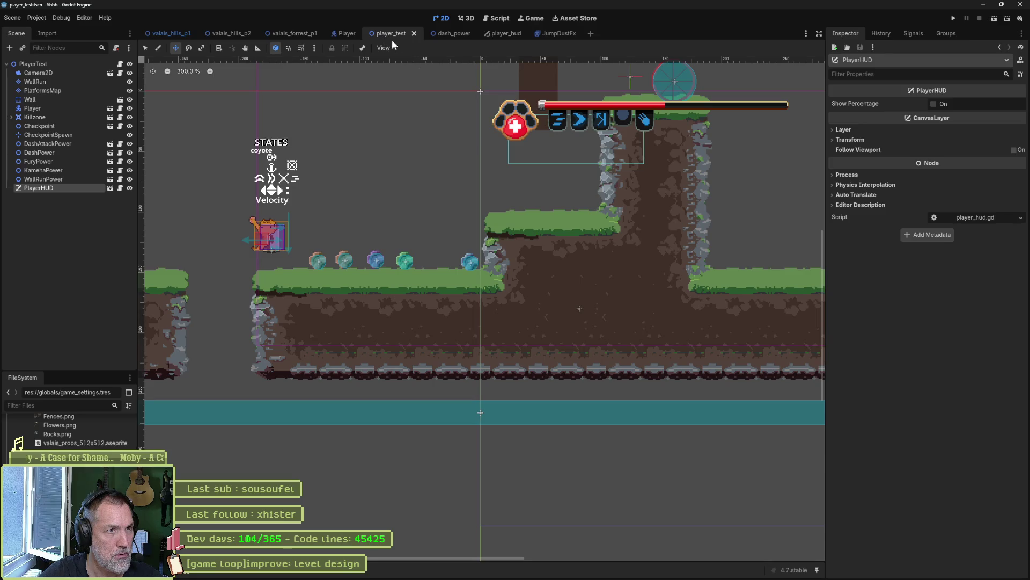
key("F6")
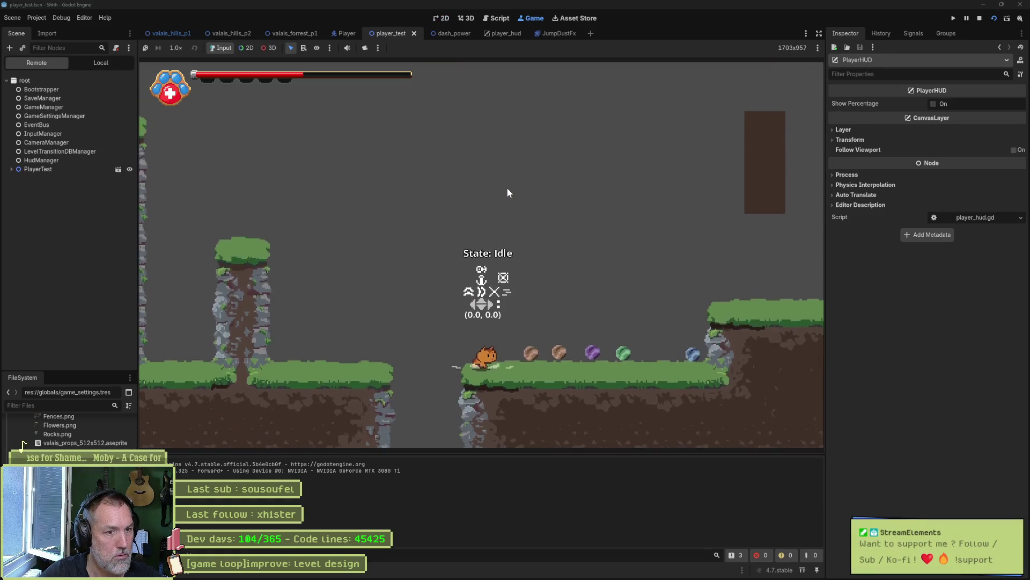
key("F8")
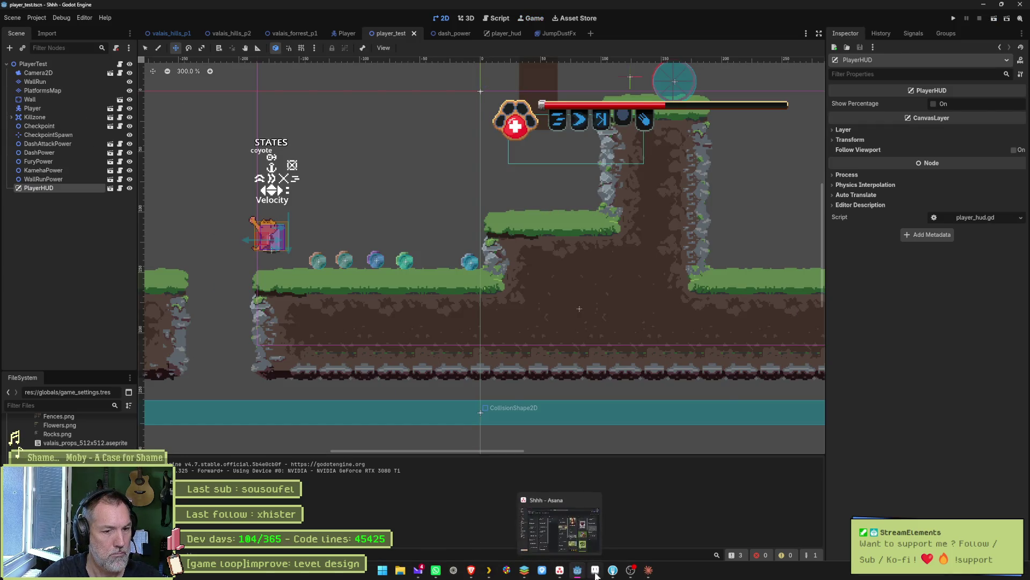
left_click(560, 570)
left_click(49, 13)
Select the land_fx frames 100–105 in cat.aseprite's timeline, then return to Godot
mouse_move(59, 35)
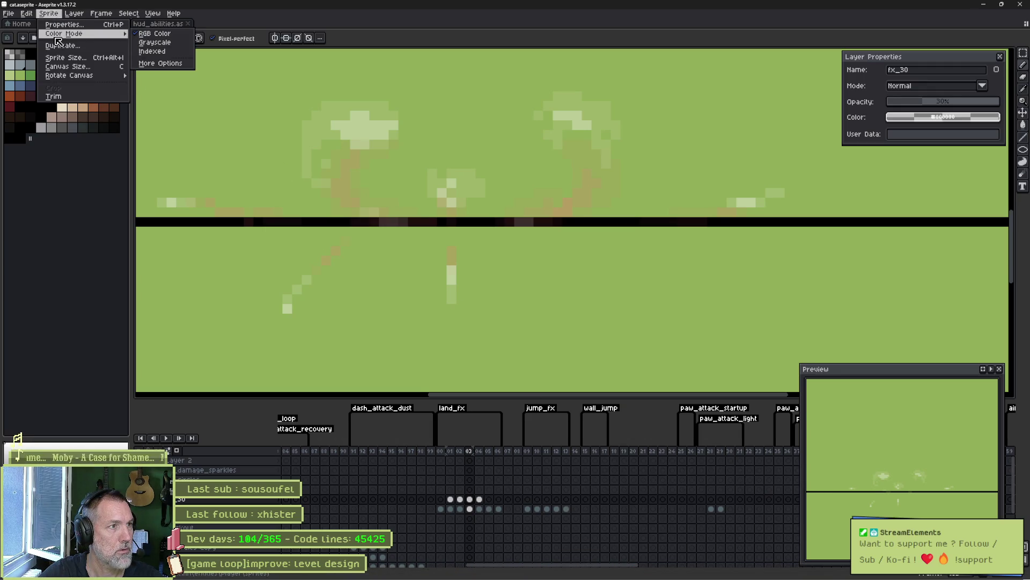
key("Escape")
key("v")
key("b")
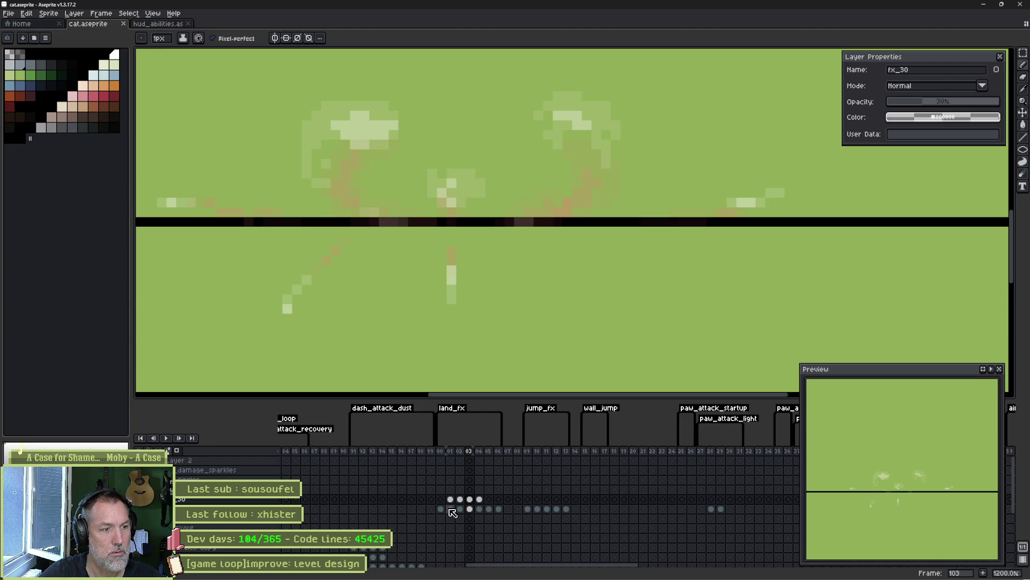
mouse_move(441, 452)
left_mouse_down()
mouse_move(487, 456)
mouse_move(453, 457)
left_mouse_up()
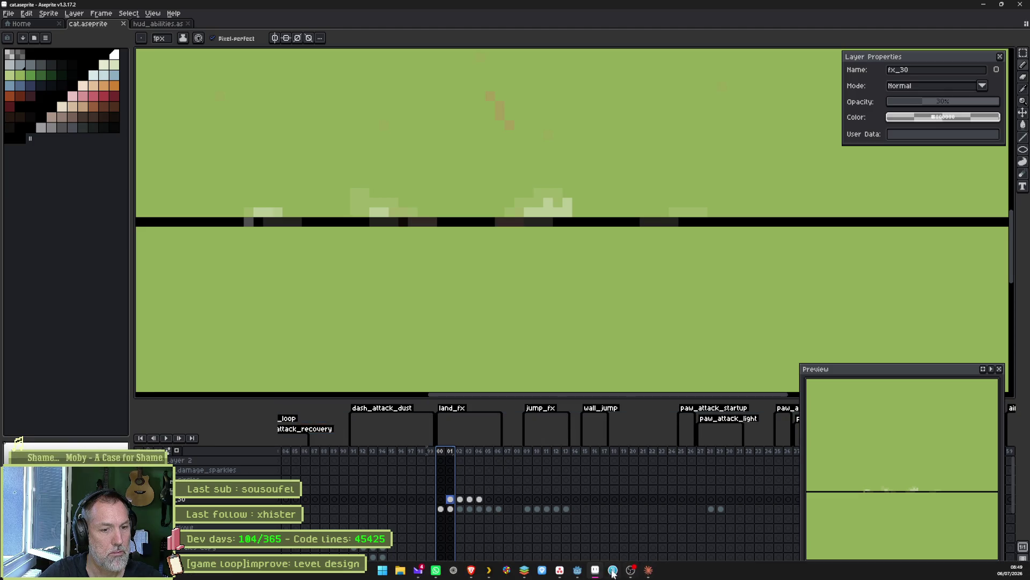
left_click(578, 570)
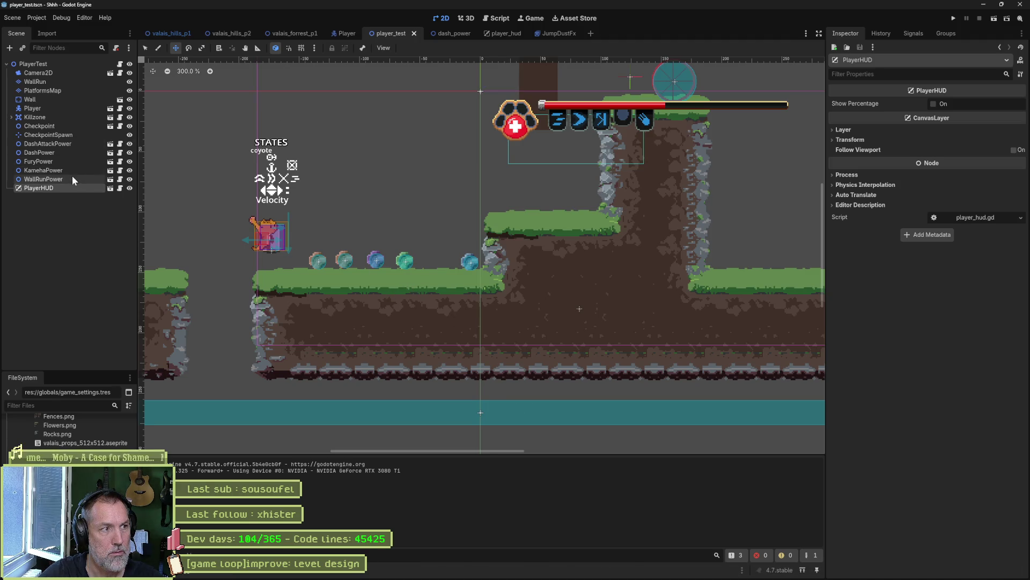
Check CatSprite's Aseprite import layers in the Player scene, then test jumping in player_test
left_click(348, 33)
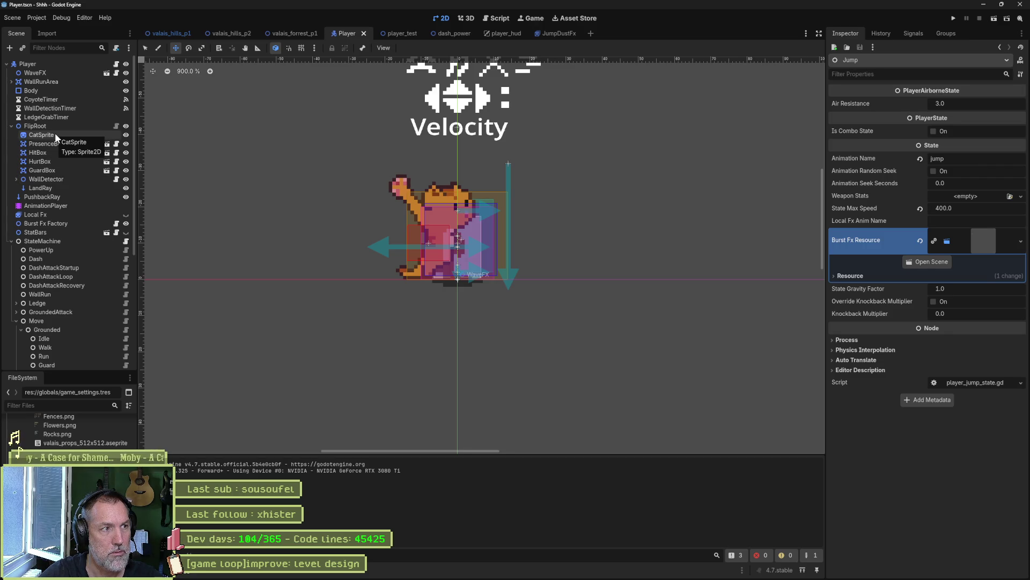
left_click(55, 134)
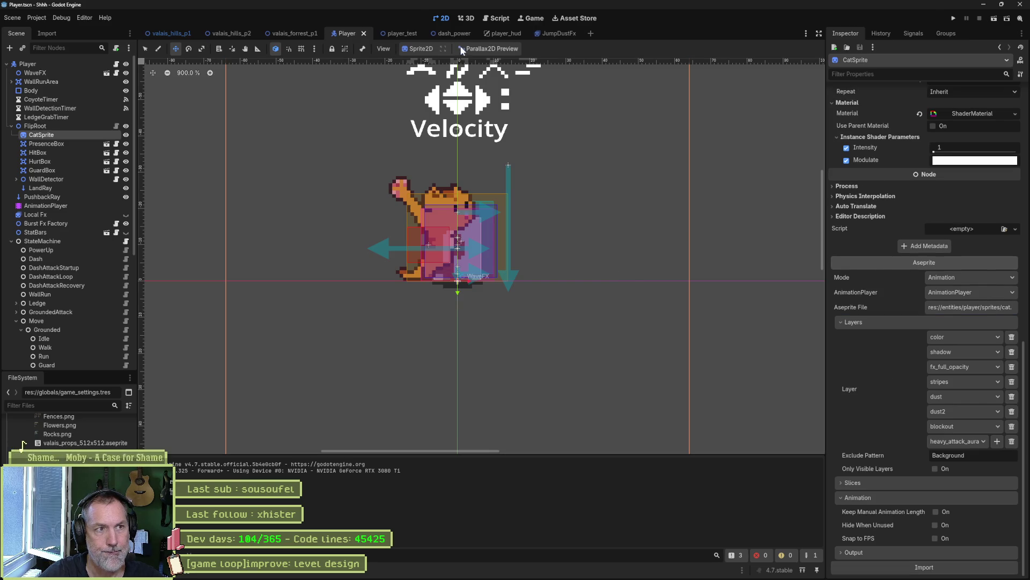
left_click(391, 33)
key("F6")
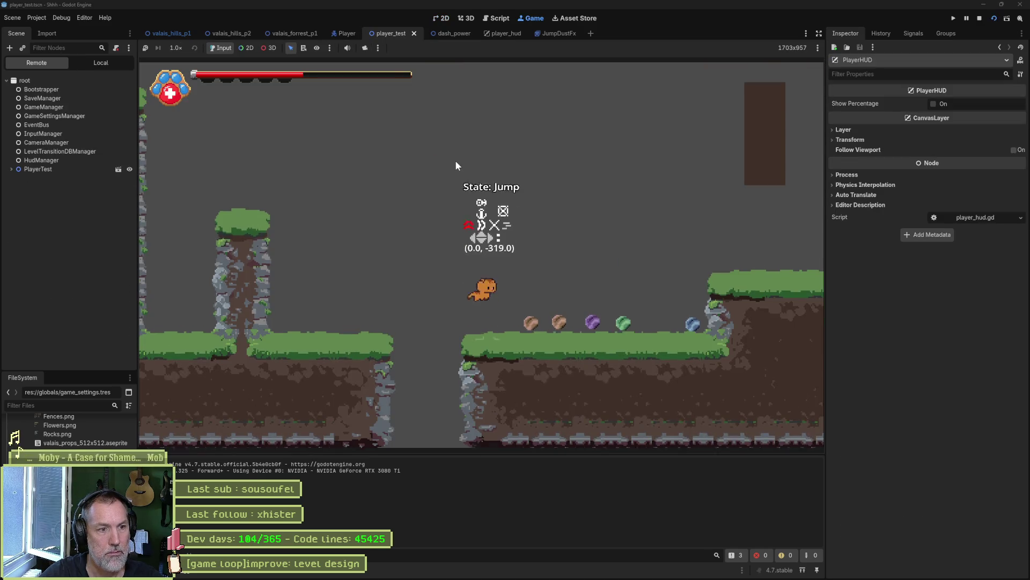
key("F8")
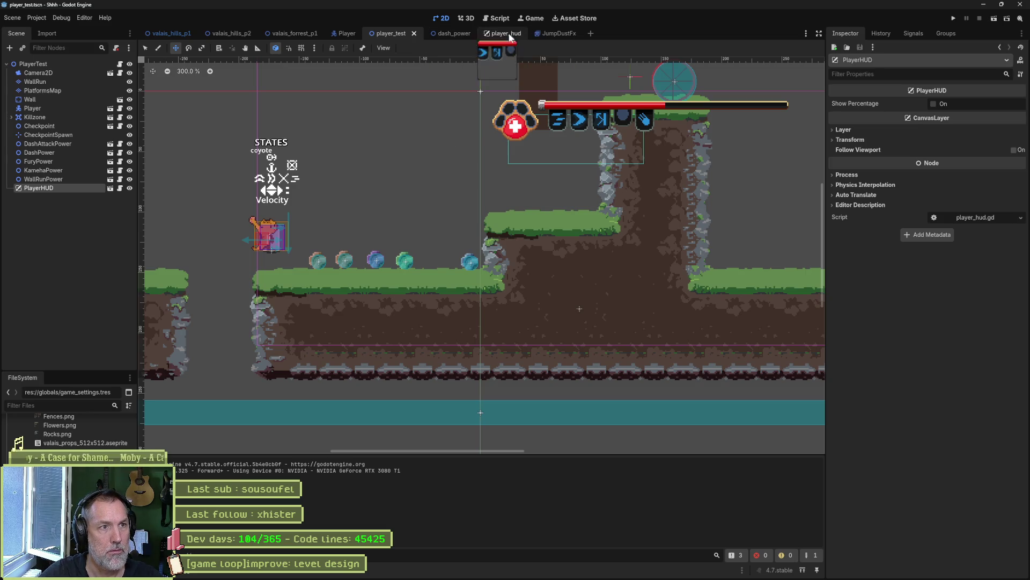
Inspect the Player node and the Fall, Idle and Grounded states' land and burst FX settings
left_click(345, 32)
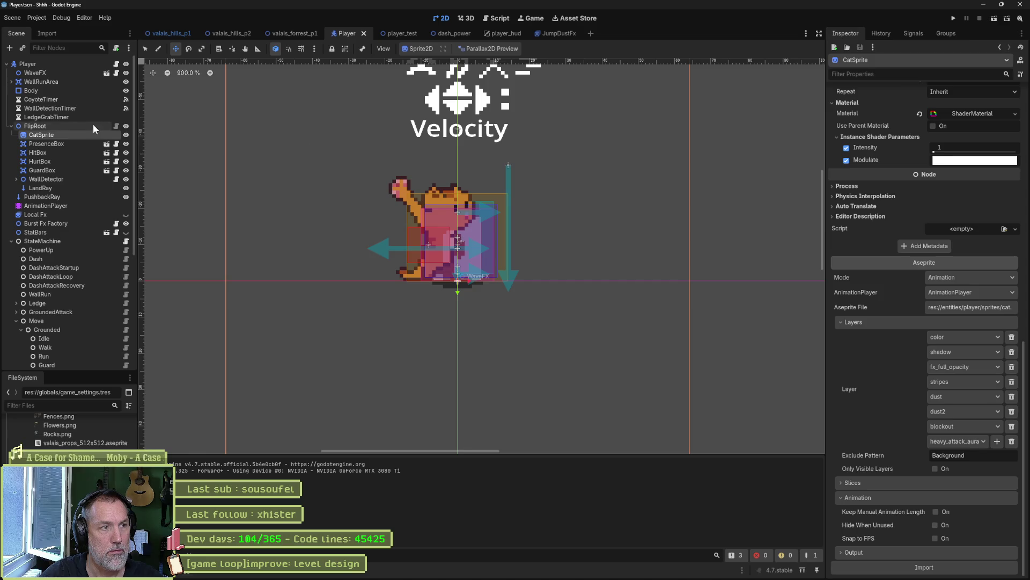
left_click(87, 63)
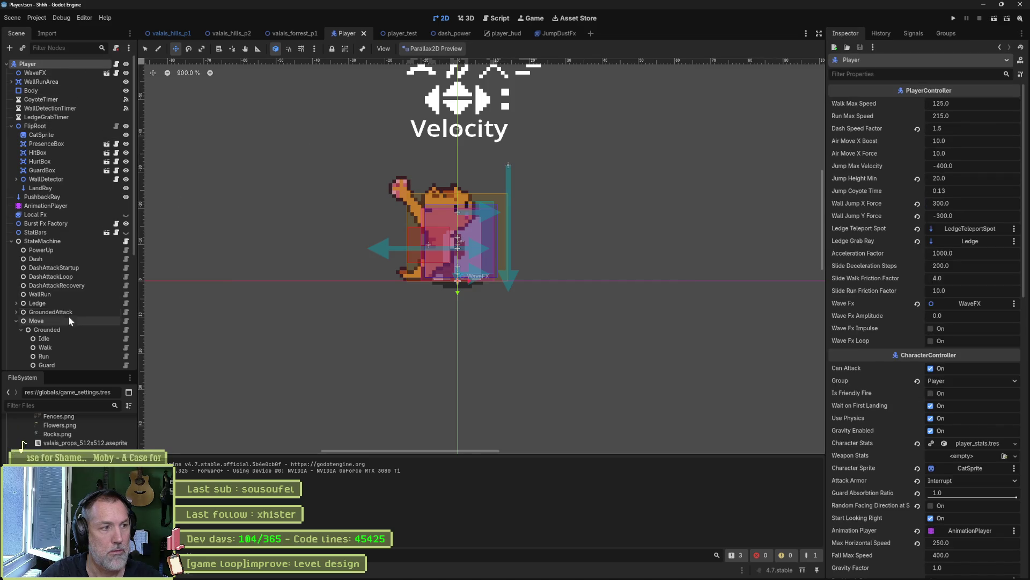
scroll(66, 315, "down", 5)
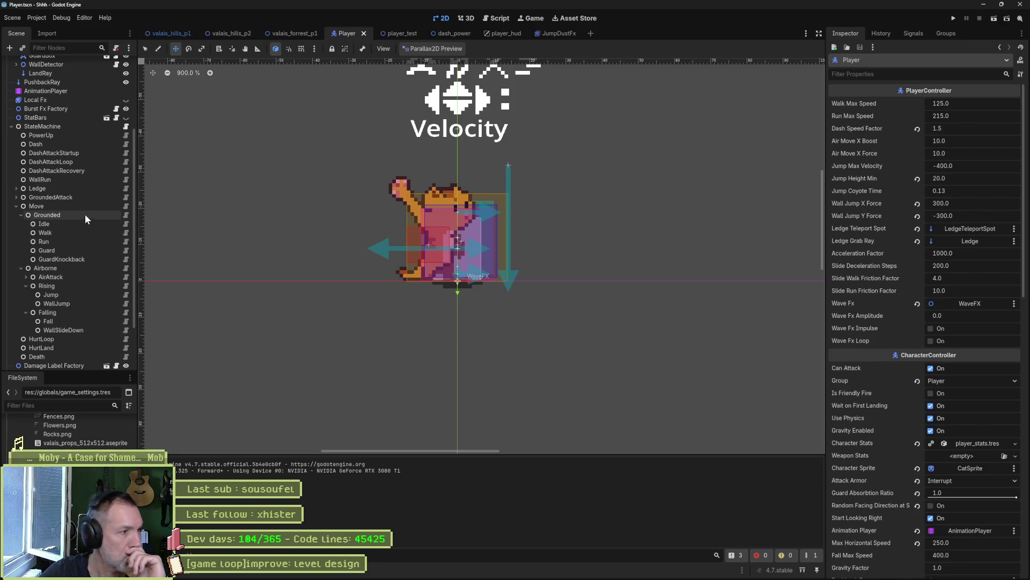
left_click(83, 320)
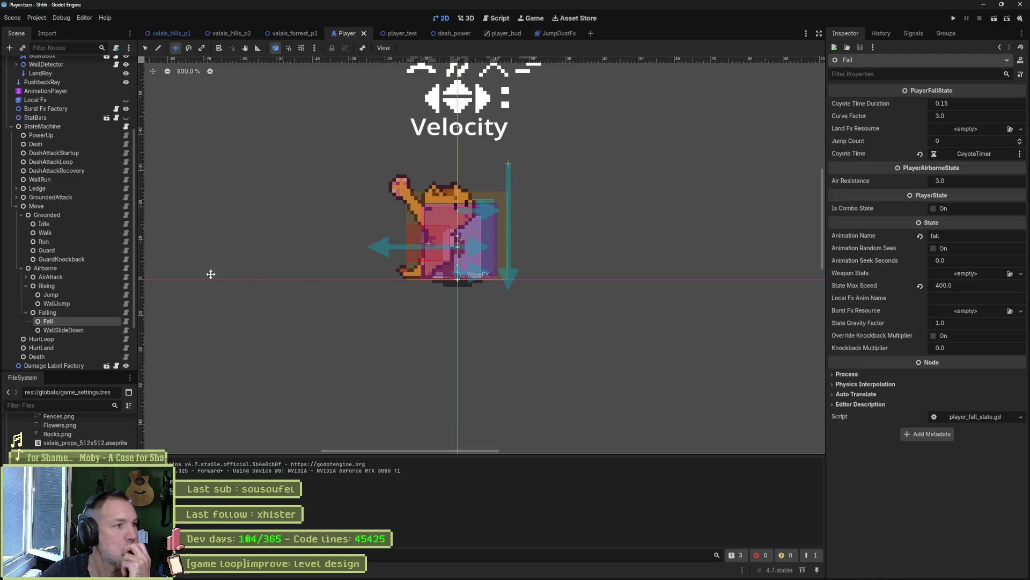
left_click(97, 224)
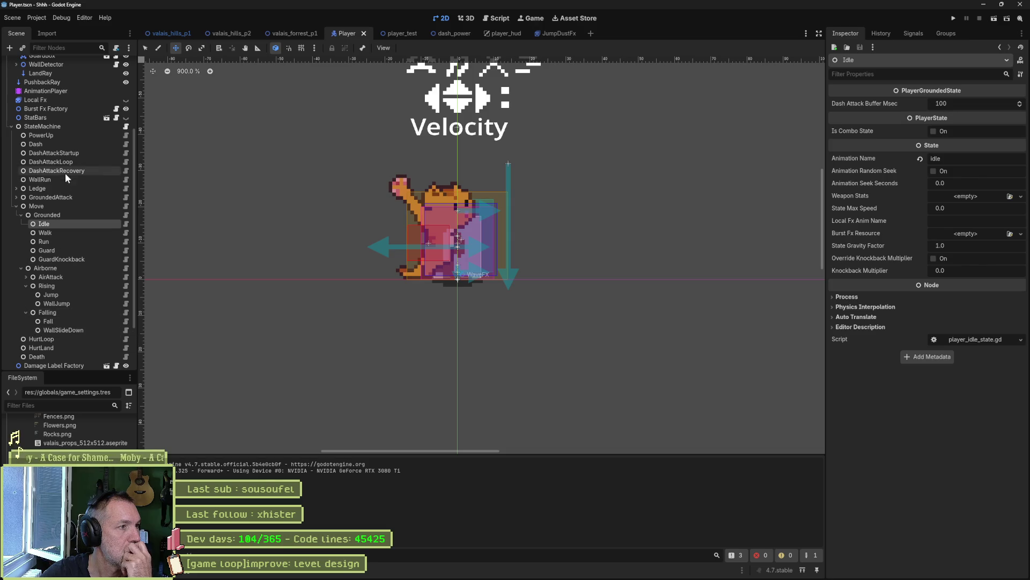
left_click(61, 213)
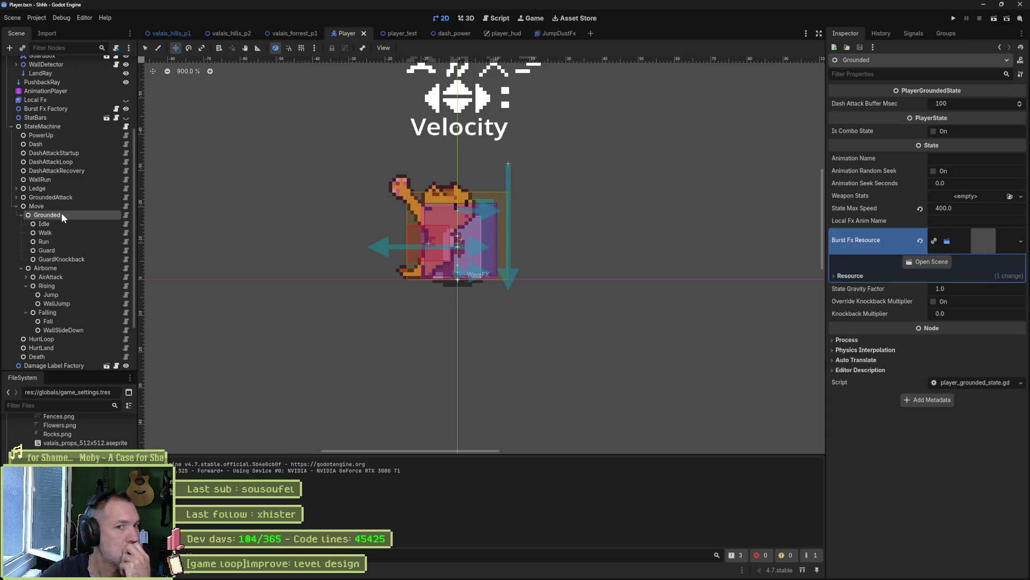